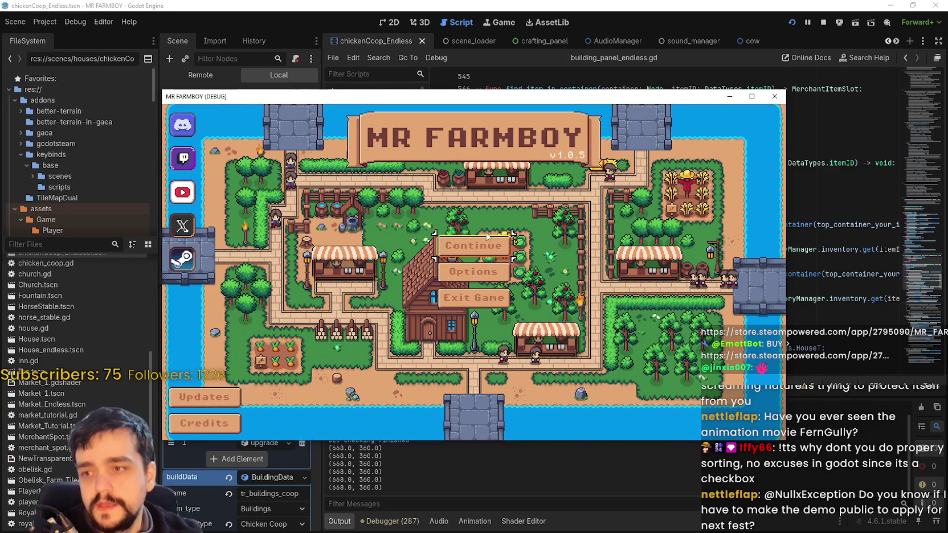
Maximize the game window and load Save 8 (Incremental) from the Continue save list
left_click(751, 96)
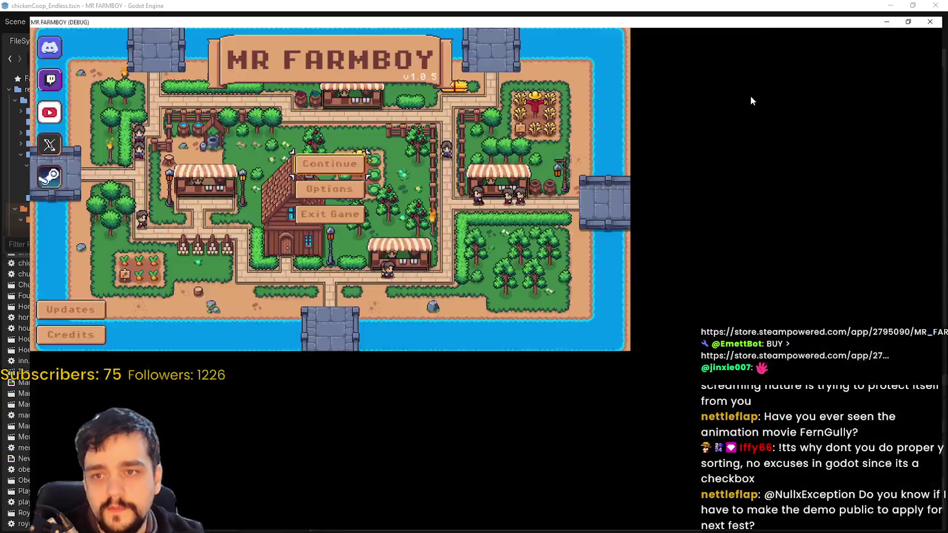
left_click(524, 240)
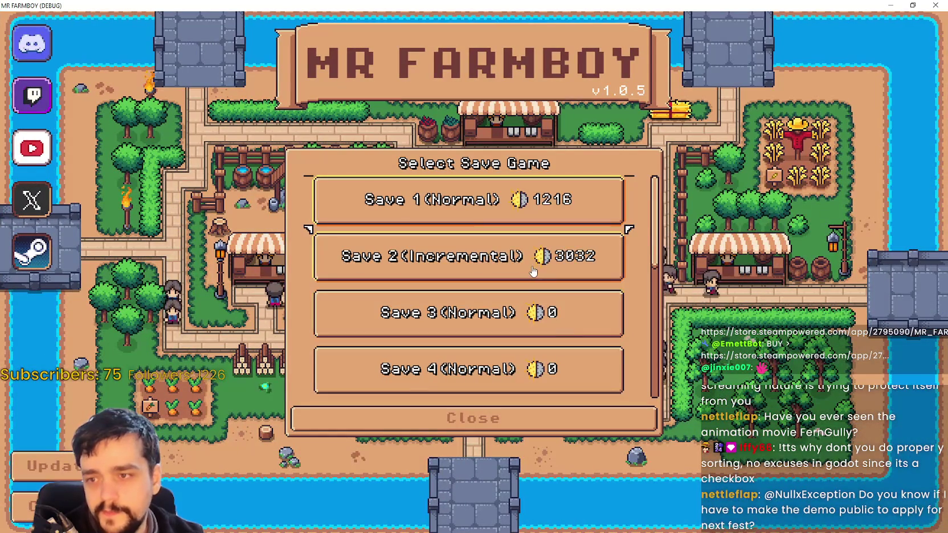
scroll(507, 308, "down", 2)
scroll(501, 331, "down", 4)
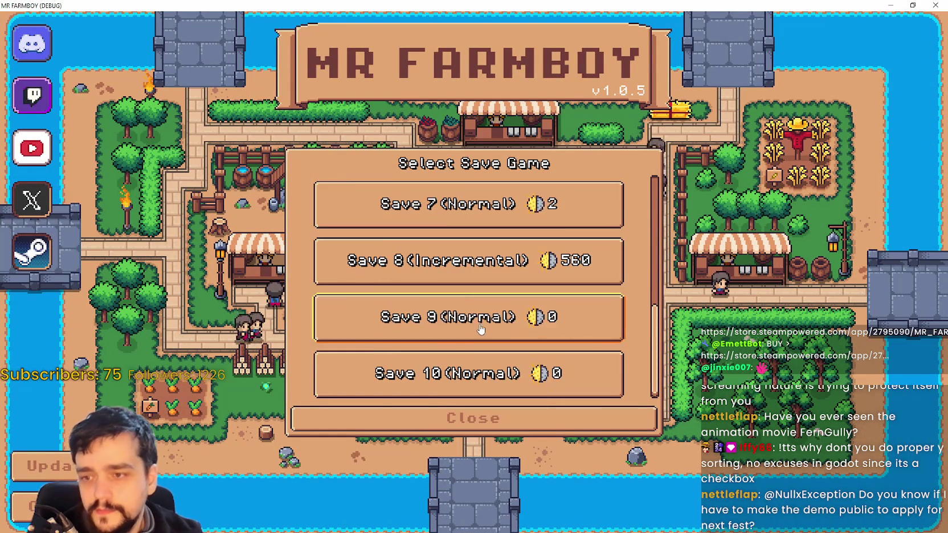
left_click(419, 280)
left_click(420, 281)
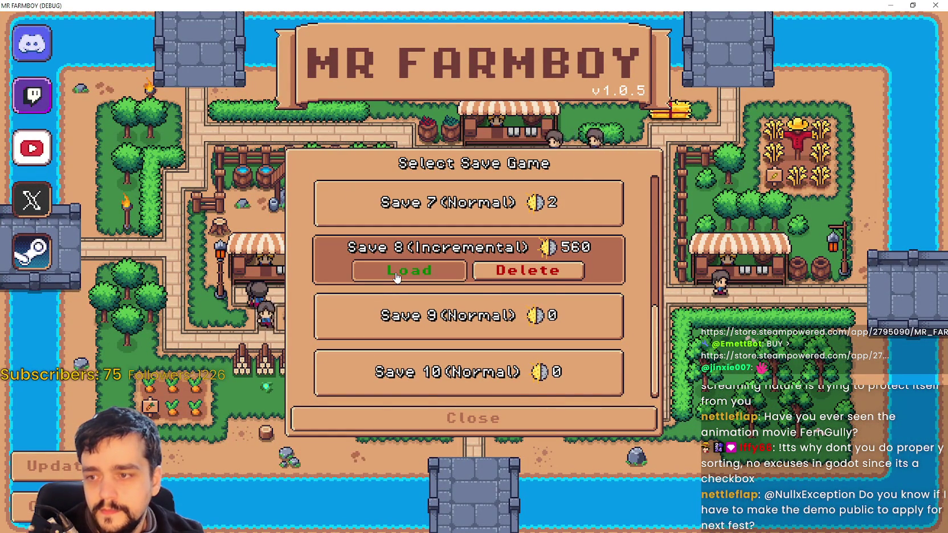
left_click(397, 277)
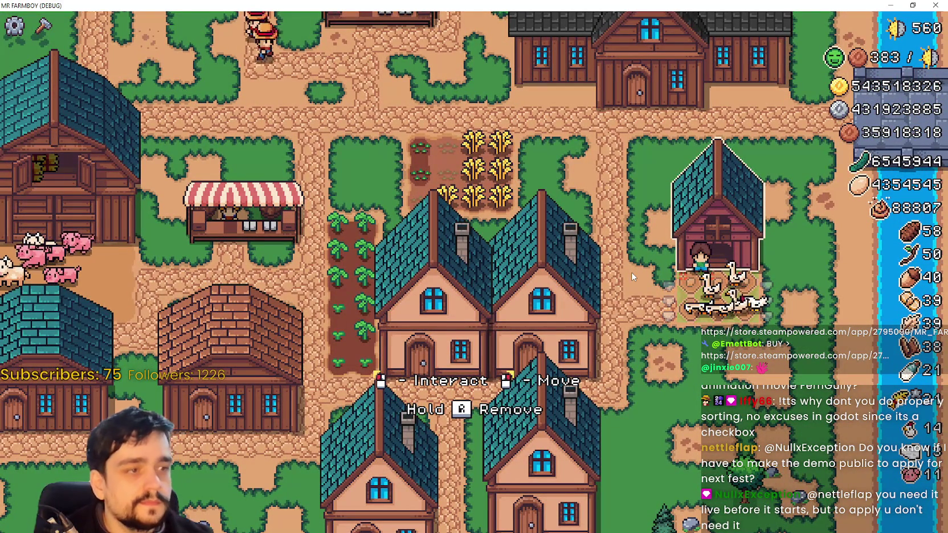
Open the chicken coop's panel and scroll through its animals, food and nests
left_click(421, 390)
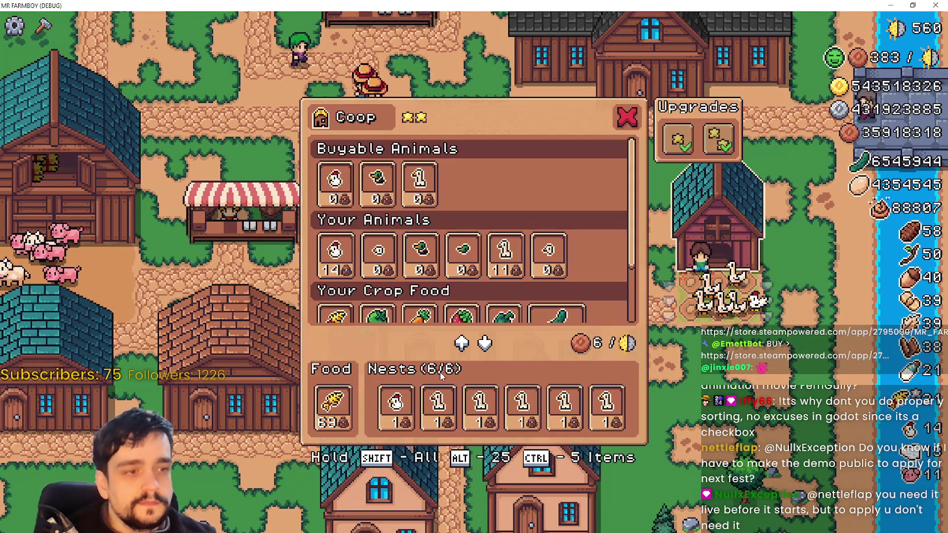
scroll(600, 245, "down", 3)
scroll(600, 245, "down", 5)
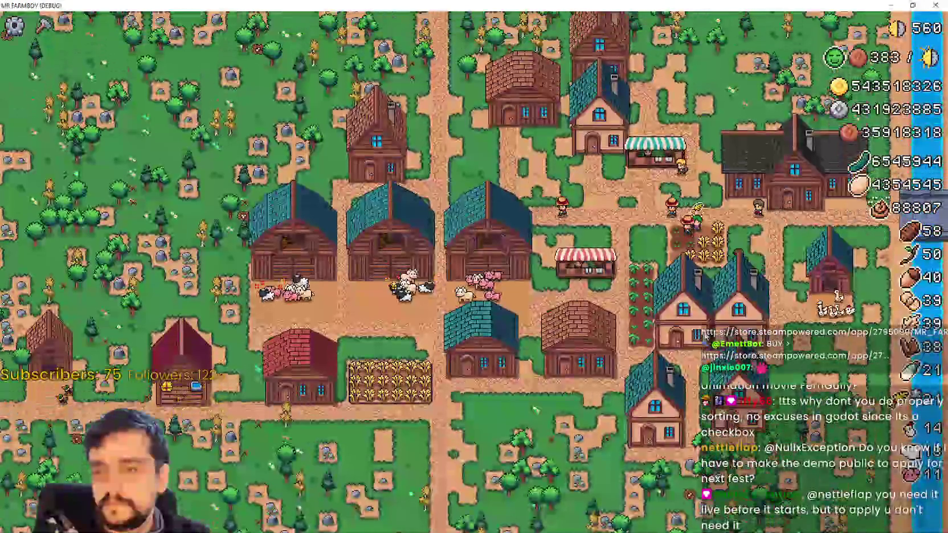
scroll(547, 376, "up", 3)
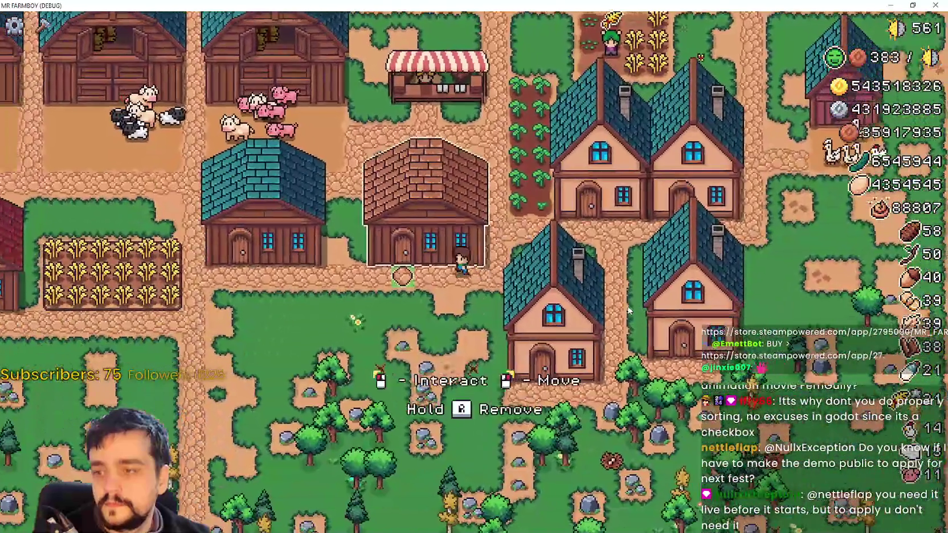
Check the first warehouse, then sell the Manure from the nearby warehouse's stock
left_click(625, 313)
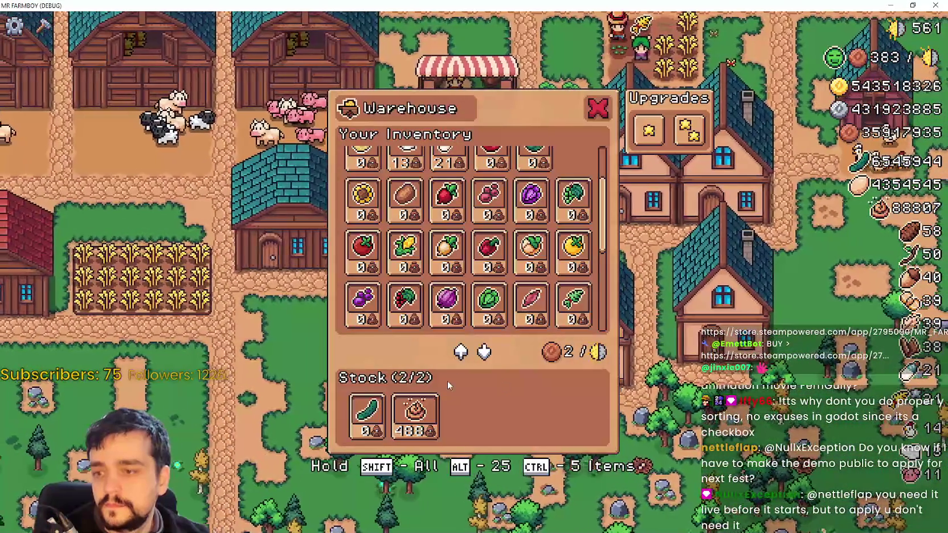
key("Escape")
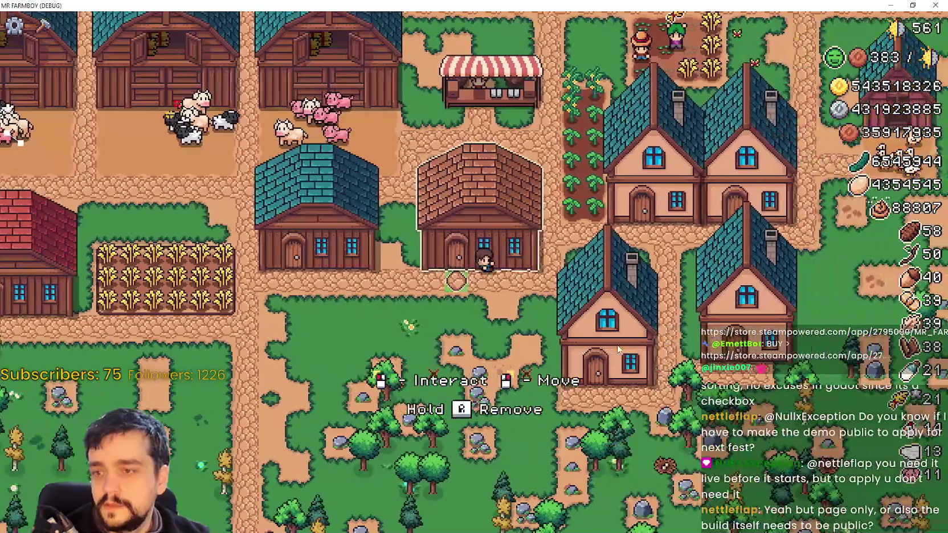
left_click(461, 421)
left_click(424, 423)
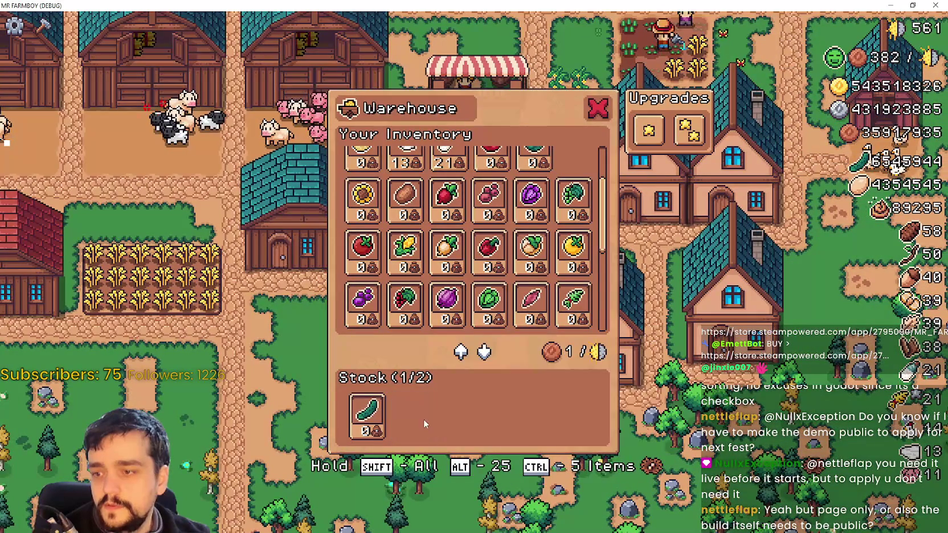
key("Escape")
Sell the starred warehouse's Goose Egg, Duck Egg, Milk and Wool stock
left_click(463, 430)
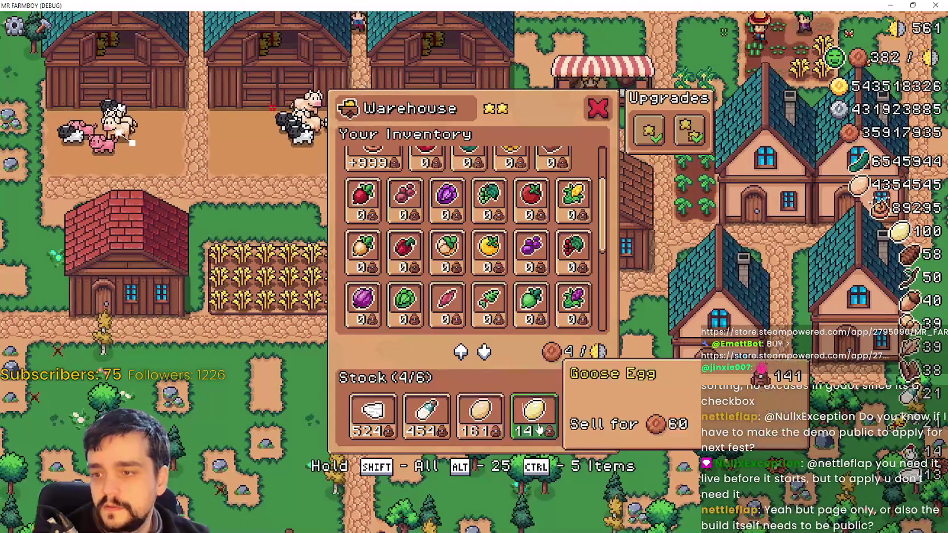
left_click(535, 426)
left_click(481, 419)
left_click(450, 421)
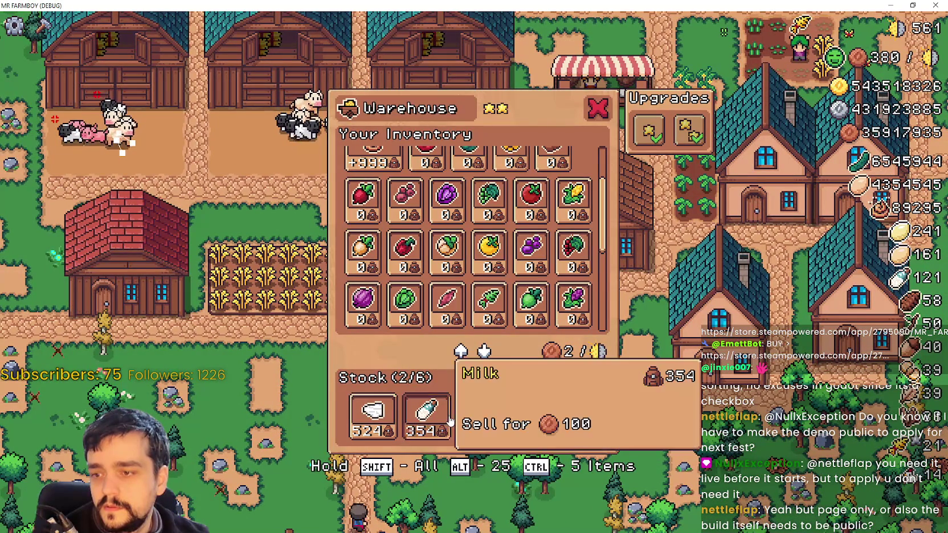
left_click(435, 427)
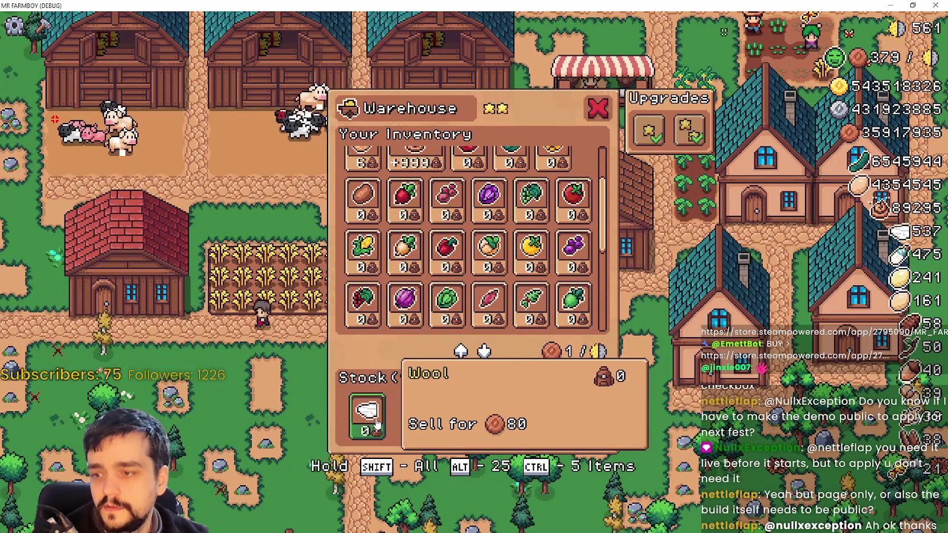
left_click(367, 416)
key("Escape")
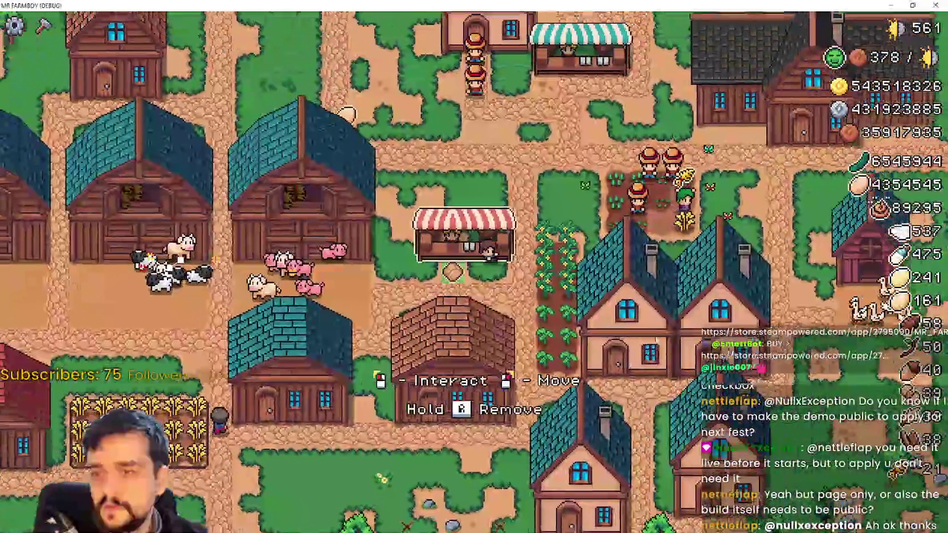
Walk north to the next warehouse and sell its Chicken Egg stock
key("w")
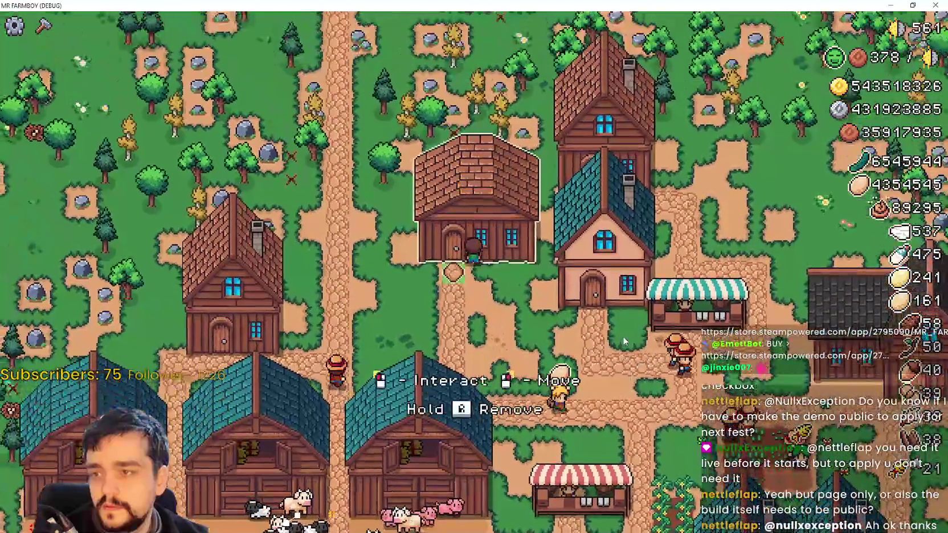
left_click(624, 341)
left_click(419, 412)
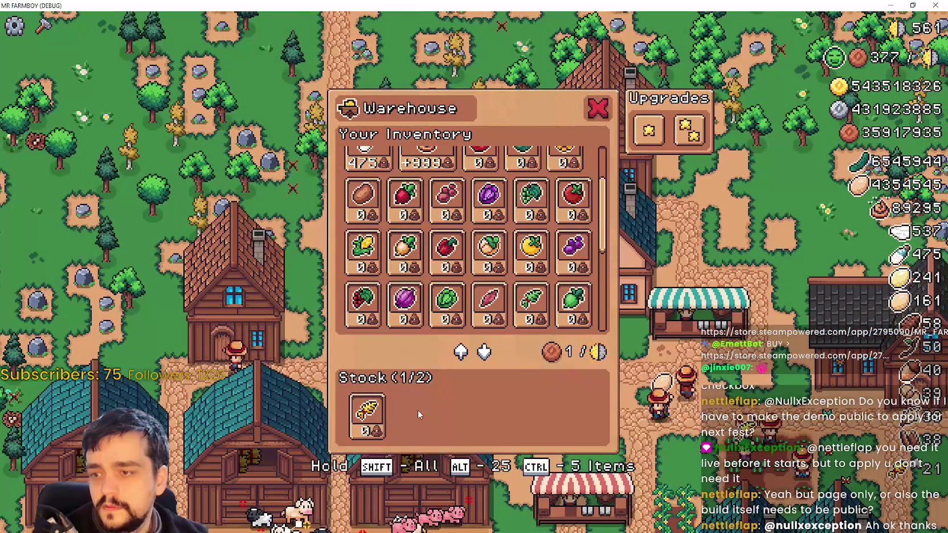
key("Escape")
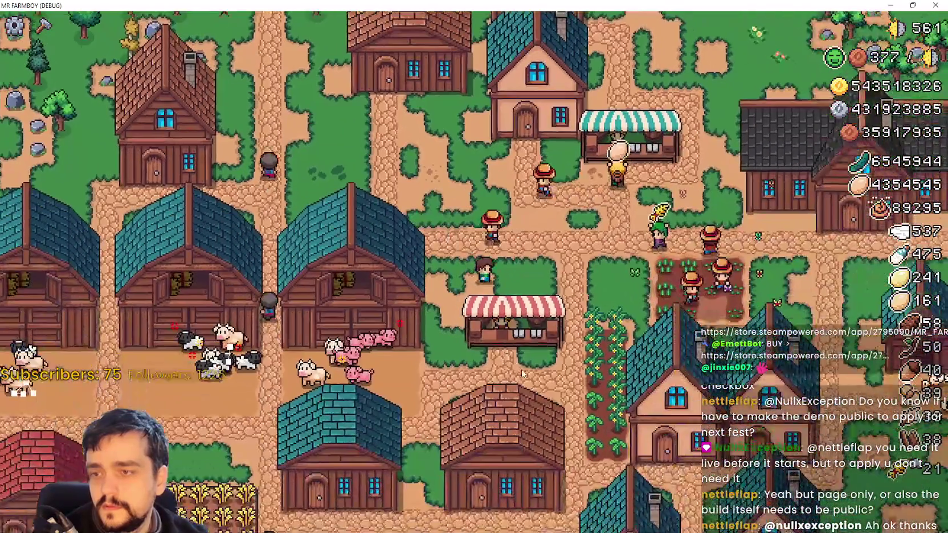
Walk to the houses and inspect two House windows, then head back up the farm
key("s")
key("d")
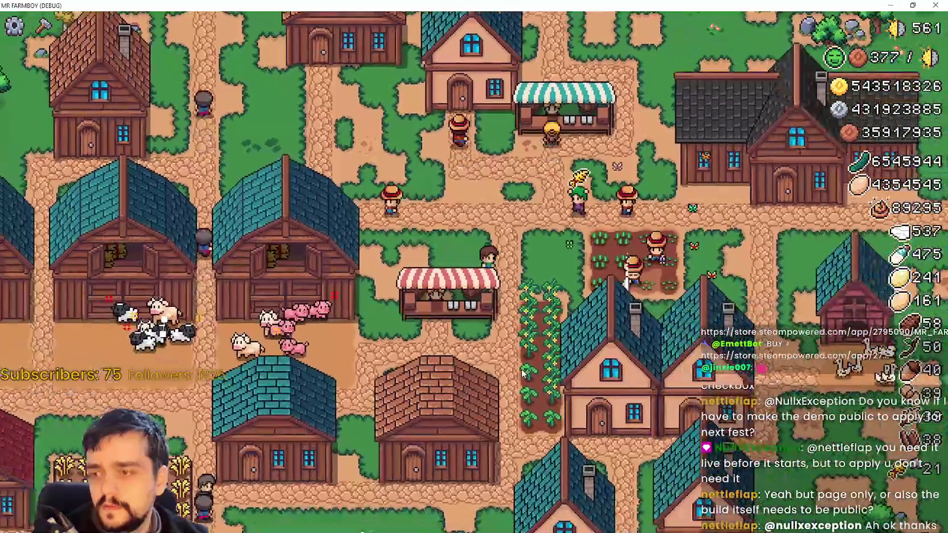
key("e")
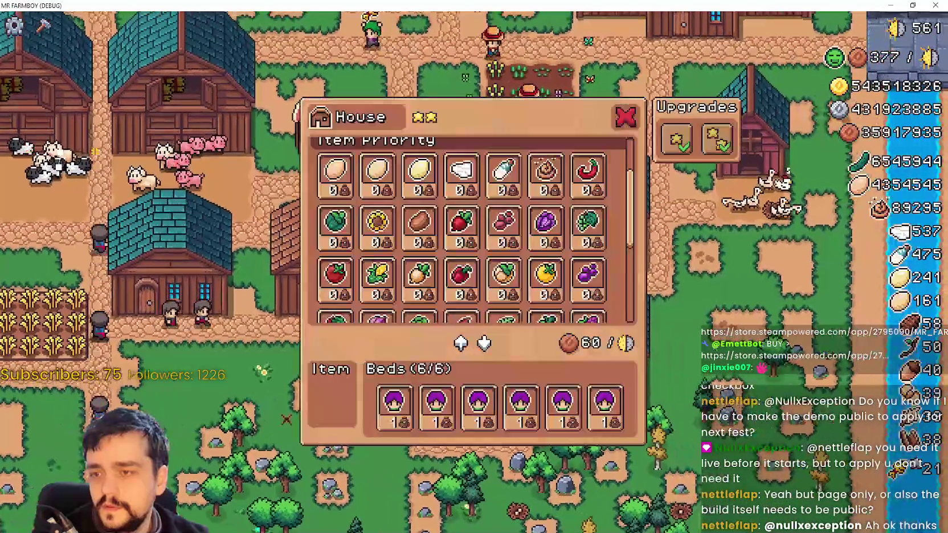
key("Escape")
key("s")
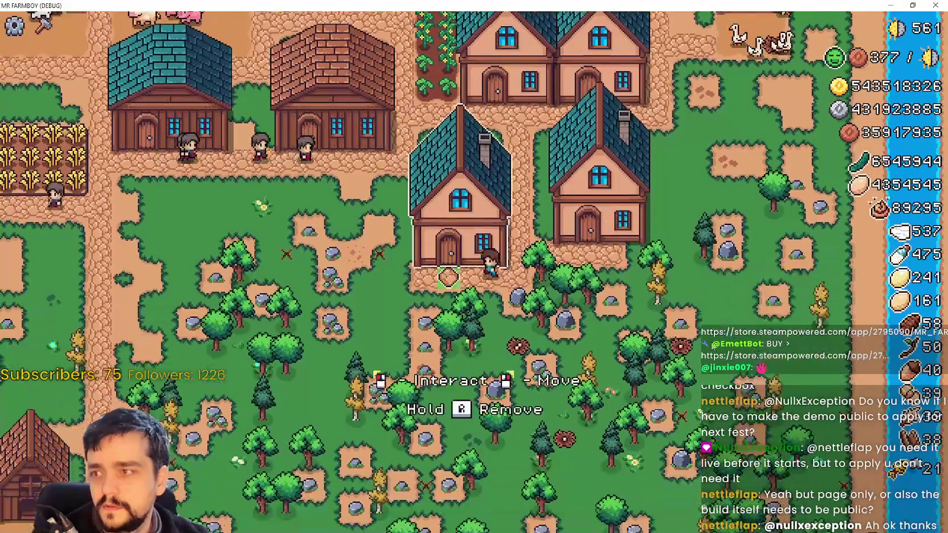
key("e")
key("Escape")
key("w")
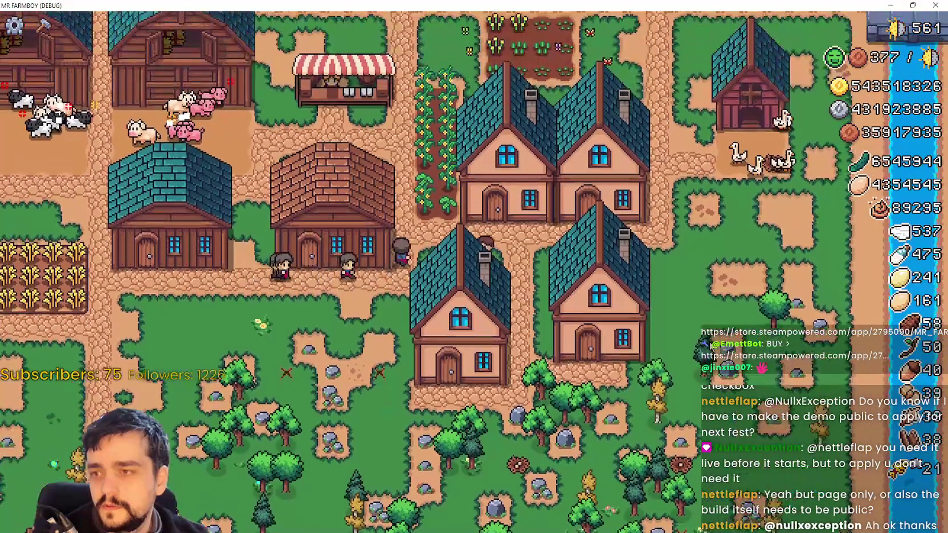
scroll(474, 267, "down", 3)
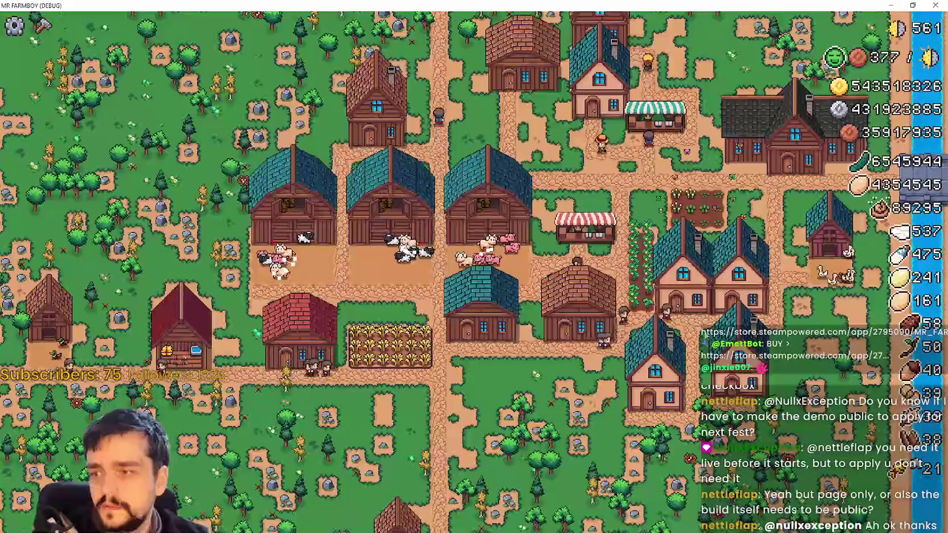
scroll(579, 340, "up", 3)
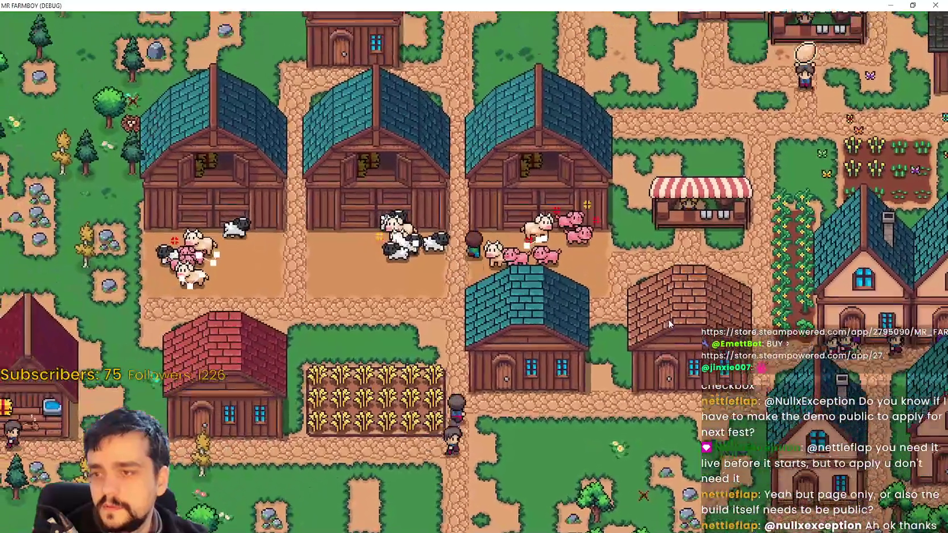
left_click(669, 322)
key("Escape")
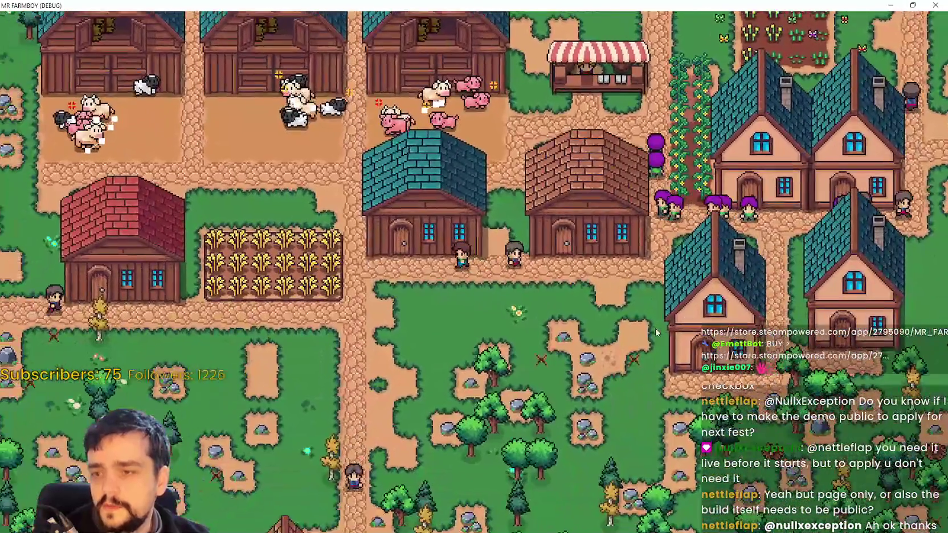
left_click(655, 328)
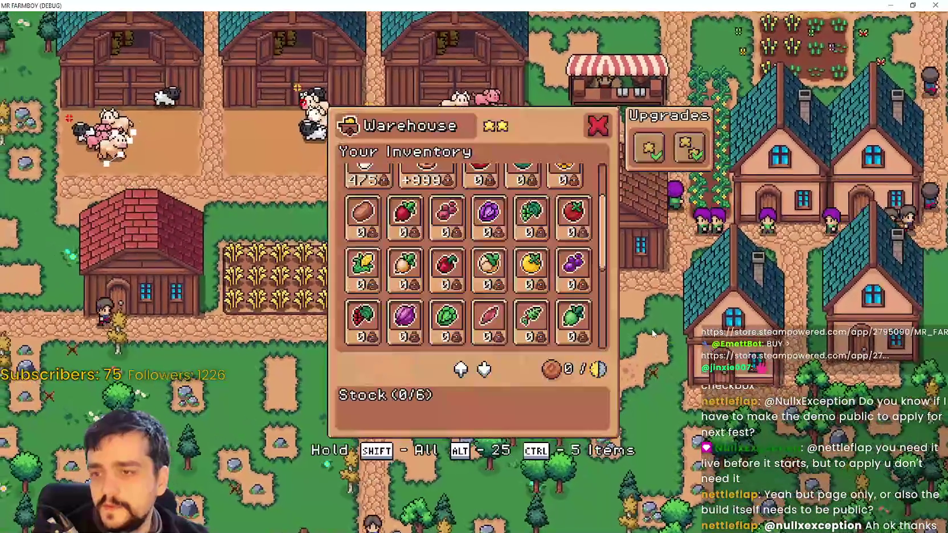
key("Escape")
left_click(653, 333)
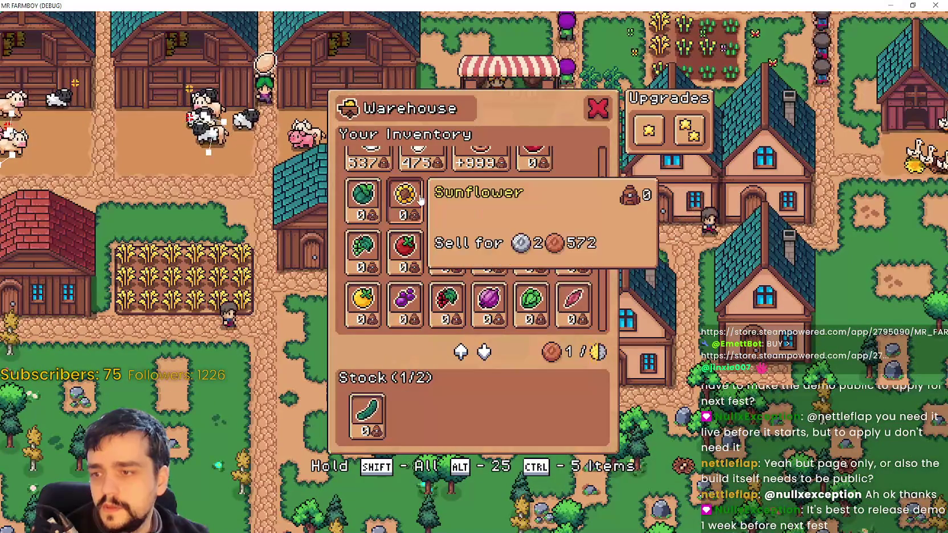
scroll(393, 211, "up", 2)
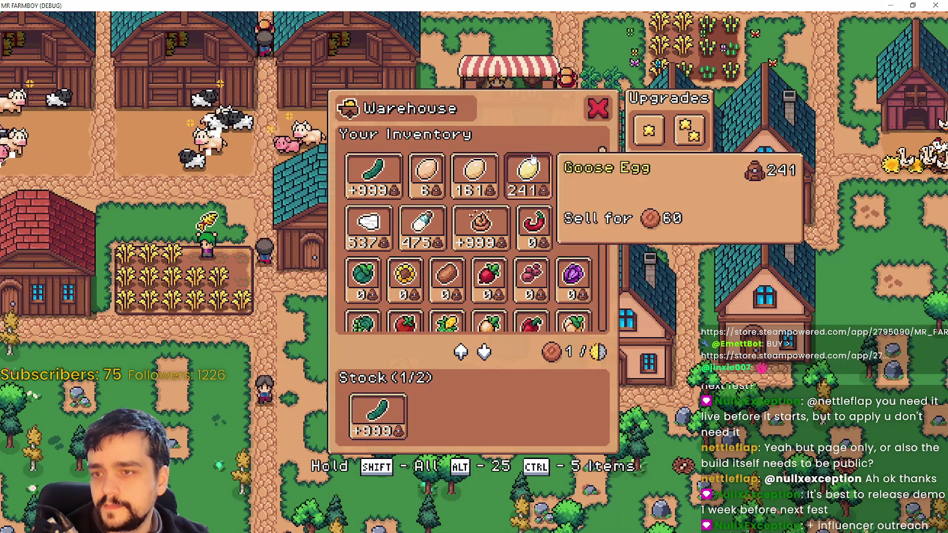
left_click(598, 109)
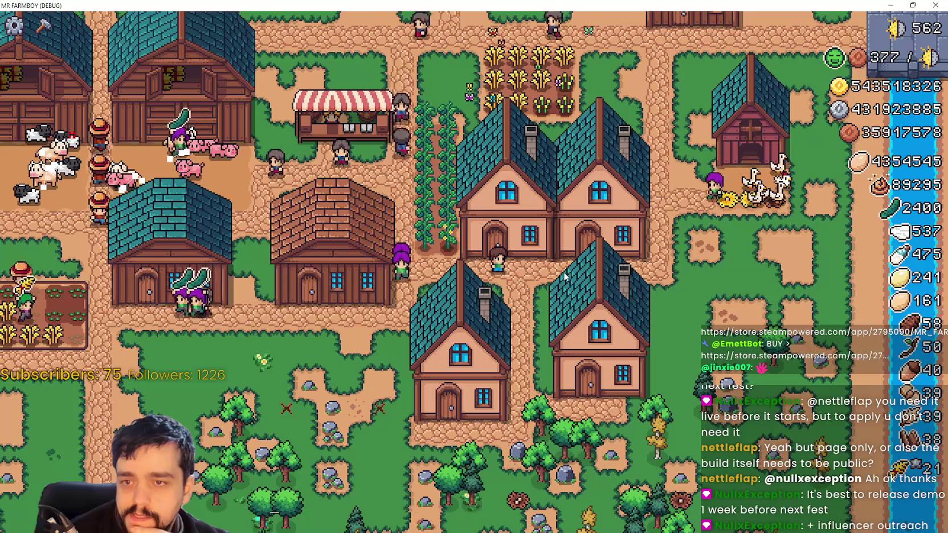
Inspect the house panel and the chicken coop's details, closing each afterward
left_click(572, 258)
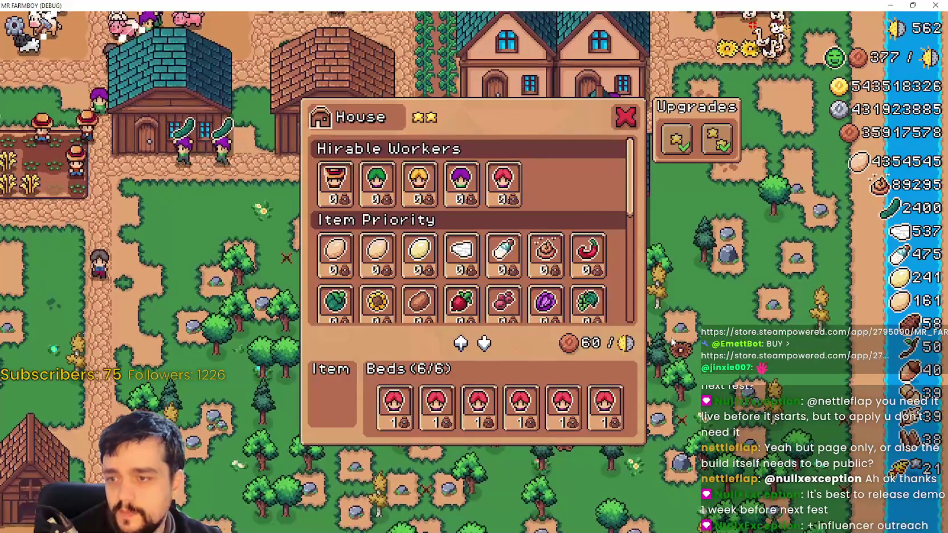
left_click(672, 341)
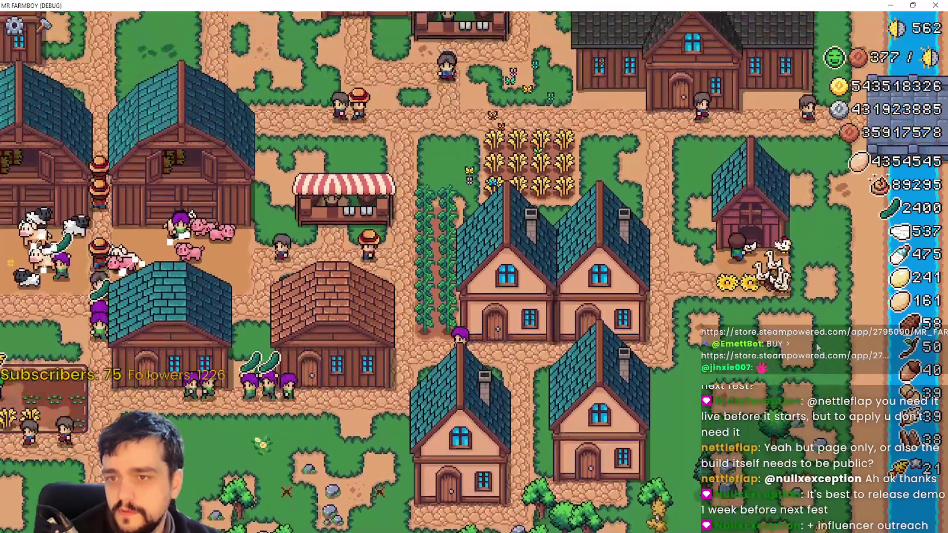
left_click(792, 307)
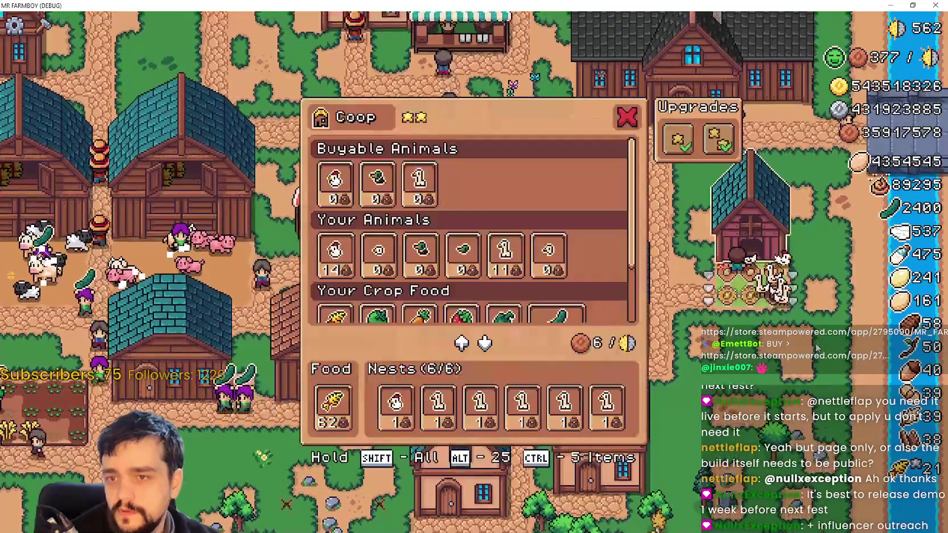
left_click(803, 351)
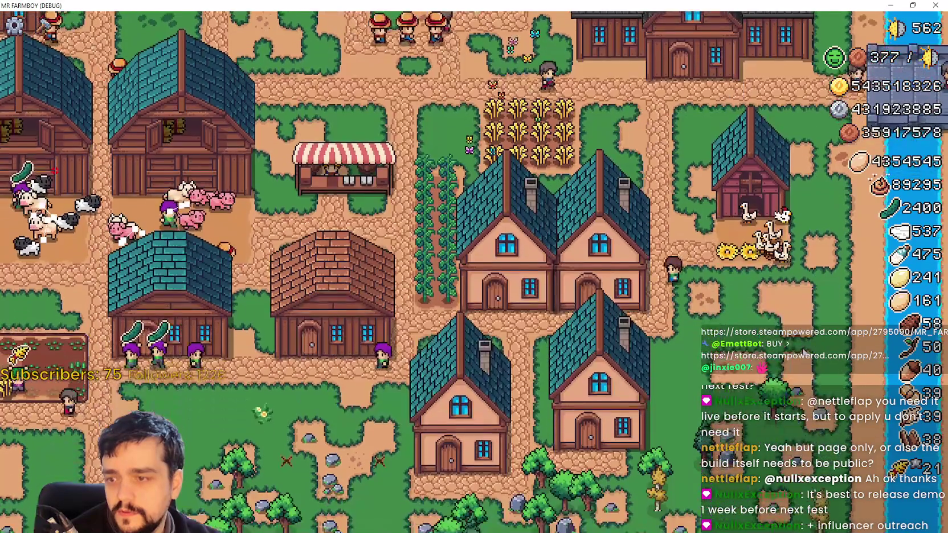
Pick the Animal Tile from Crafting, walk the farmer around, then cancel placement and close Crafting
key("c")
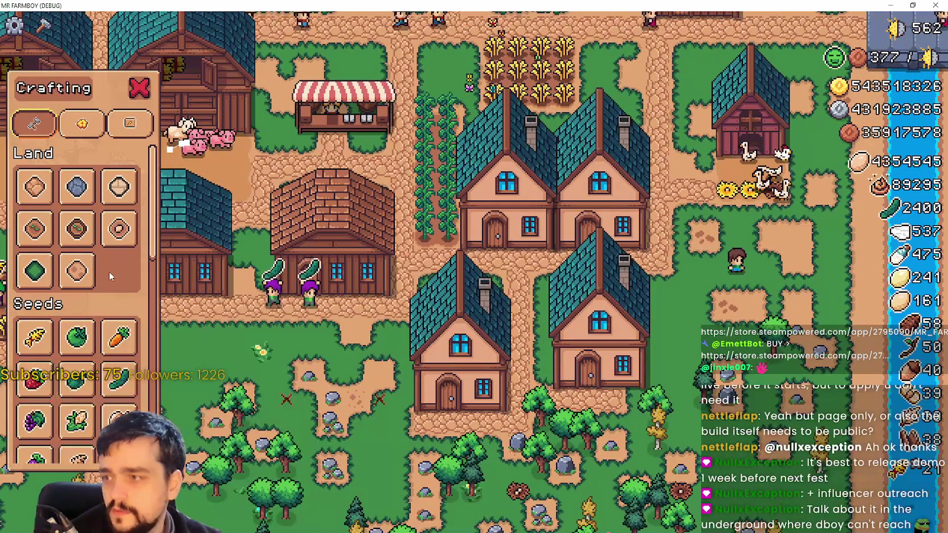
left_click(115, 234)
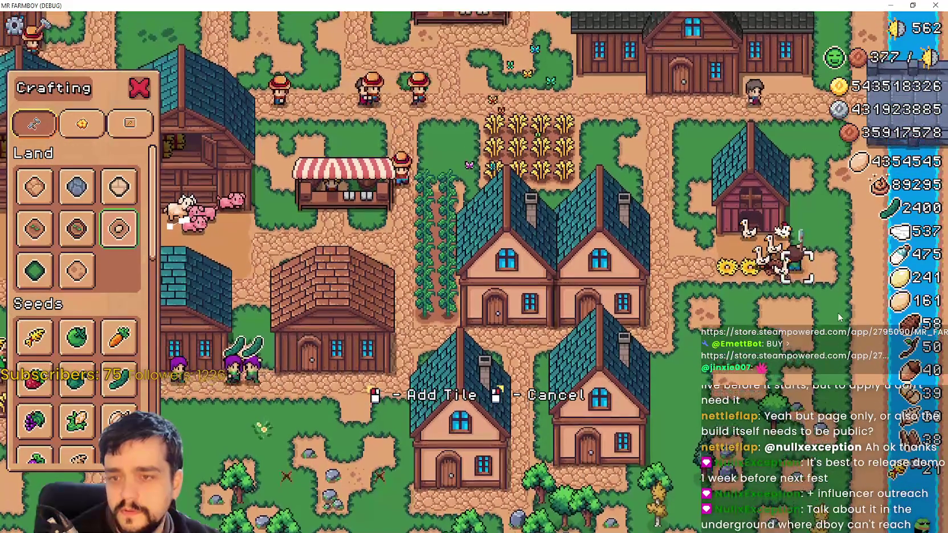
key("s")
key("a")
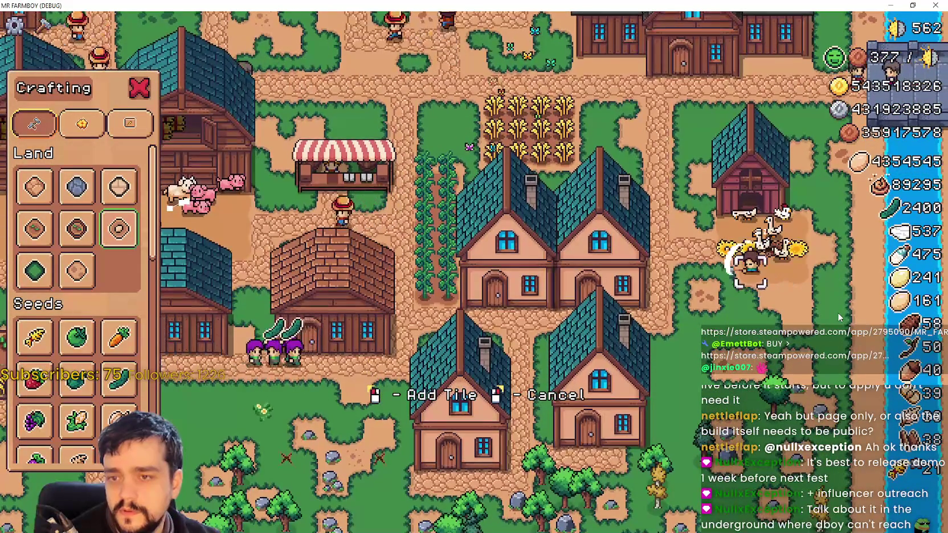
key("s")
key("d")
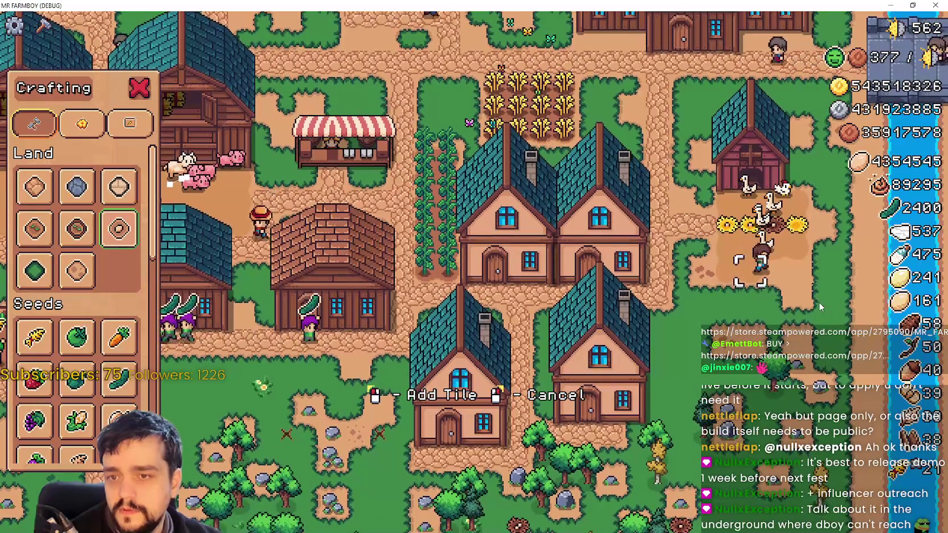
key("a")
key("Escape")
Walk the farmer to the house and check its hirable workers panel
key("s")
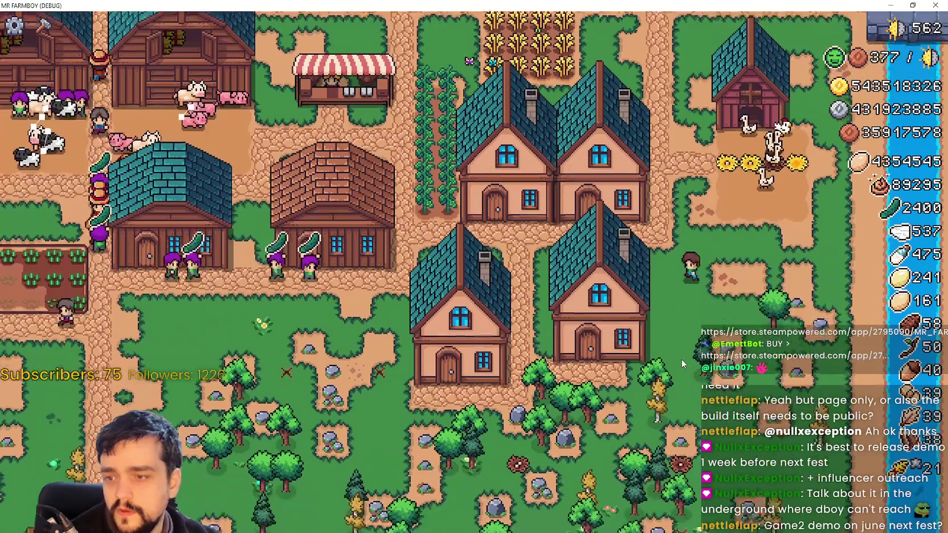
key("a")
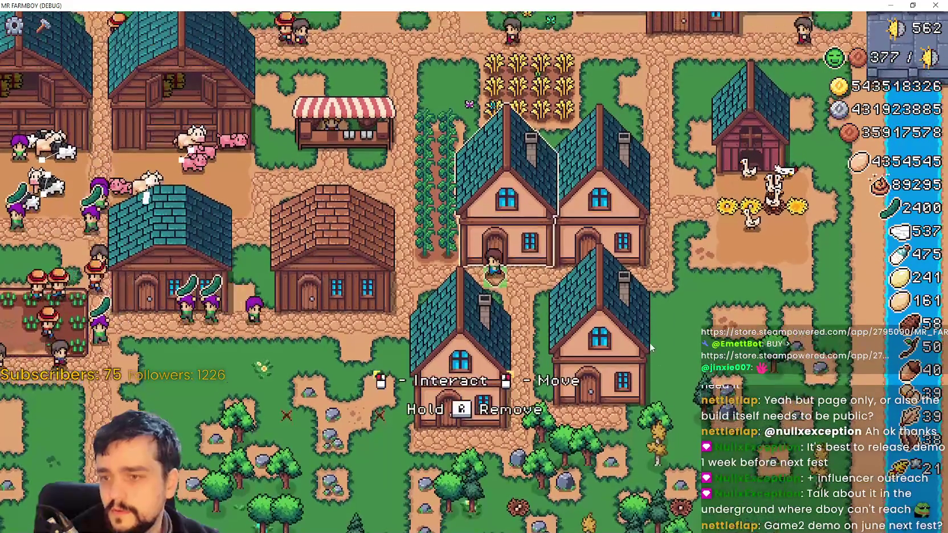
key("a")
key("s")
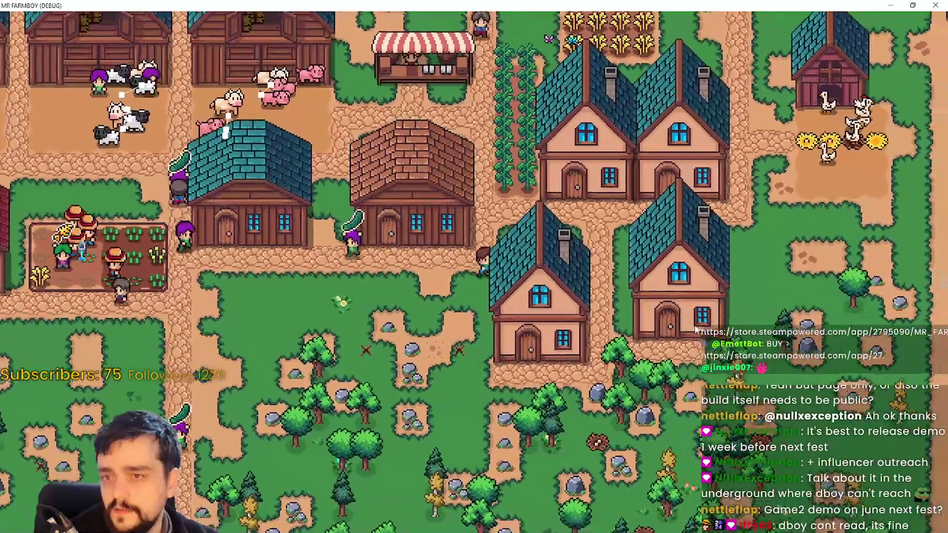
key("s")
key("d")
left_click(492, 275)
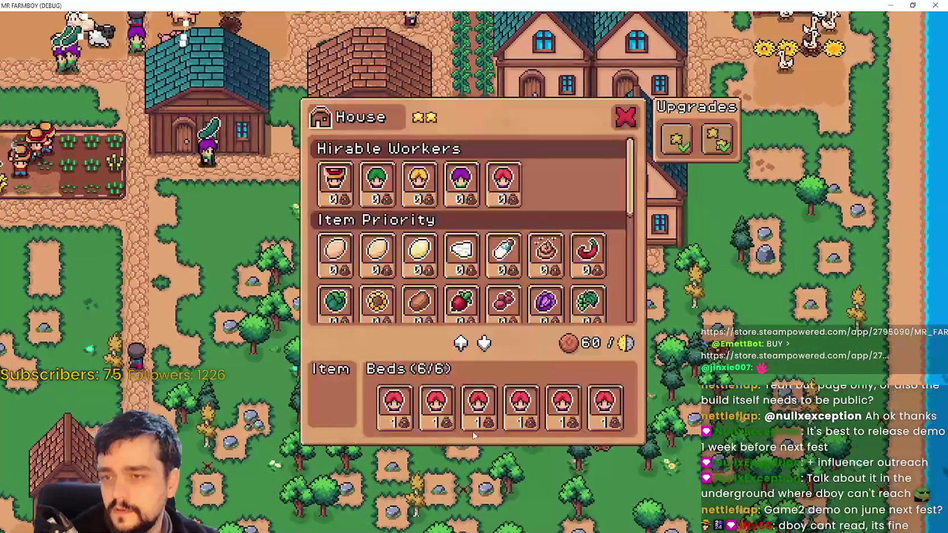
key("w")
Buy the warehouse's stock capacity Upgrade 1 for six slots
key("a")
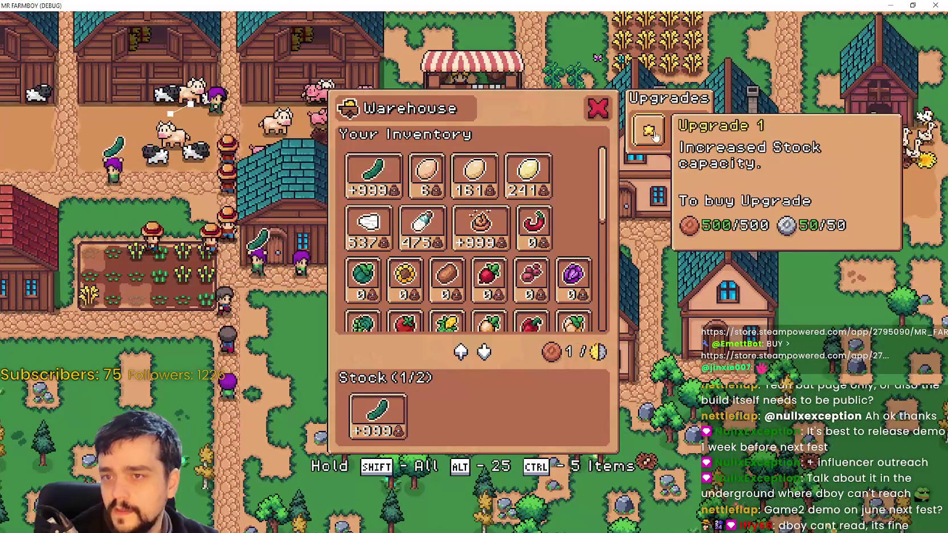
left_click(647, 134)
key("a")
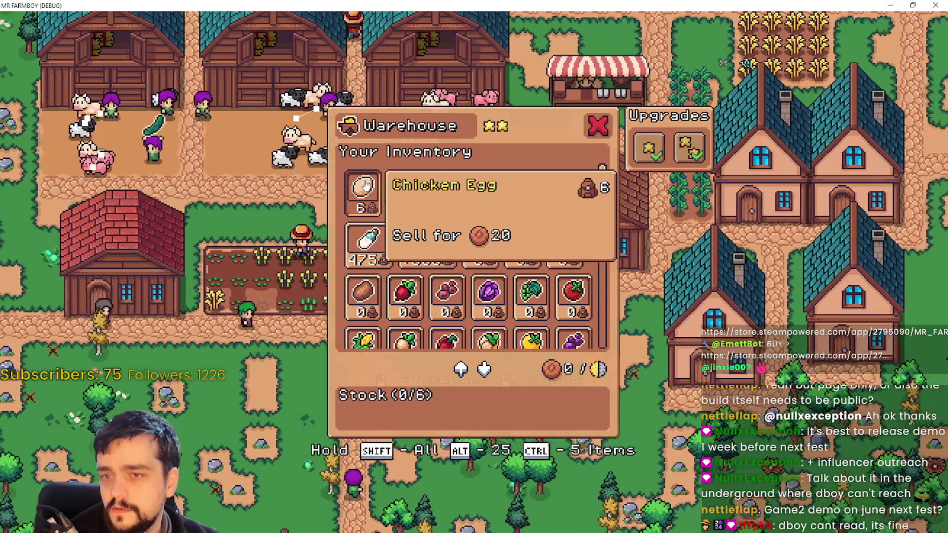
key("Escape")
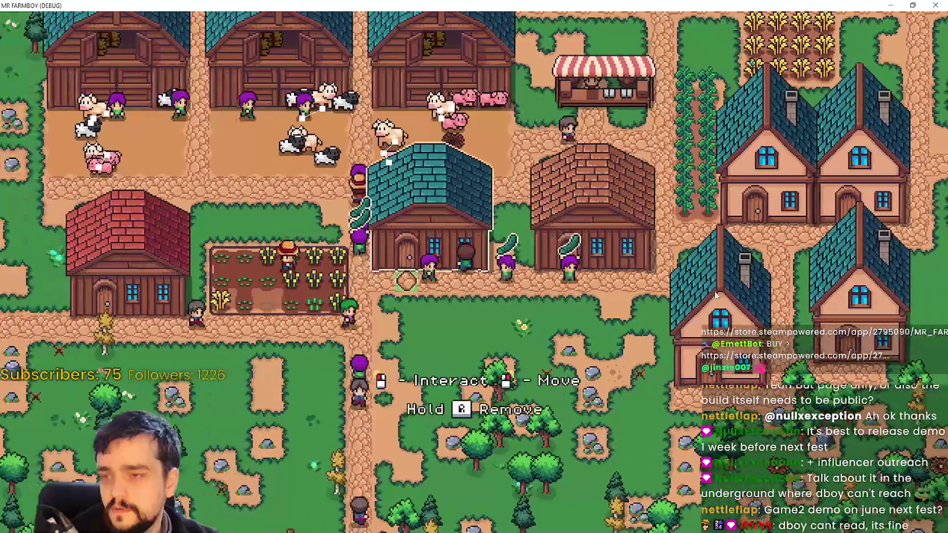
left_click(429, 210)
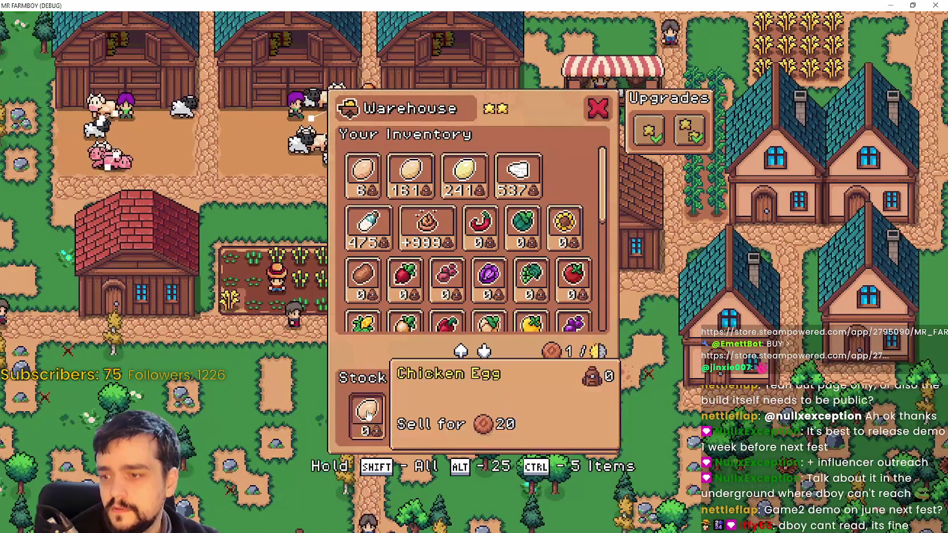
key("Escape")
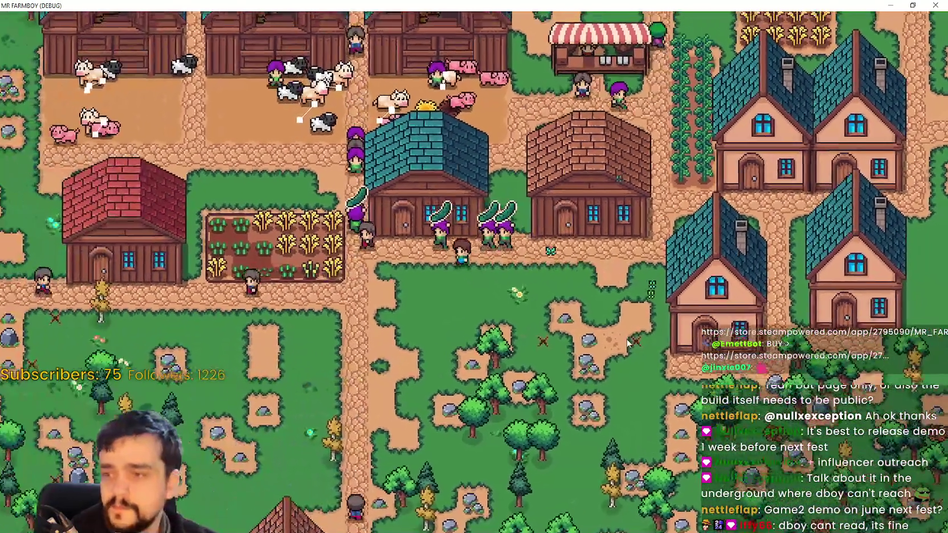
Add another egg type, Goose Egg, wool and milk to the warehouse stock
left_click(437, 183)
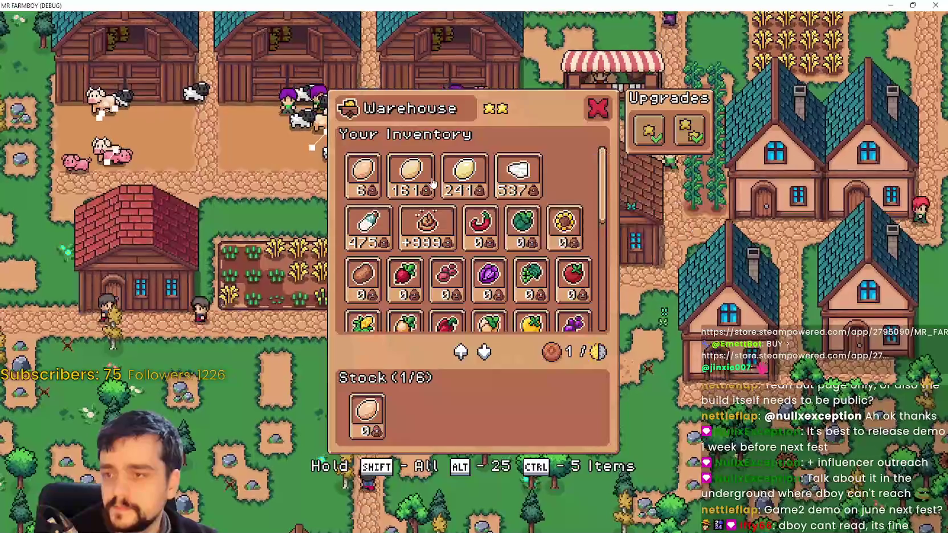
left_click(410, 175)
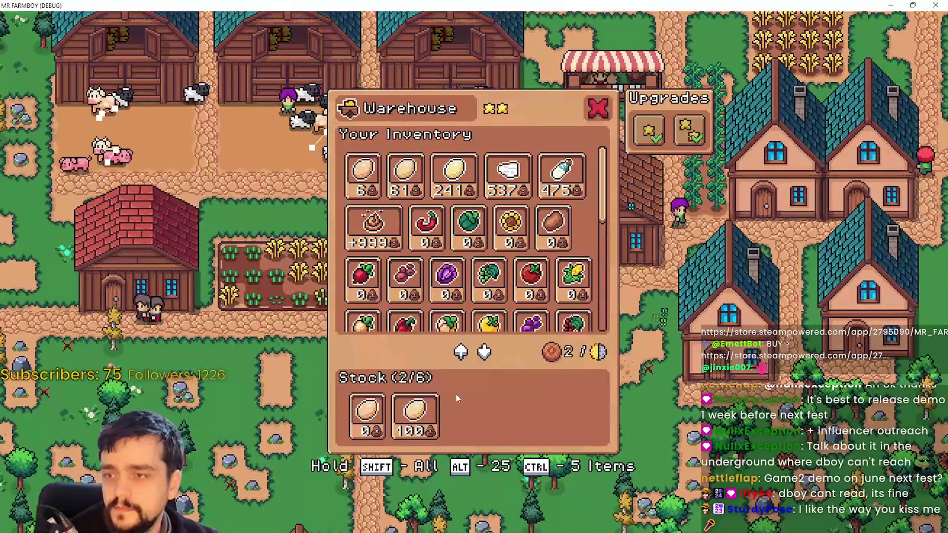
left_click(462, 176)
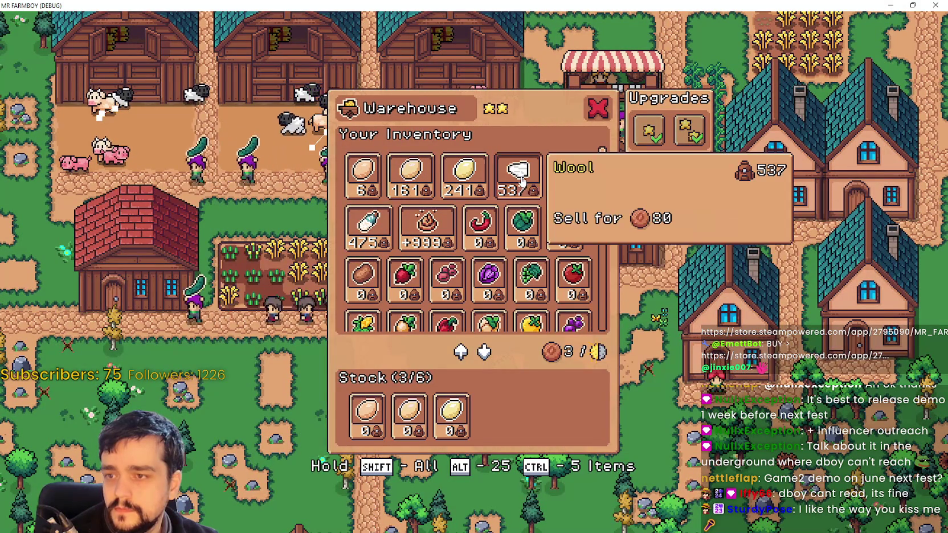
left_click(506, 401)
left_click(368, 225)
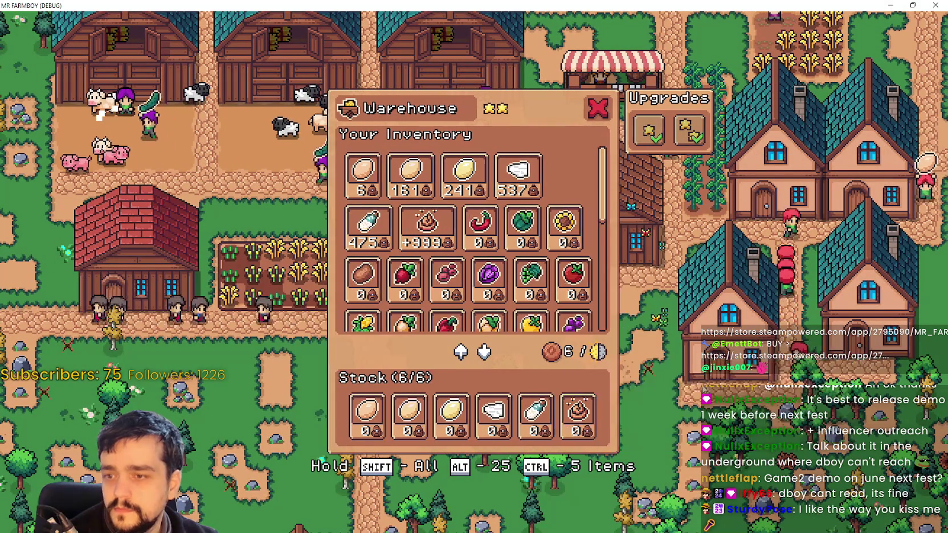
key("Escape")
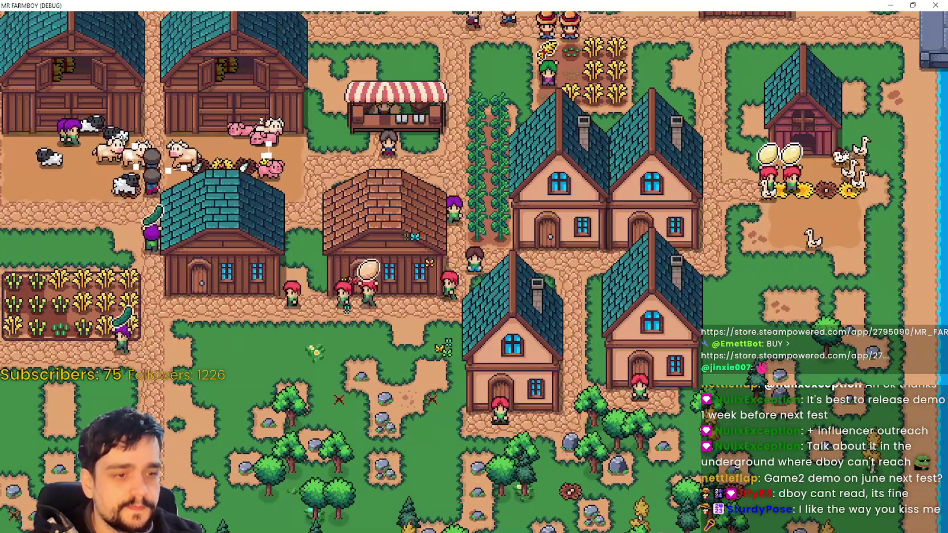
Post a reply in Rancher Gatherers: gatherers only properly come out once items are warehouse-assigned
key("alt+Tab")
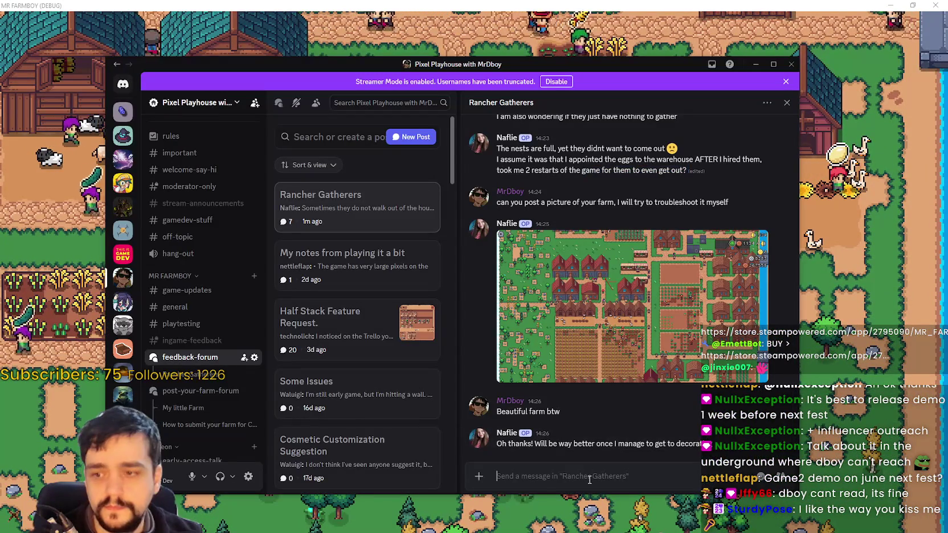
type("You were right, unless the Items are assigned to a warehouse, they don't pr")
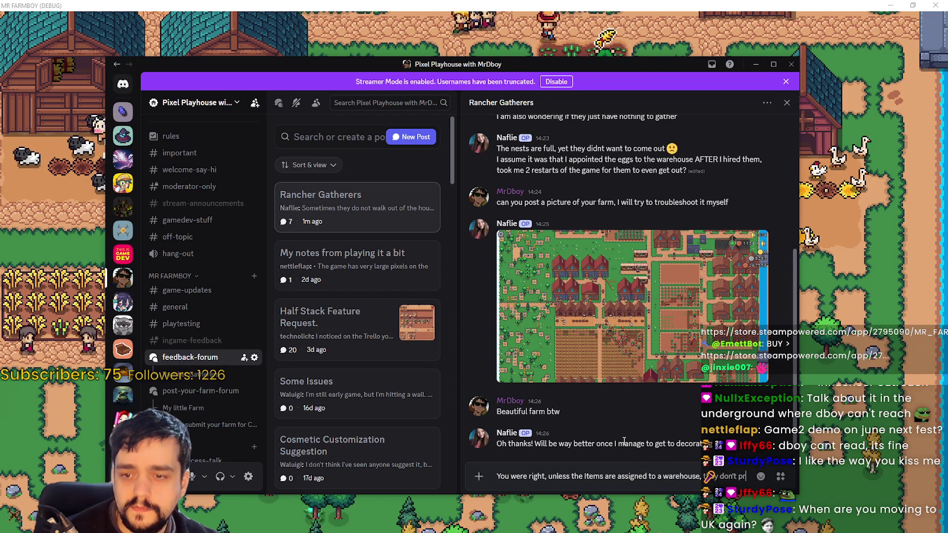
type("operly come out")
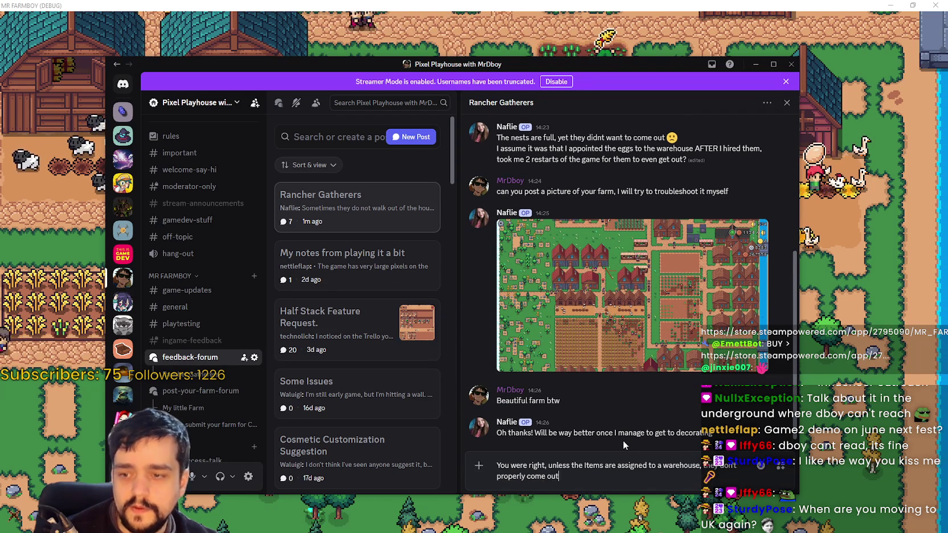
key("Return")
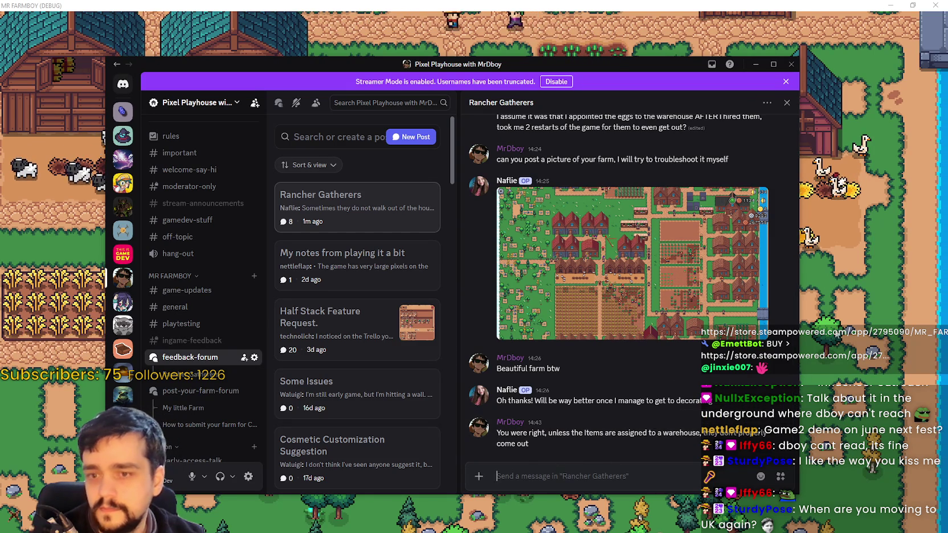
key("alt+Tab")
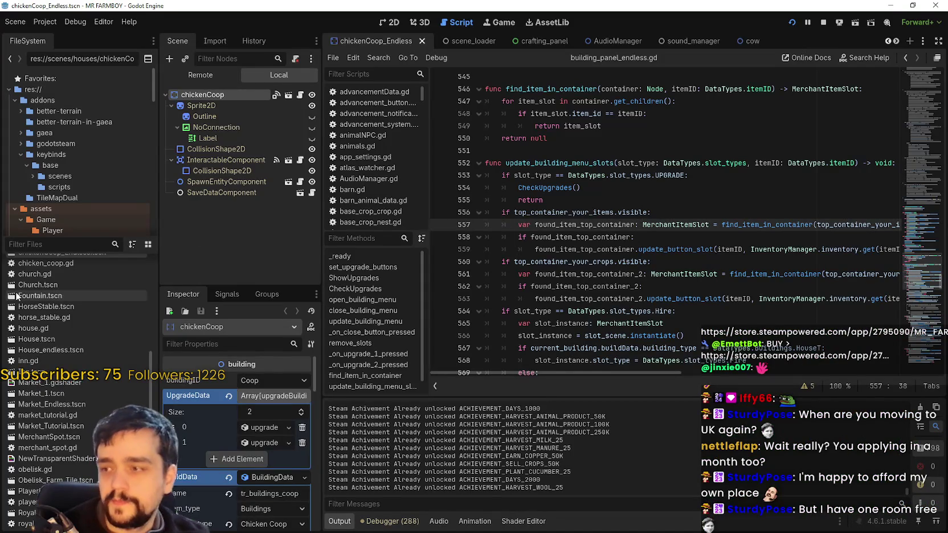
Start filtering the project's file list in the Godot editor
left_click(36, 244)
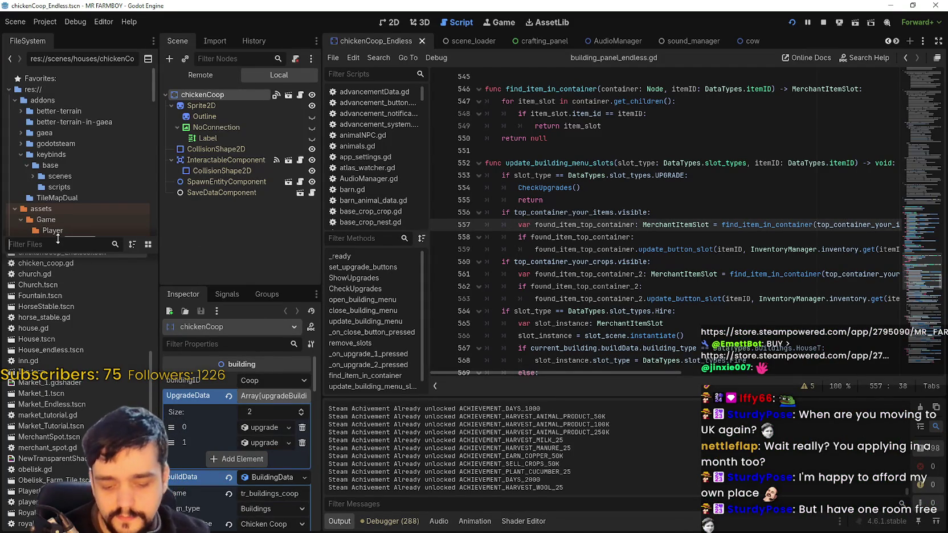
Filter files for 'rancher', open the rancher_2_npc scene and scroll its script to _state_no_task
type("rancher")
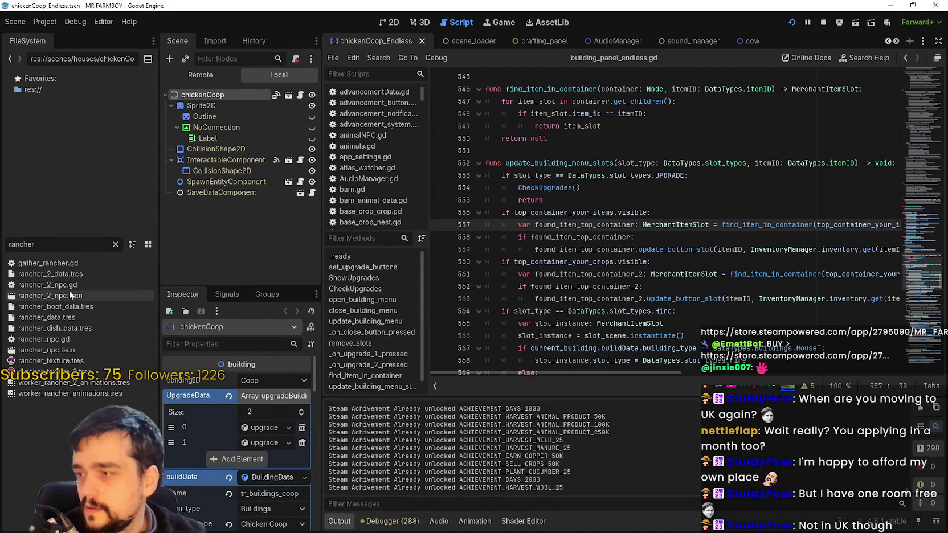
double_click(69, 296)
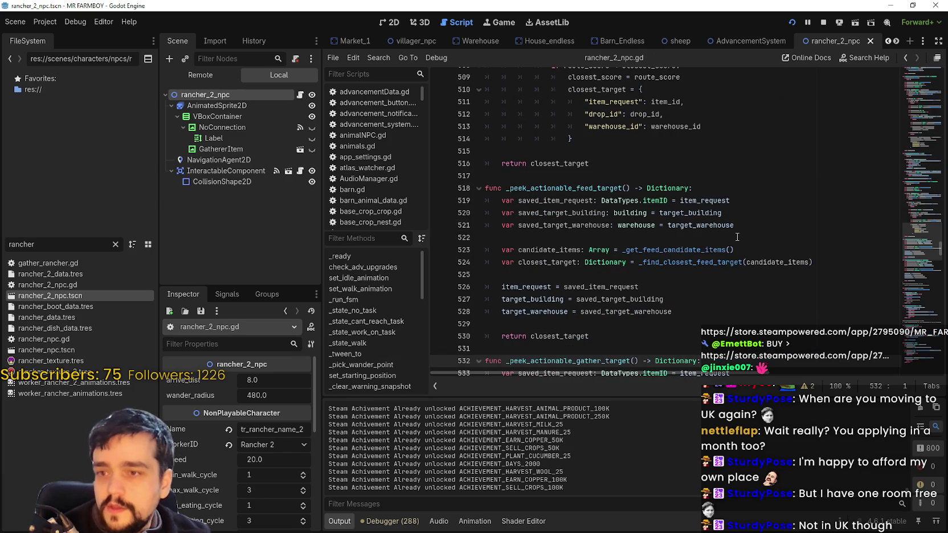
scroll(651, 285, "down", 10)
left_click_drag(912, 286, 916, 73)
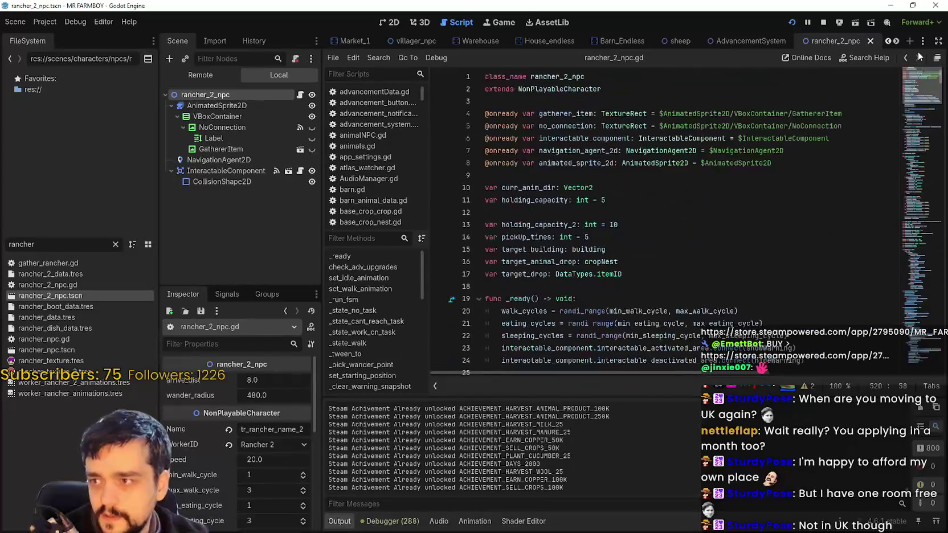
scroll(914, 117, "down", 20)
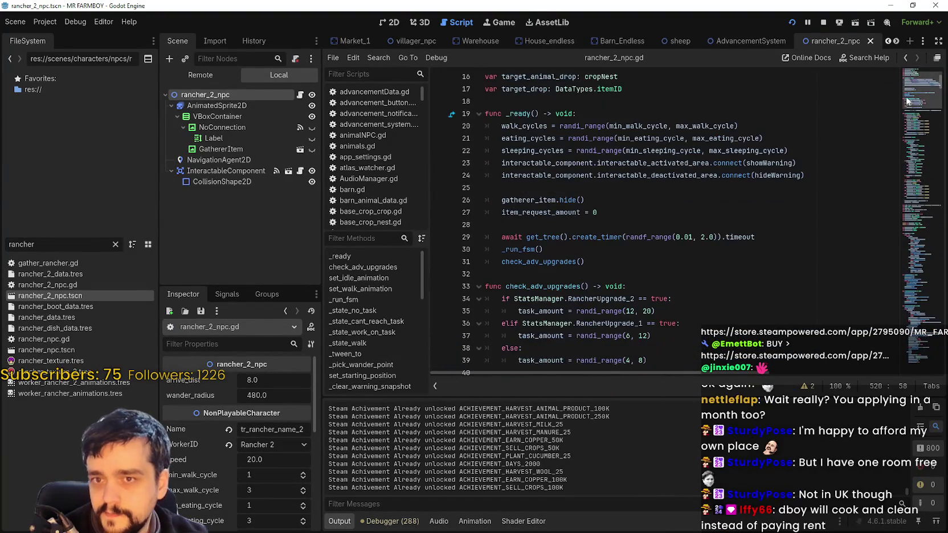
mouse_move(913, 117)
left_mouse_down()
mouse_move(912, 98)
mouse_move(909, 135)
left_mouse_up()
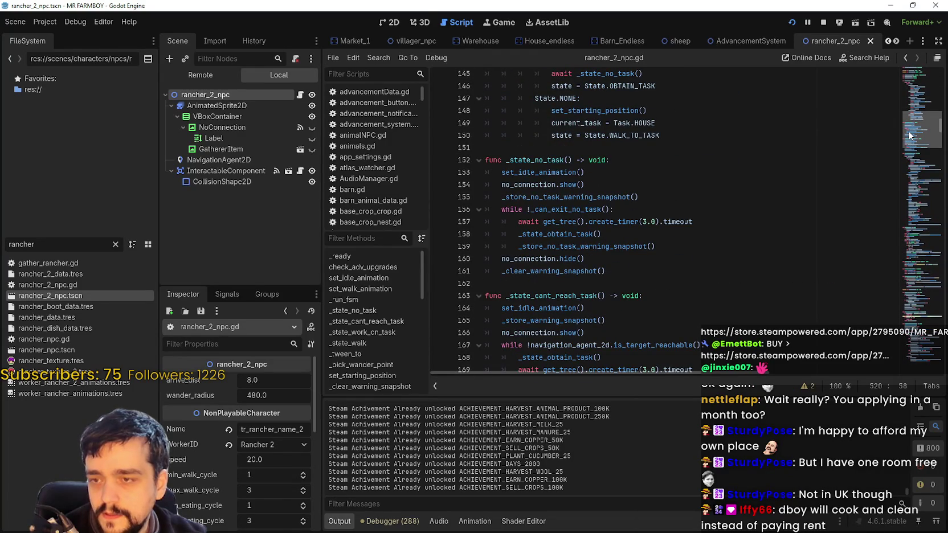
scroll(909, 135, "down", 1)
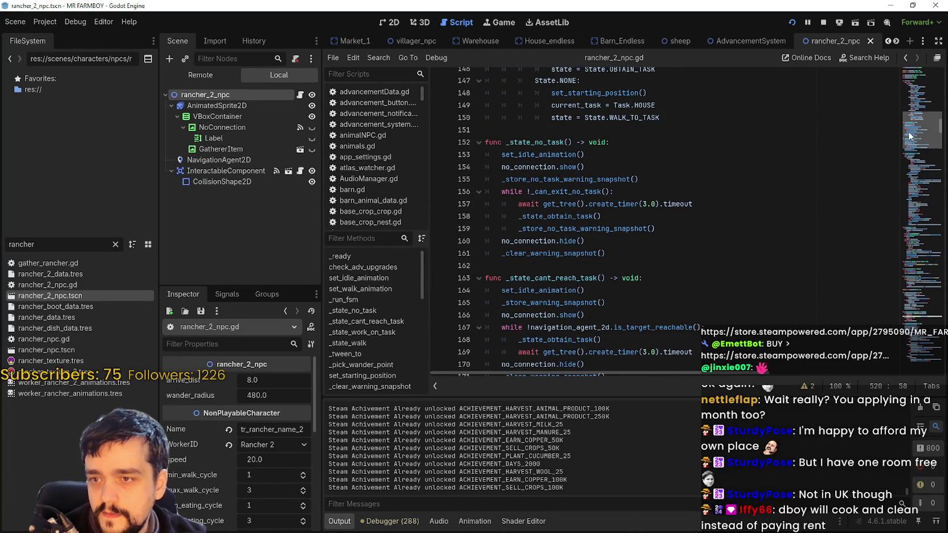
left_click_drag(909, 135, 905, 140)
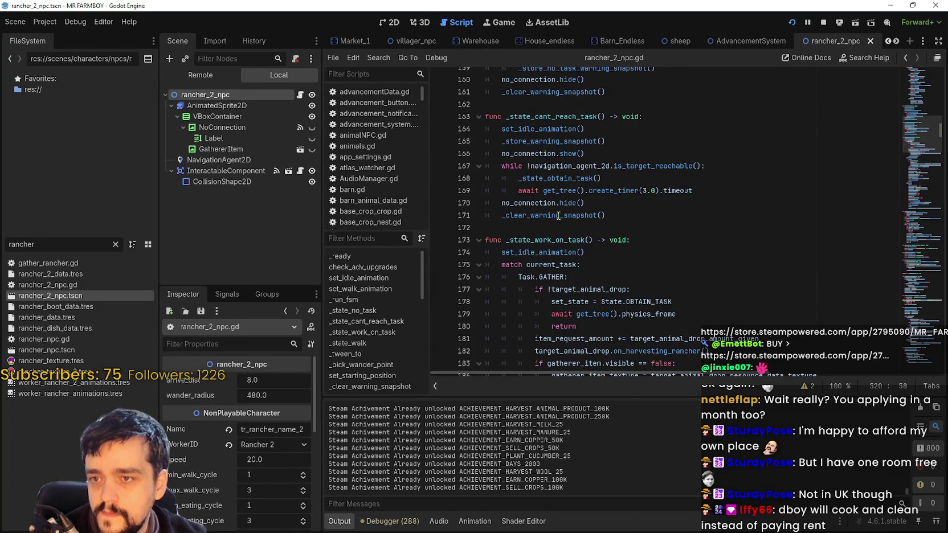
scroll(728, 253, "down", 6)
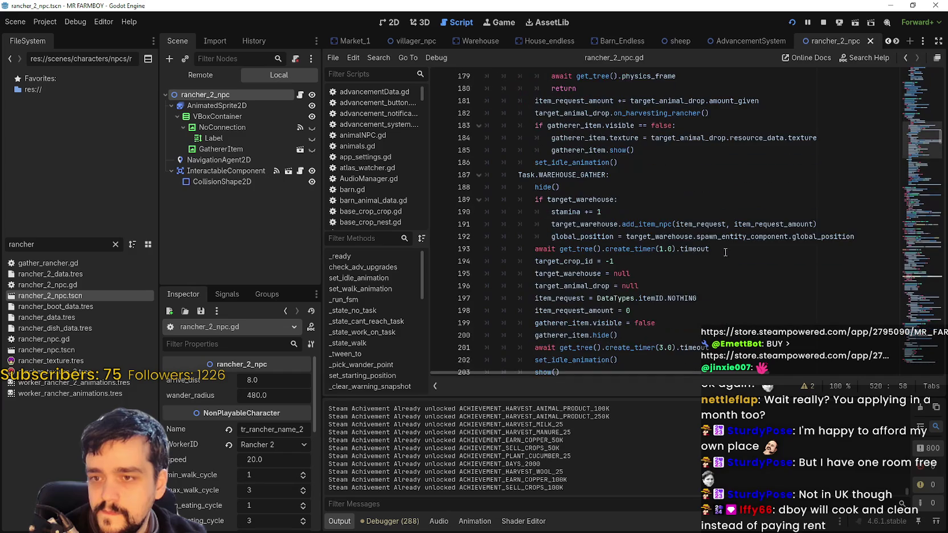
scroll(719, 248, "up", 2)
Highlight WAREHOUSE_GATHER, GATHER and target_animal_drop, then search the script for target_animal_drop
double_click(598, 250)
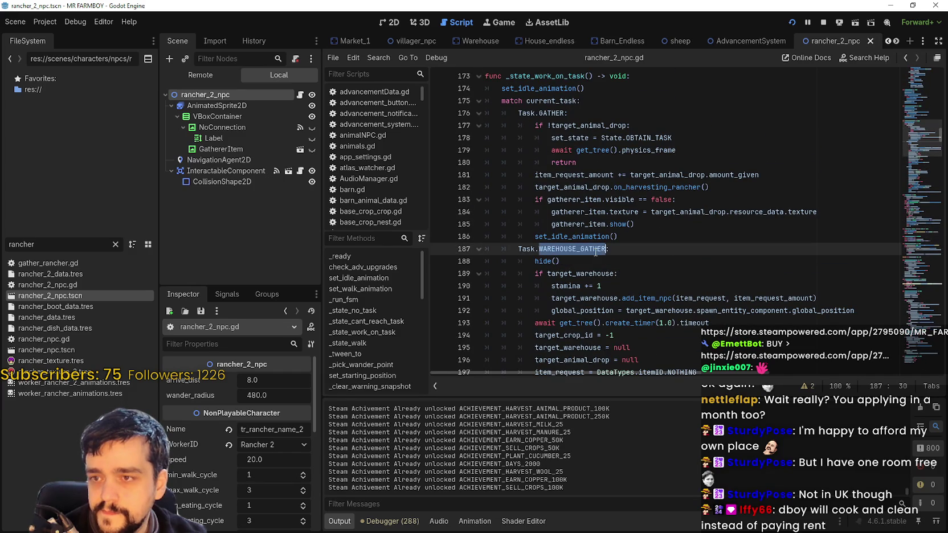
double_click(550, 114)
double_click(616, 126)
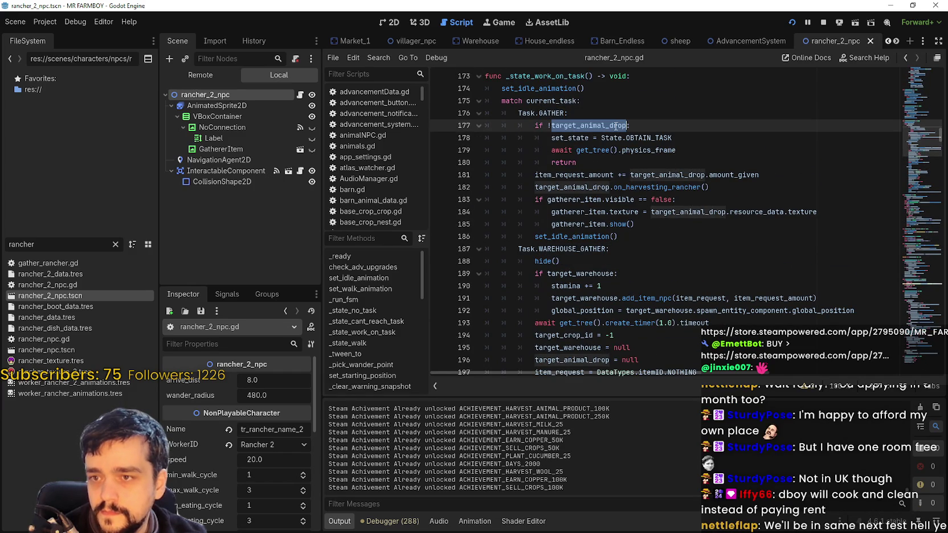
key("ctrl+f")
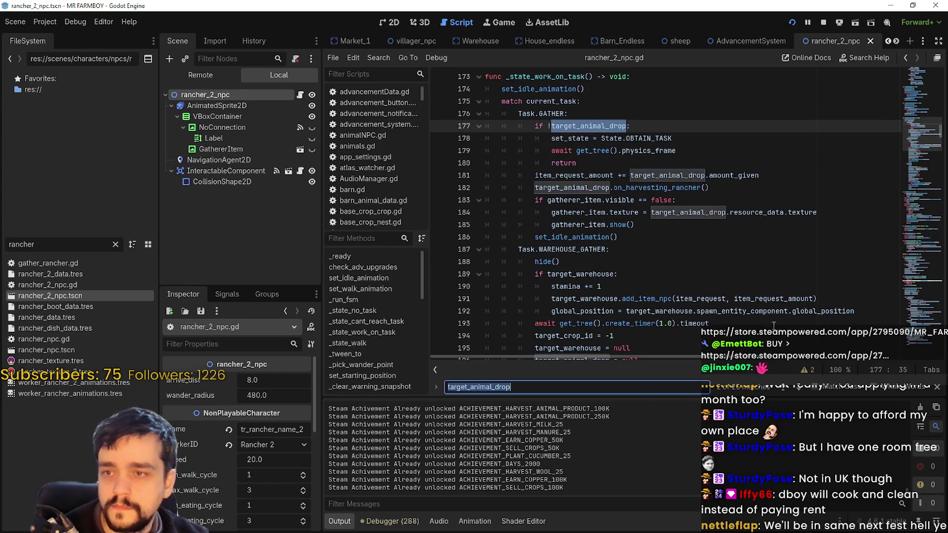
key("shift+Return")
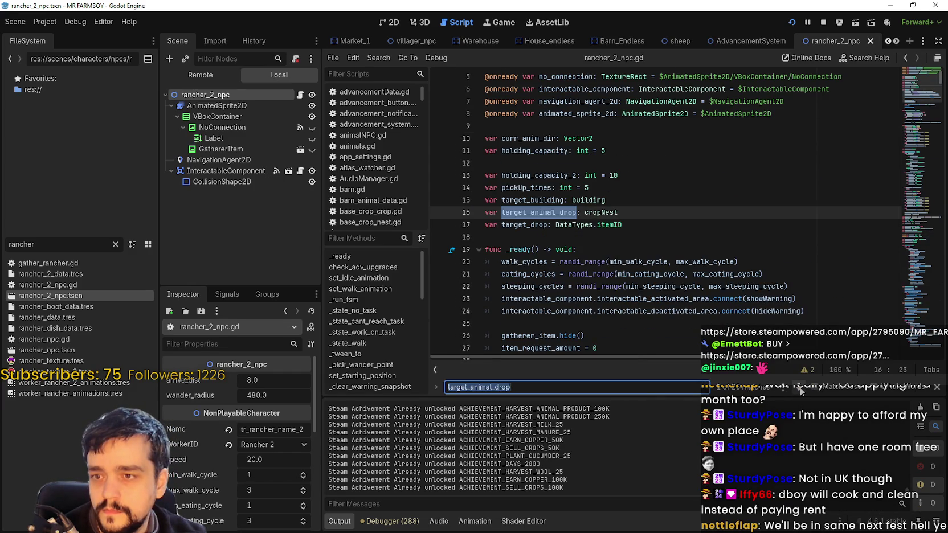
Step through every target_animal_drop match, then close the search and place the caret in OBTAIN_TASK
left_click(800, 390)
left_click(799, 389)
left_click(800, 389)
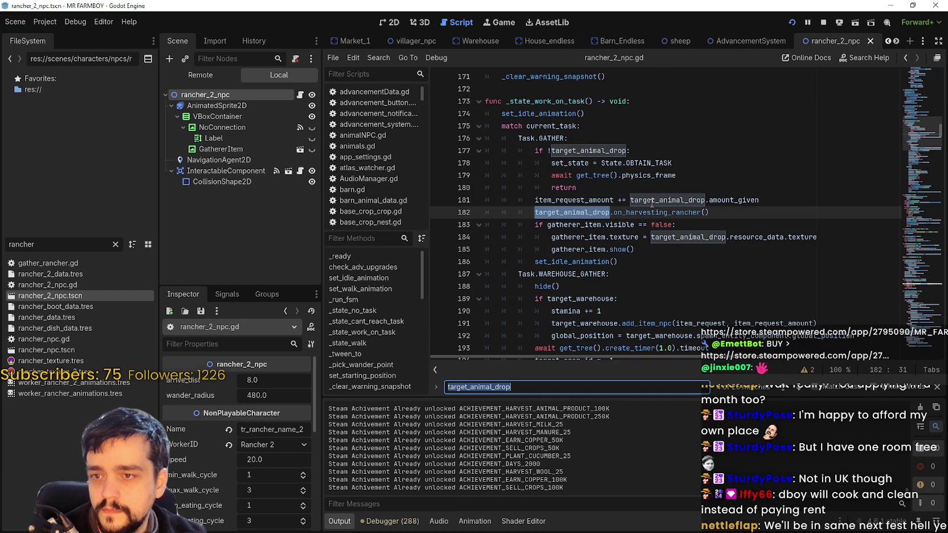
left_click(801, 388)
left_click(801, 388)
left_click(801, 388)
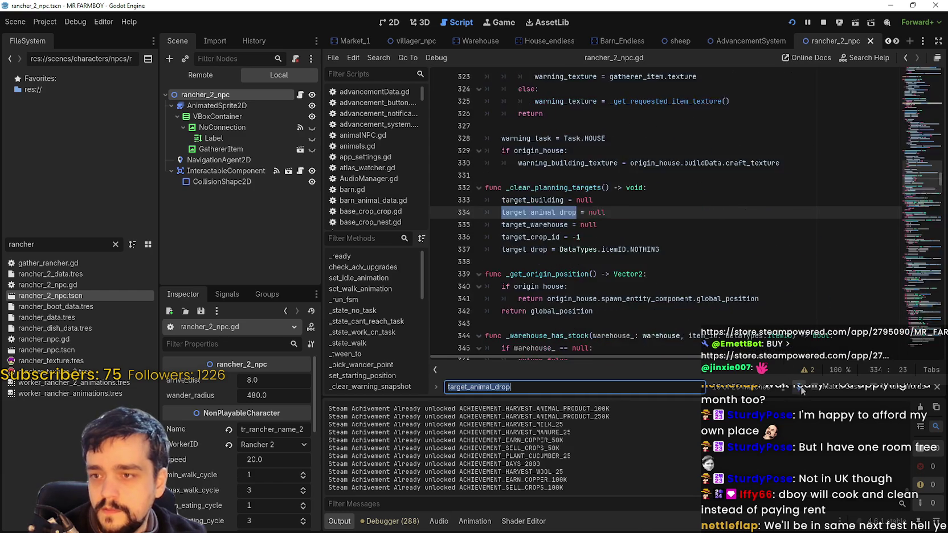
left_click(801, 388)
mouse_move(917, 234)
left_mouse_down()
mouse_move(912, 103)
mouse_move(922, 130)
left_mouse_up()
key("Escape")
left_click(578, 214)
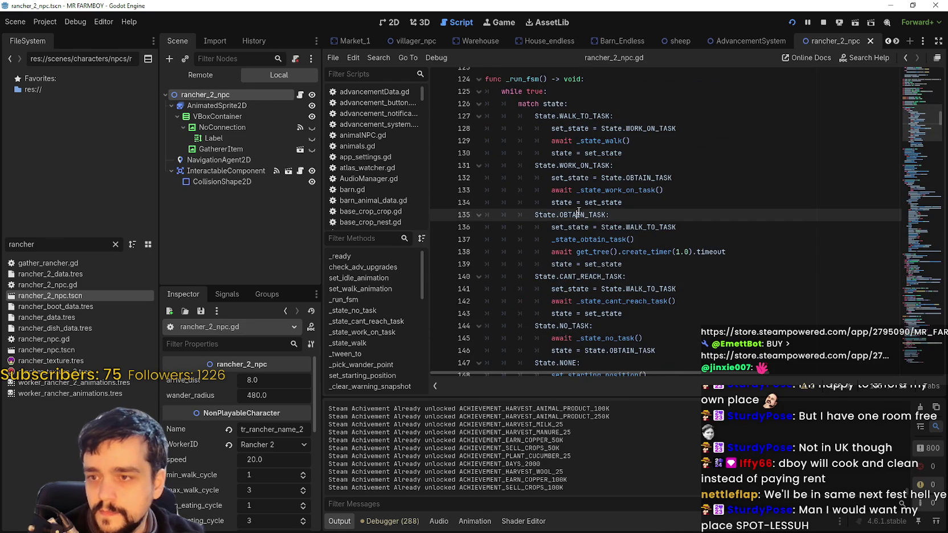
right_click(601, 240)
left_click(663, 397)
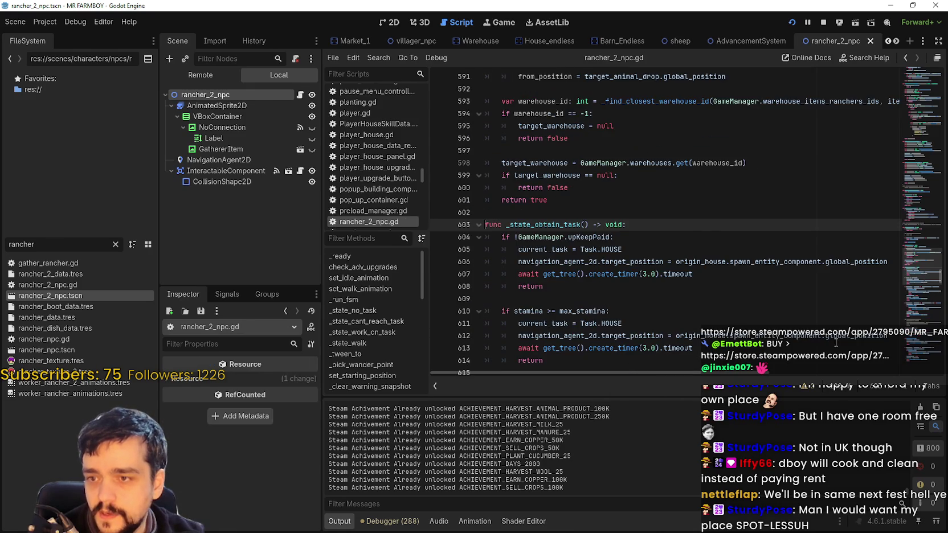
scroll(632, 260, "down", 1)
double_click(592, 200)
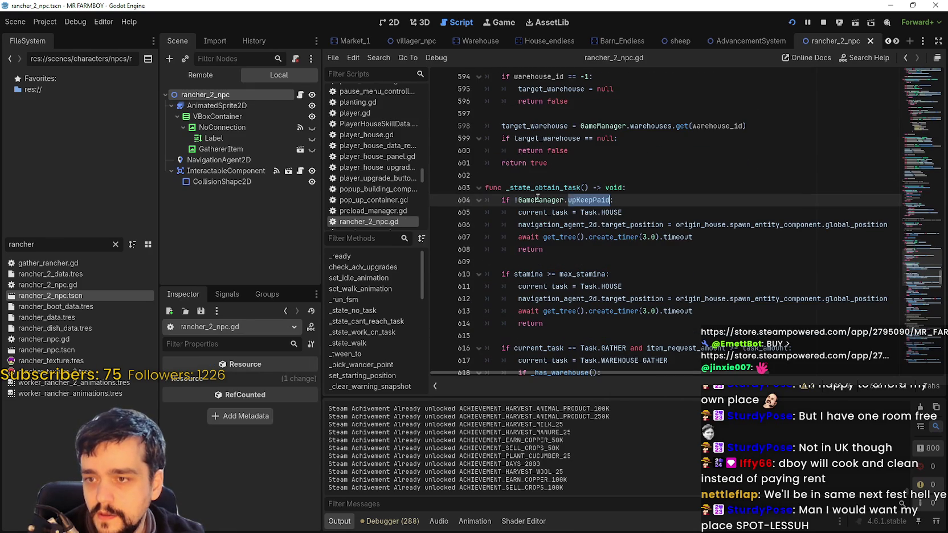
left_click(569, 255)
scroll(569, 256, "down", 2)
left_click(595, 256)
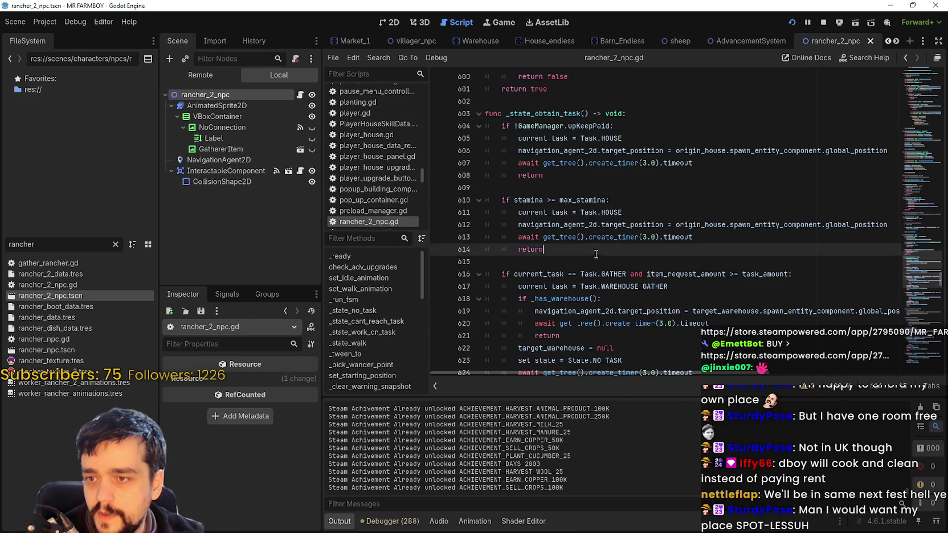
scroll(596, 255, "down", 2)
left_click_drag(515, 200, 820, 200)
left_click(623, 230)
double_click(614, 200)
scroll(642, 305, "down", 2)
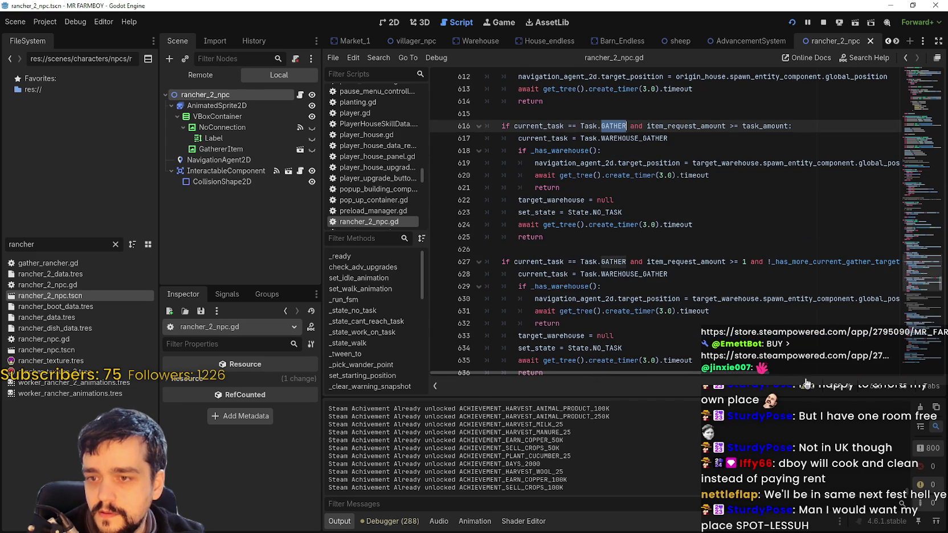
scroll(762, 190, "up", 1)
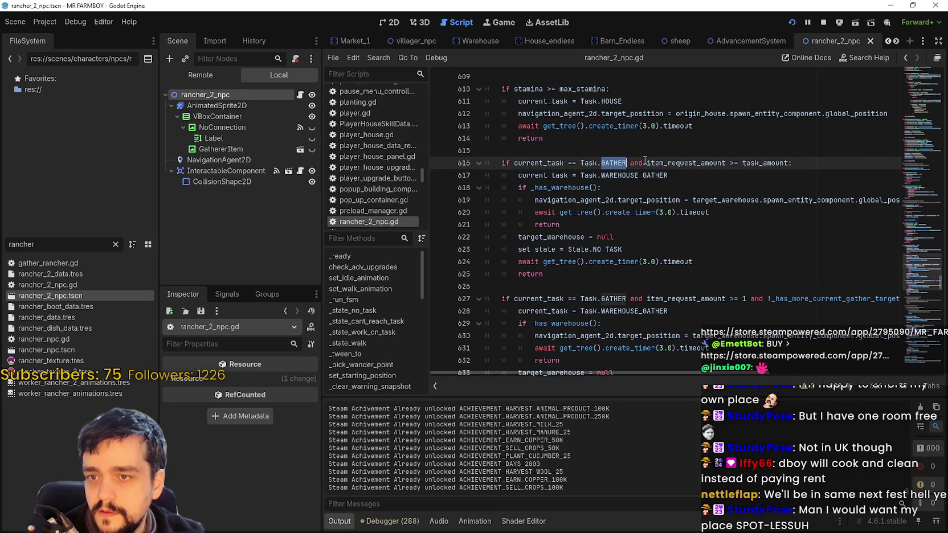
double_click(664, 164)
left_click_drag(664, 164, 778, 167)
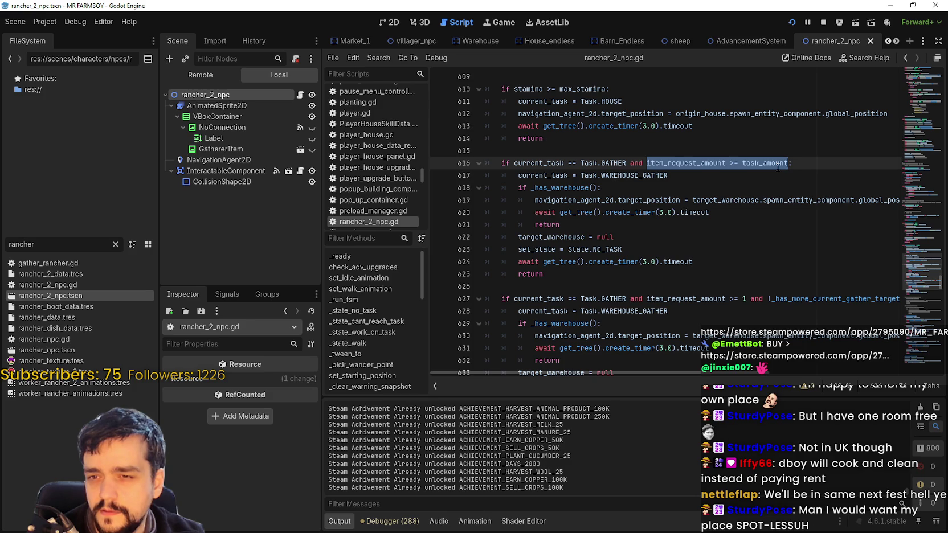
double_click(778, 165)
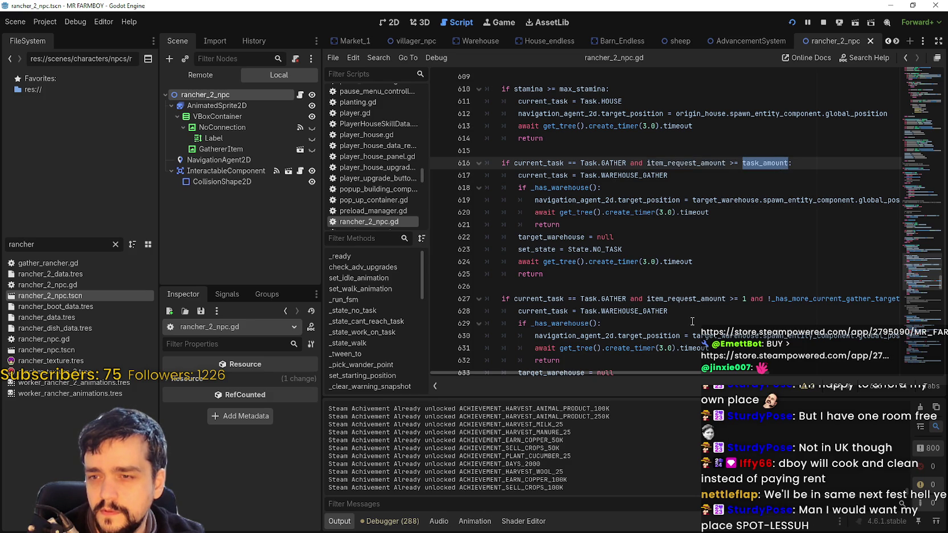
scroll(693, 315, "up", 2)
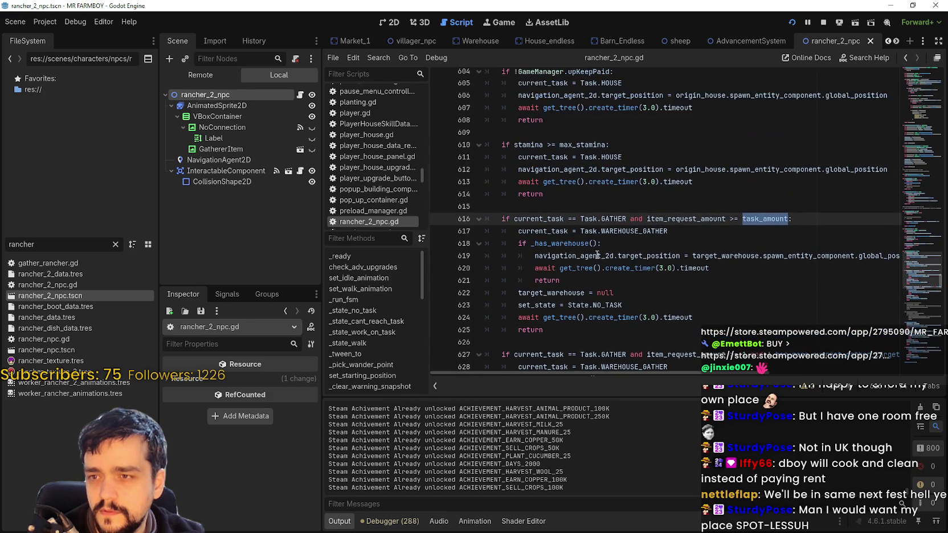
scroll(597, 248, "down", 4)
scroll(597, 249, "down", 6)
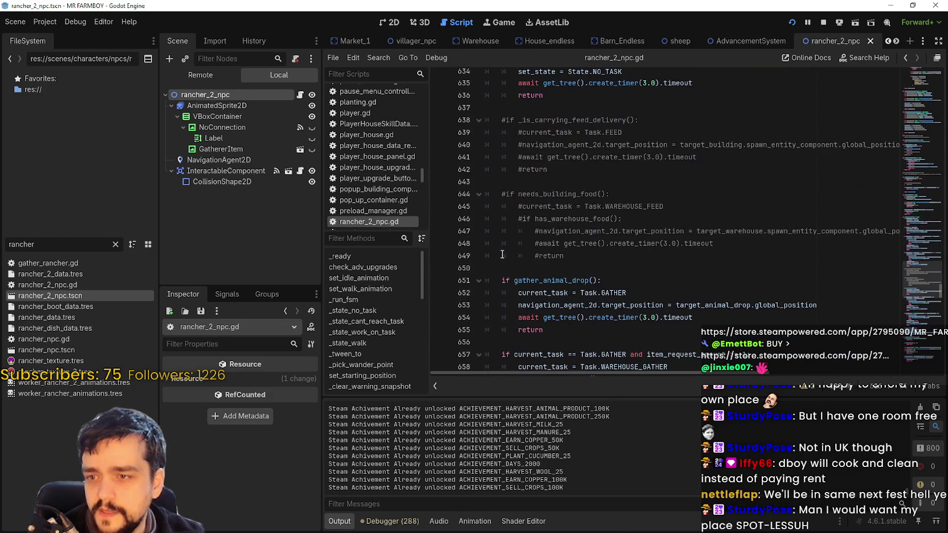
scroll(541, 283, "down", 1)
left_click_drag(502, 243, 669, 244)
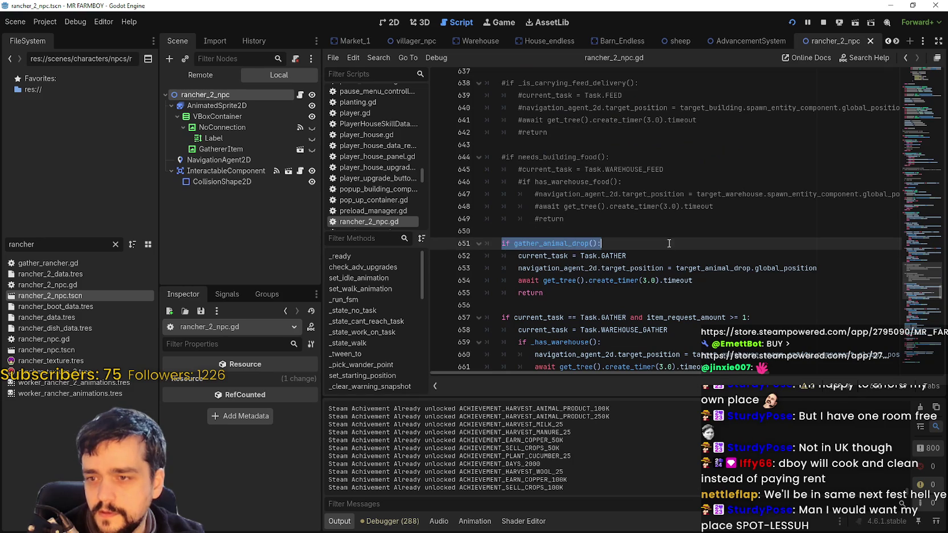
scroll(592, 255, "down", 1)
scroll(590, 255, "down", 1)
double_click(550, 169)
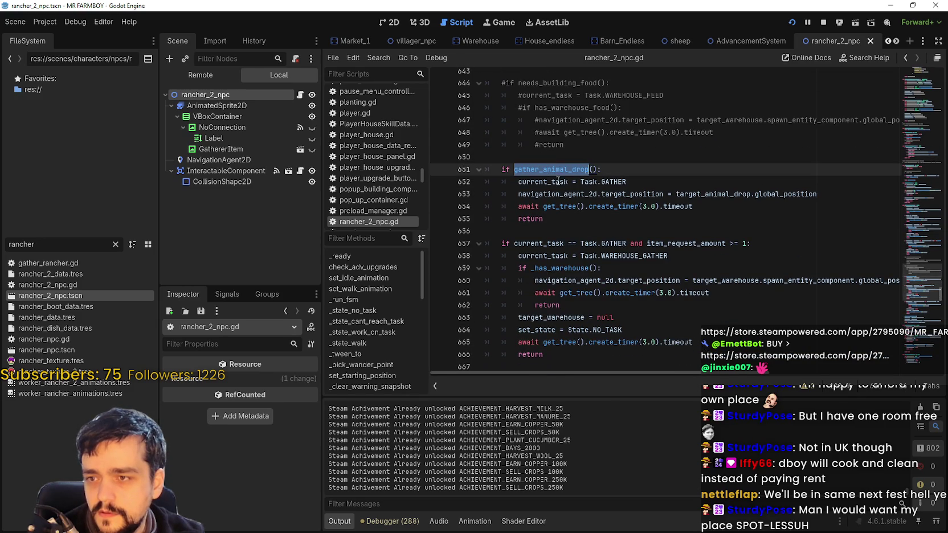
right_click(557, 185)
left_click(525, 233)
scroll(686, 249, "down", 3)
left_click(568, 247)
scroll(568, 246, "up", 2)
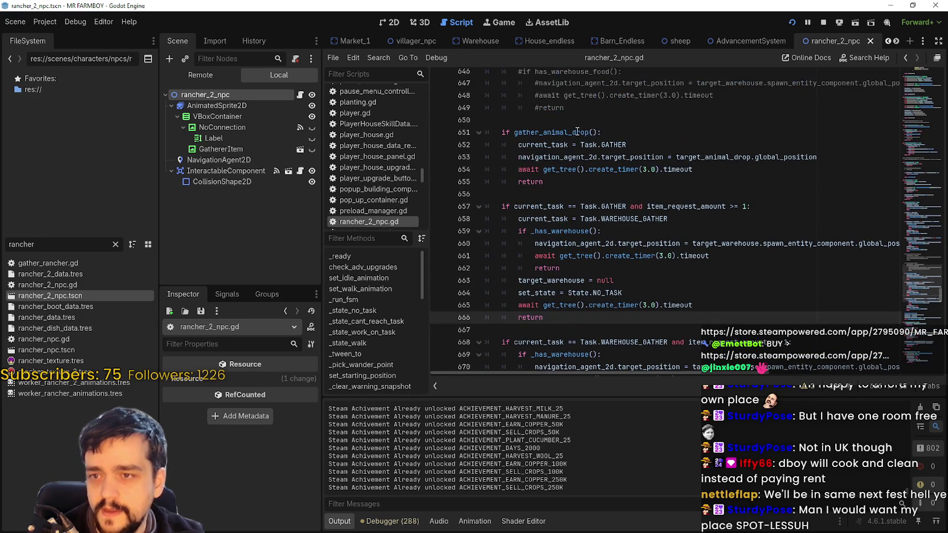
right_click(559, 122)
left_click(557, 122)
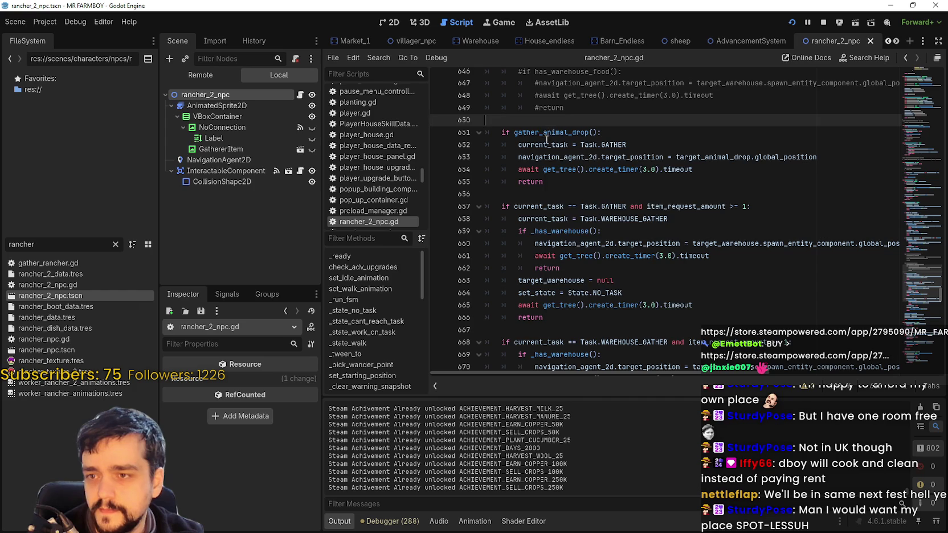
right_click(544, 133)
left_click(604, 302)
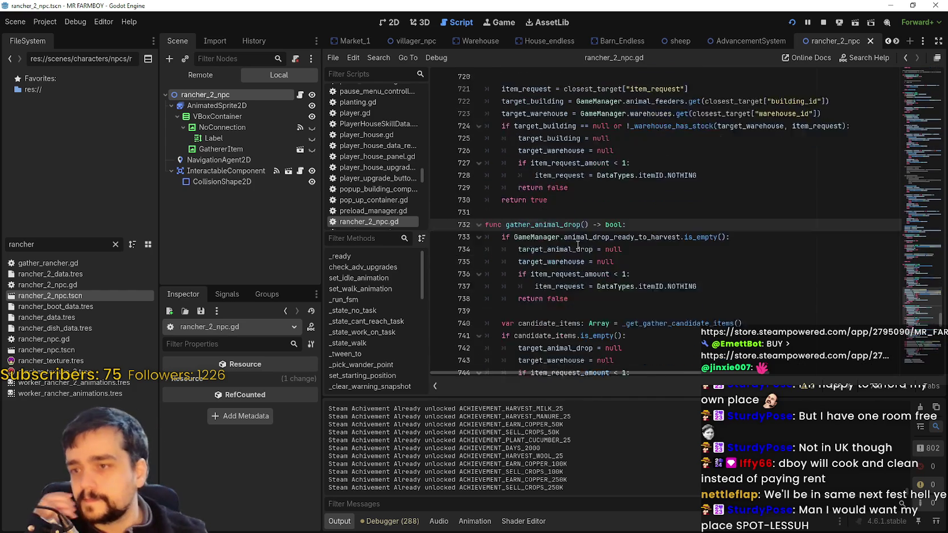
scroll(577, 245, "down", 2)
double_click(677, 200)
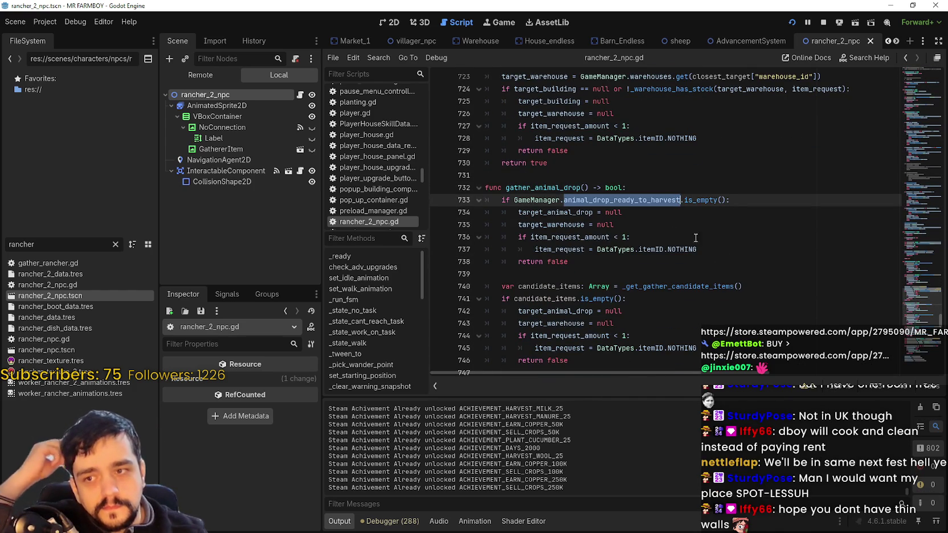
left_click(568, 212)
left_click(564, 225)
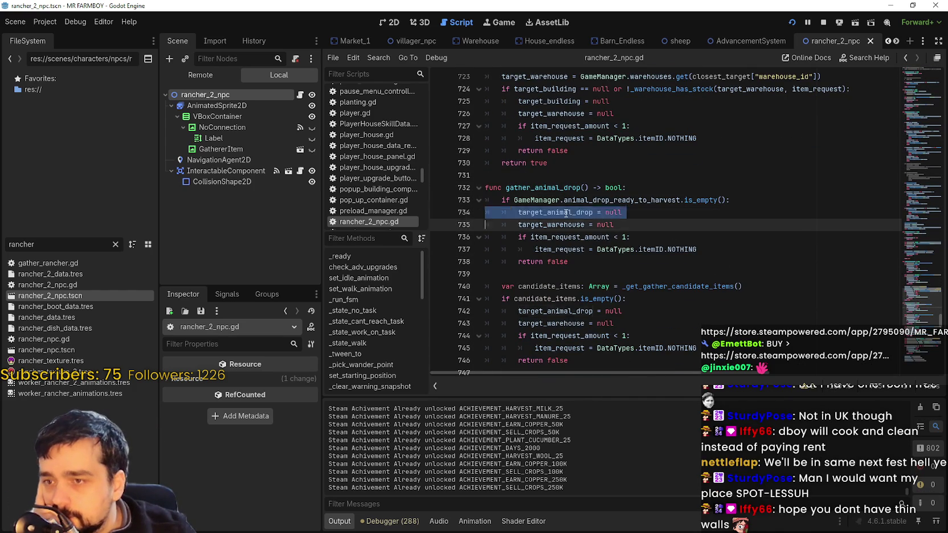
double_click(564, 225)
double_click(582, 236)
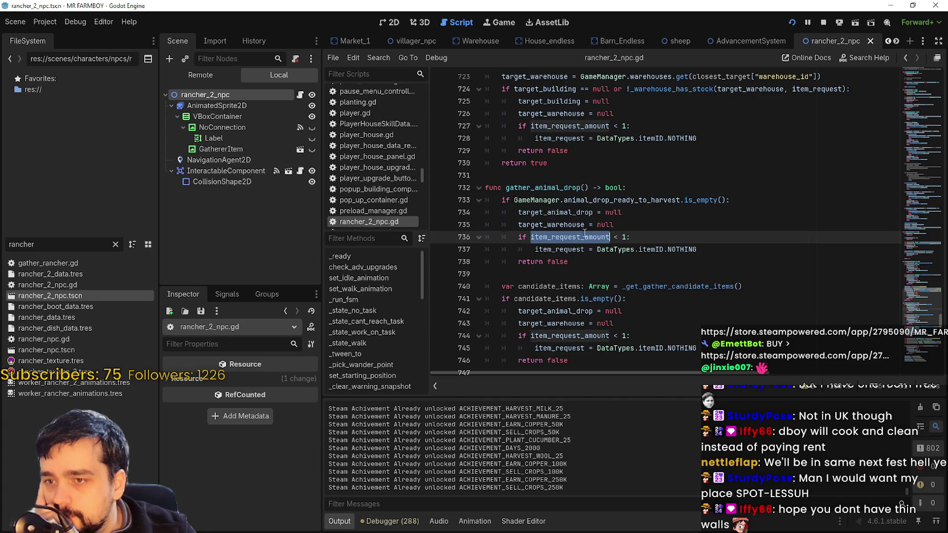
left_click_drag(743, 251, 465, 234)
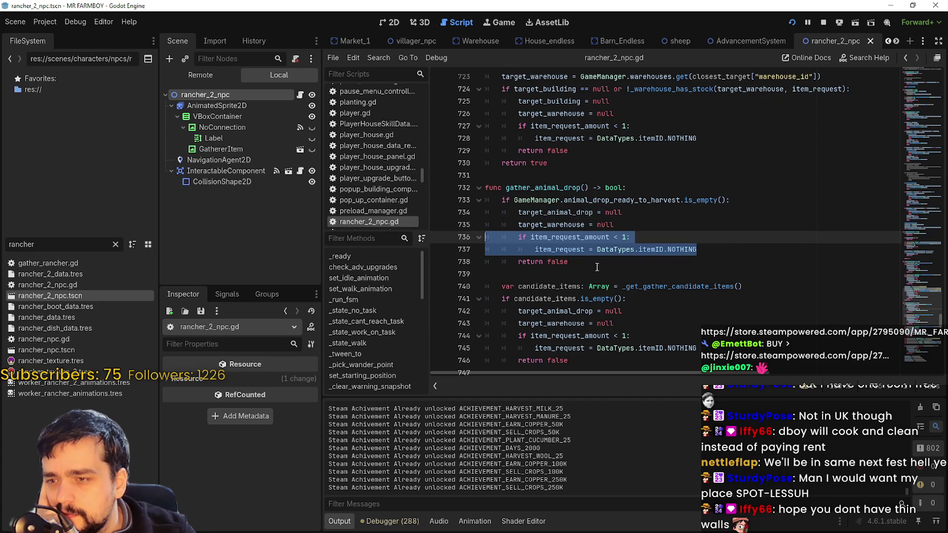
double_click(573, 235)
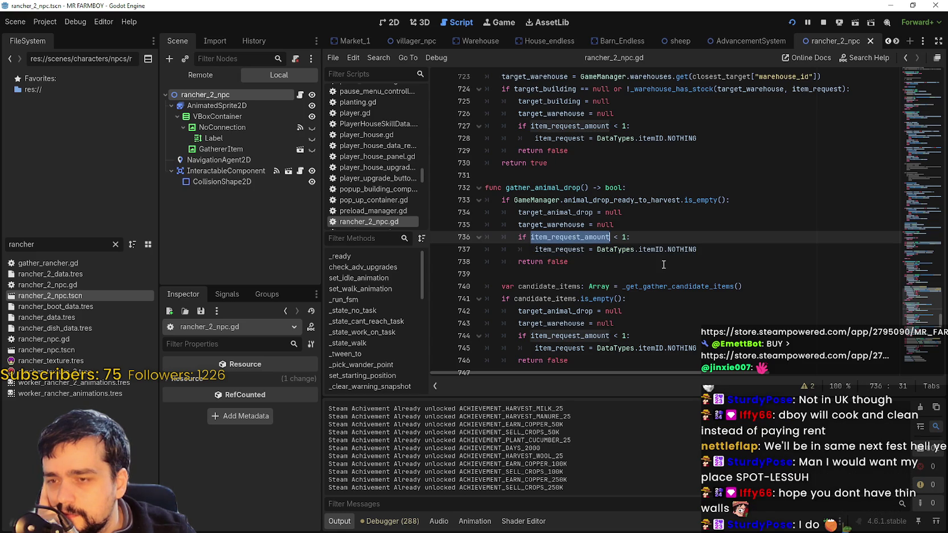
left_click_drag(630, 237, 614, 237)
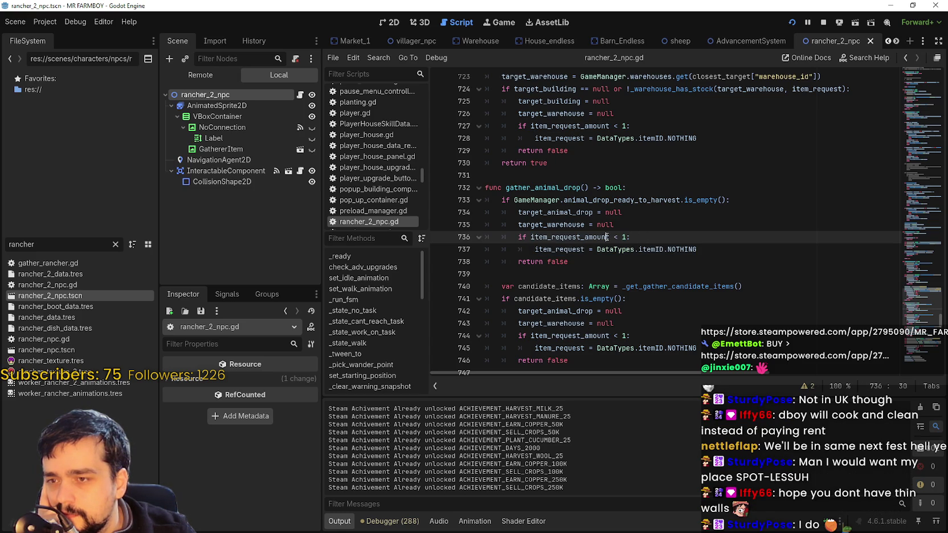
double_click(607, 237)
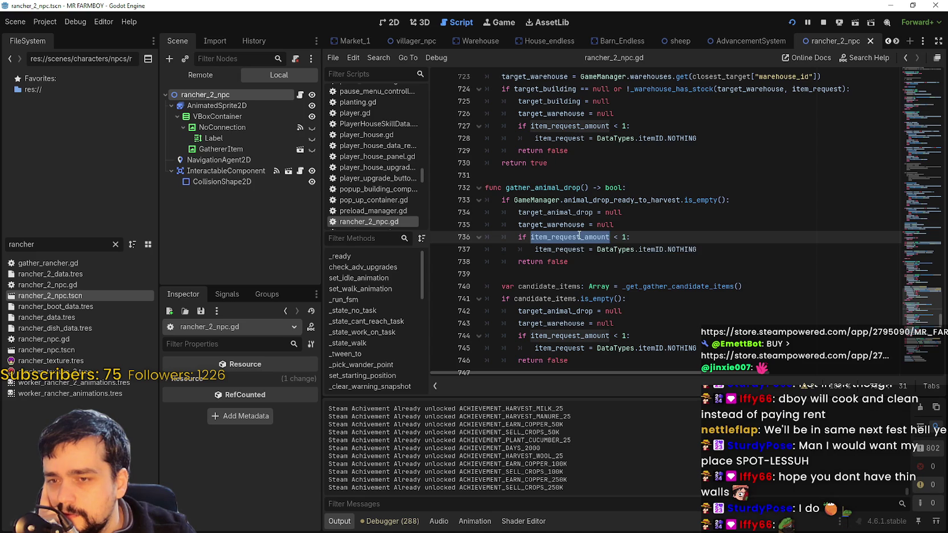
left_click(564, 285)
scroll(627, 257, "down", 2)
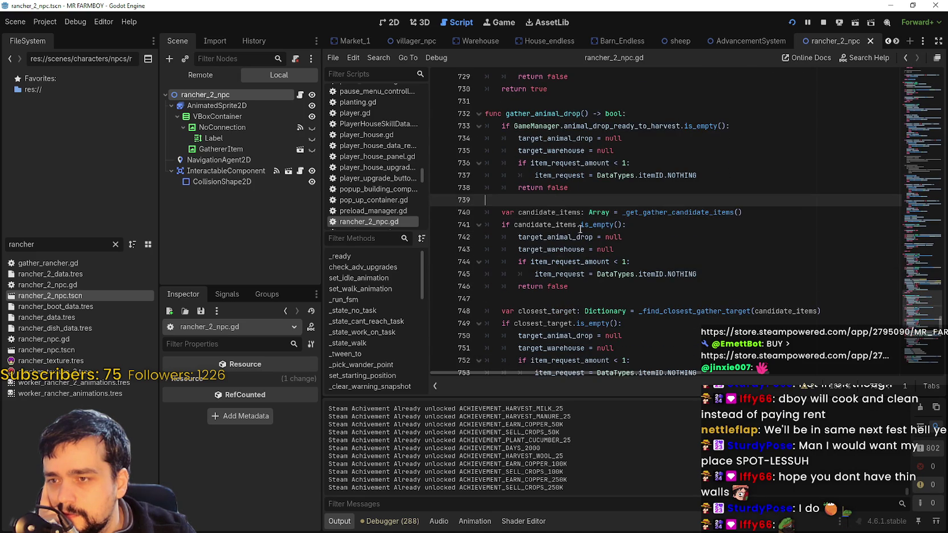
double_click(675, 212)
scroll(664, 254, "down", 2)
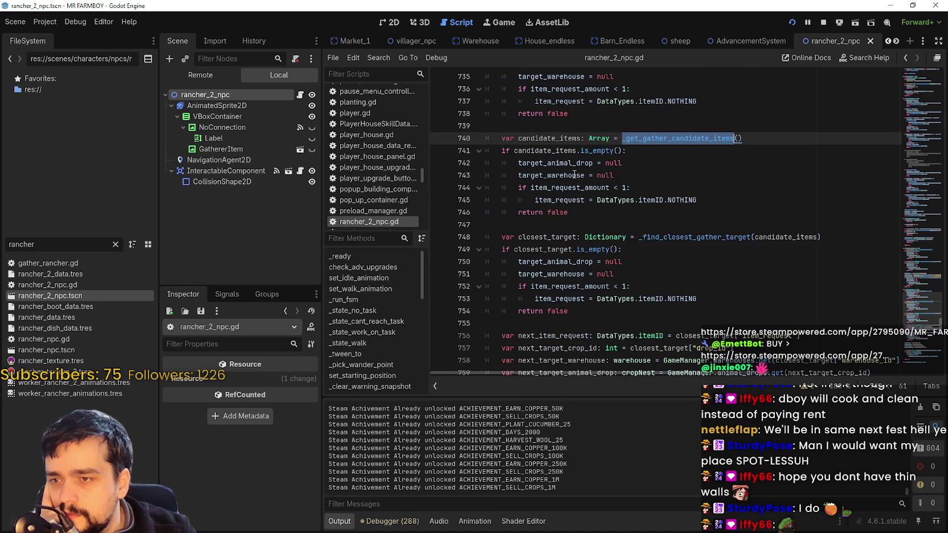
scroll(666, 193, "up", 1)
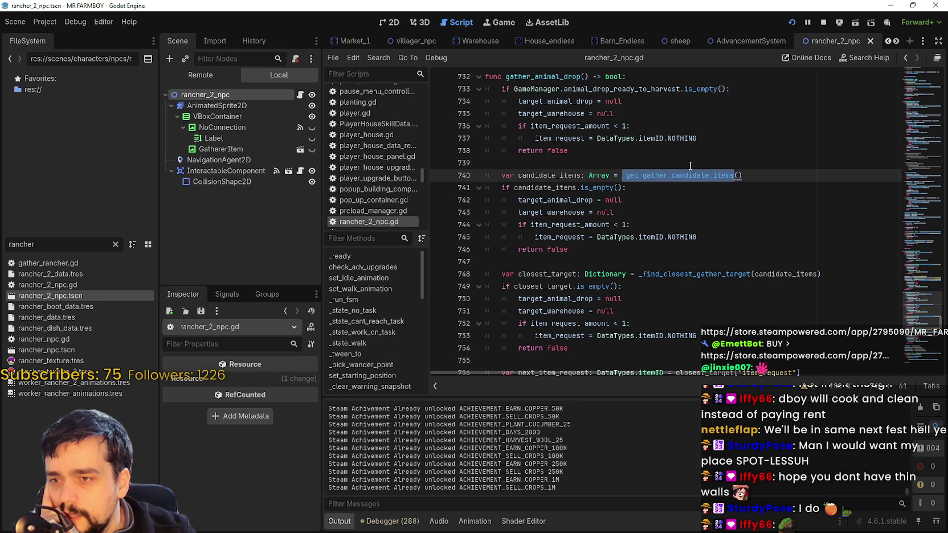
mouse_move(696, 171)
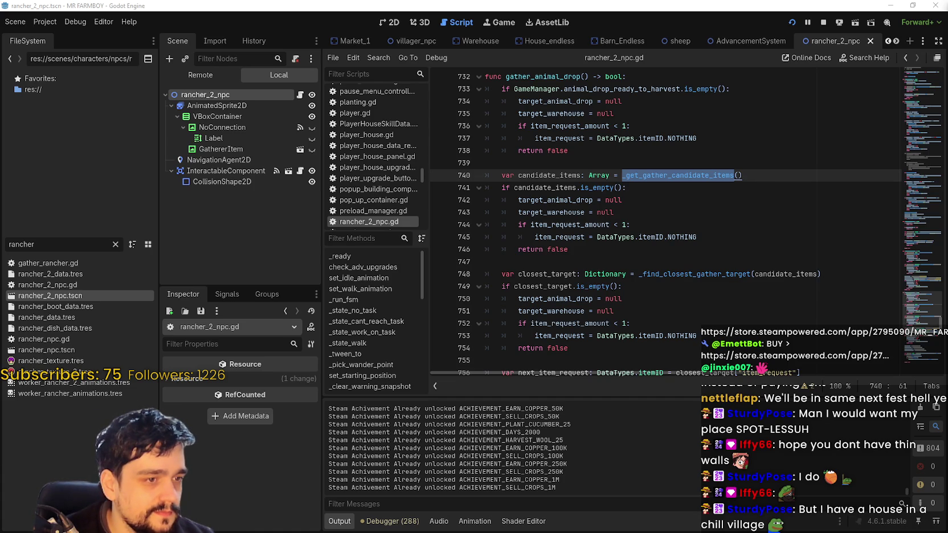
left_click(694, 239)
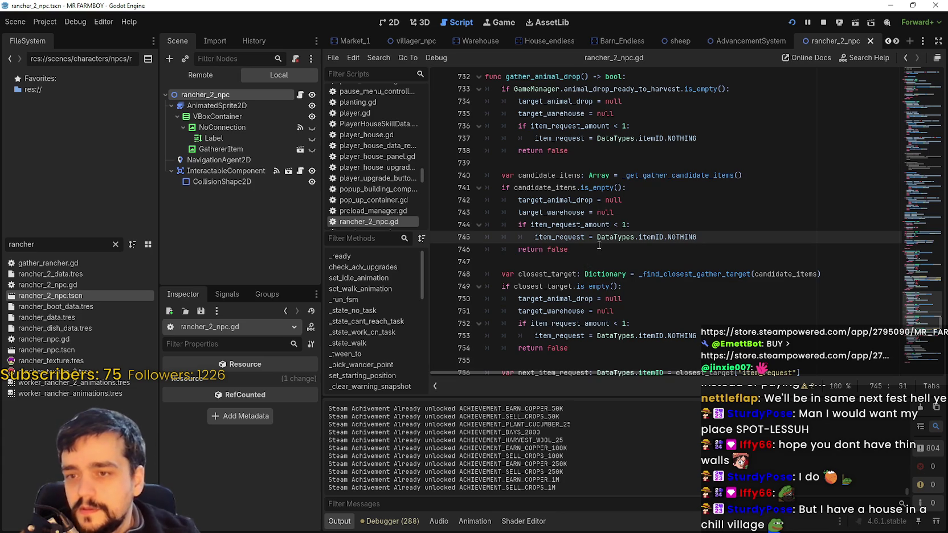
left_click(678, 176)
left_click(668, 177)
right_click(668, 177)
left_click(578, 263)
scroll(578, 263, "down", 2)
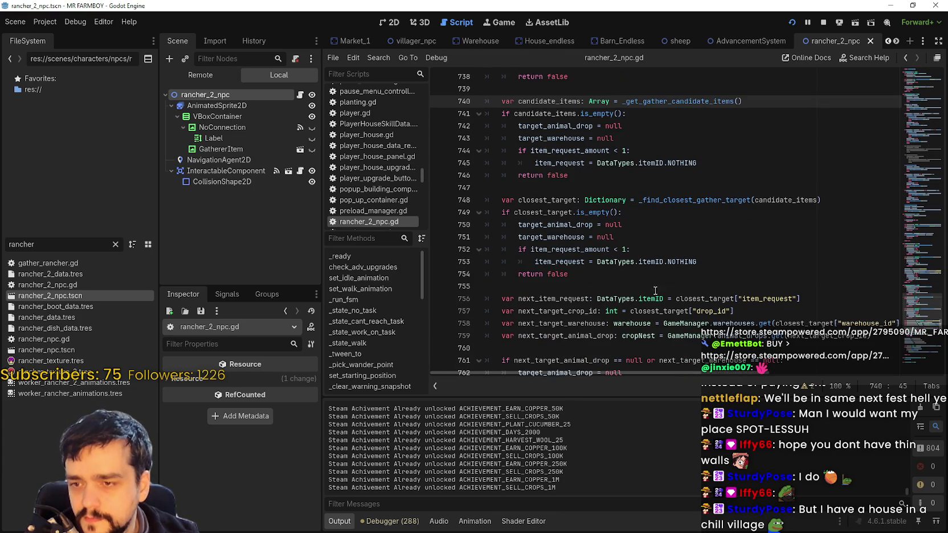
double_click(538, 298)
double_click(774, 299)
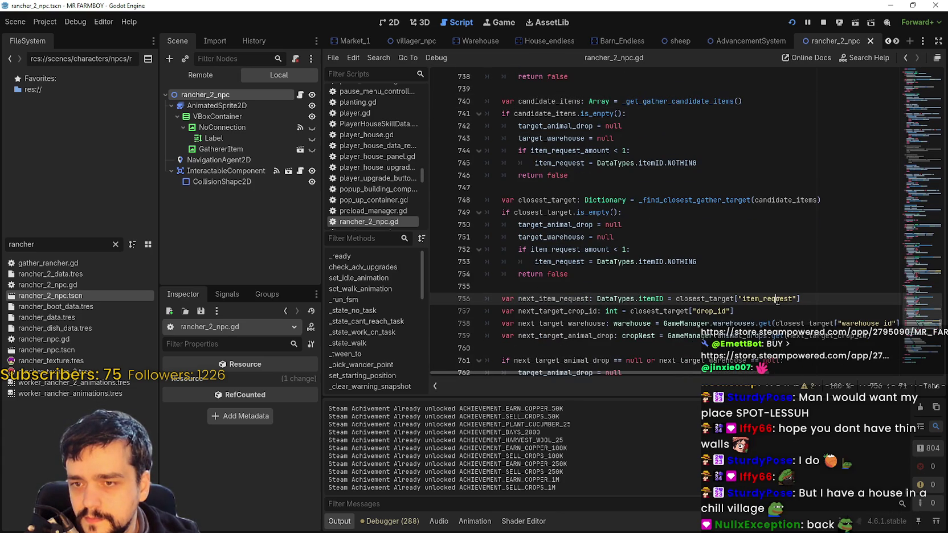
double_click(701, 311)
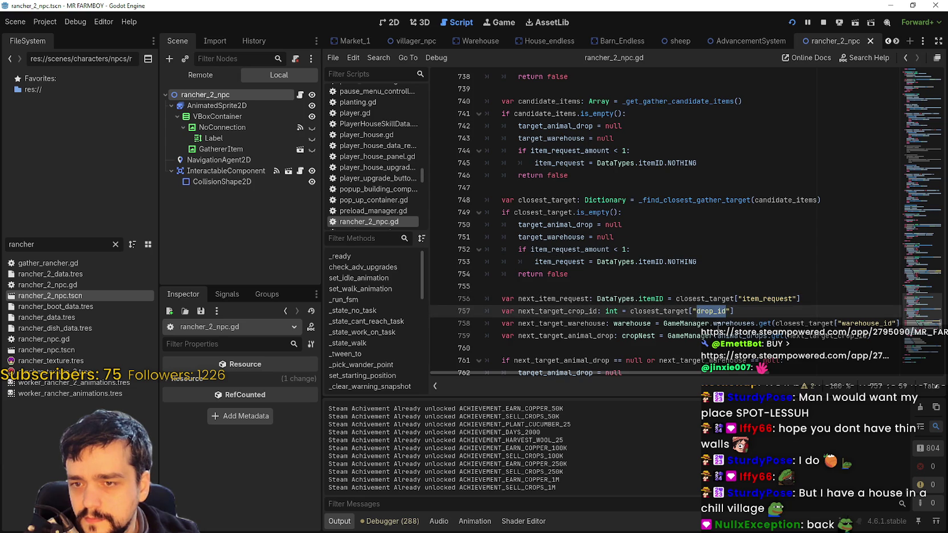
scroll(614, 284, "down", 2)
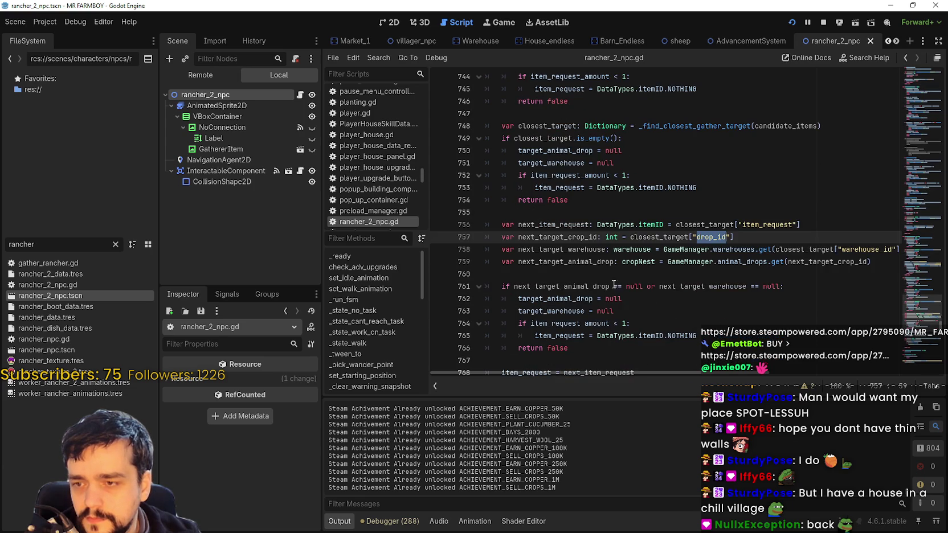
left_click(569, 276)
scroll(726, 294, "down", 2)
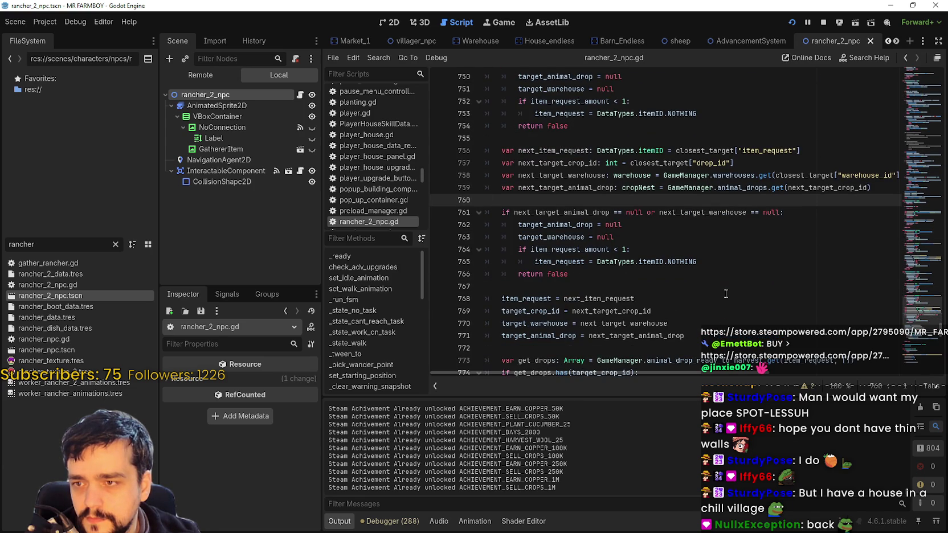
double_click(683, 214)
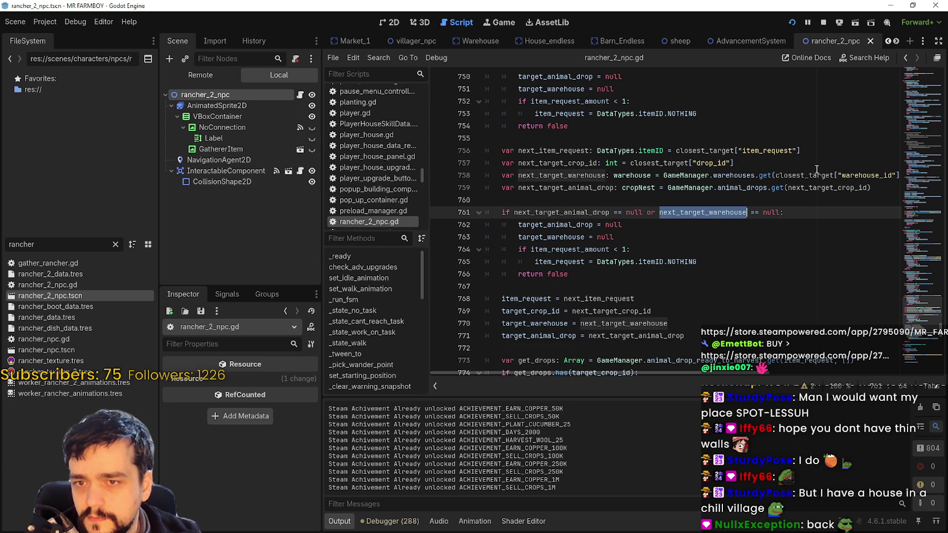
left_click(761, 175)
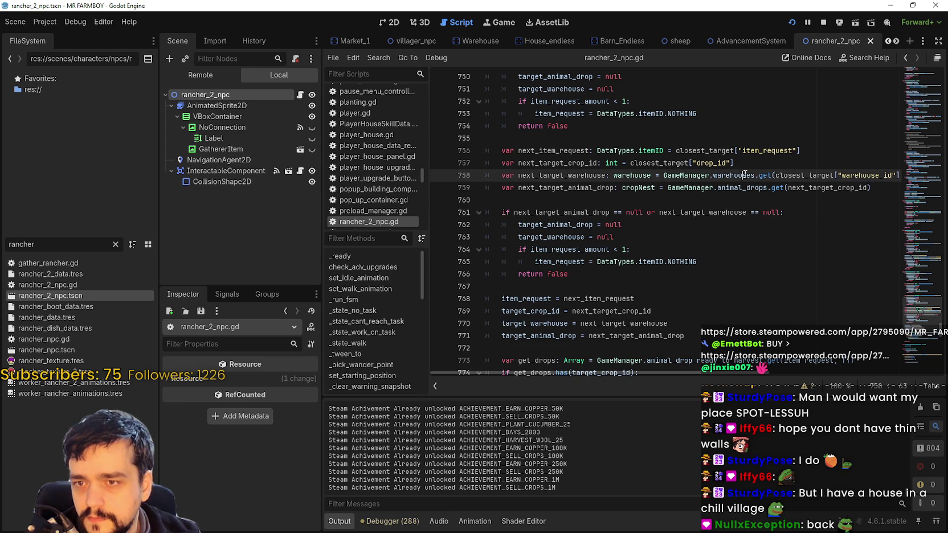
double_click(881, 176)
left_click(650, 223)
scroll(627, 268, "down", 2)
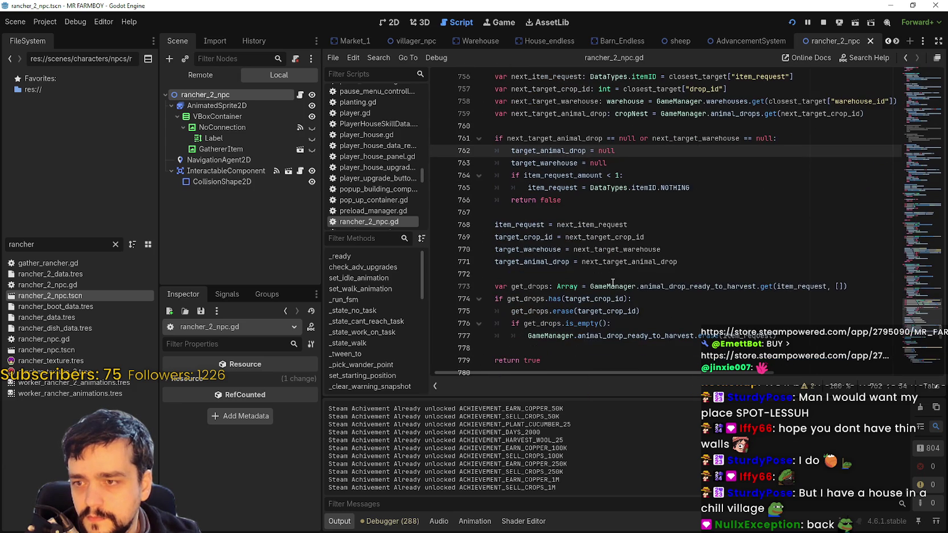
left_click(568, 214)
scroll(565, 212, "down", 1)
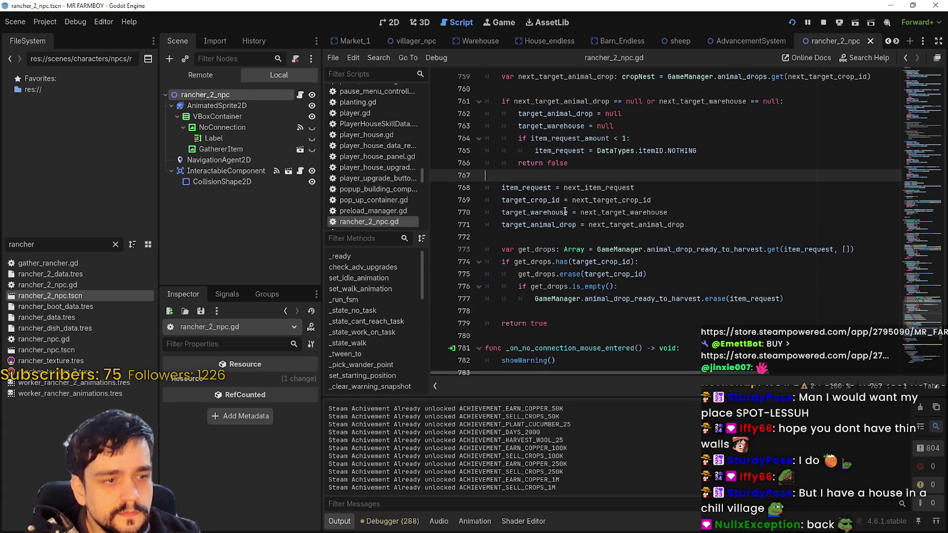
left_click(602, 237)
scroll(681, 287, "down", 2)
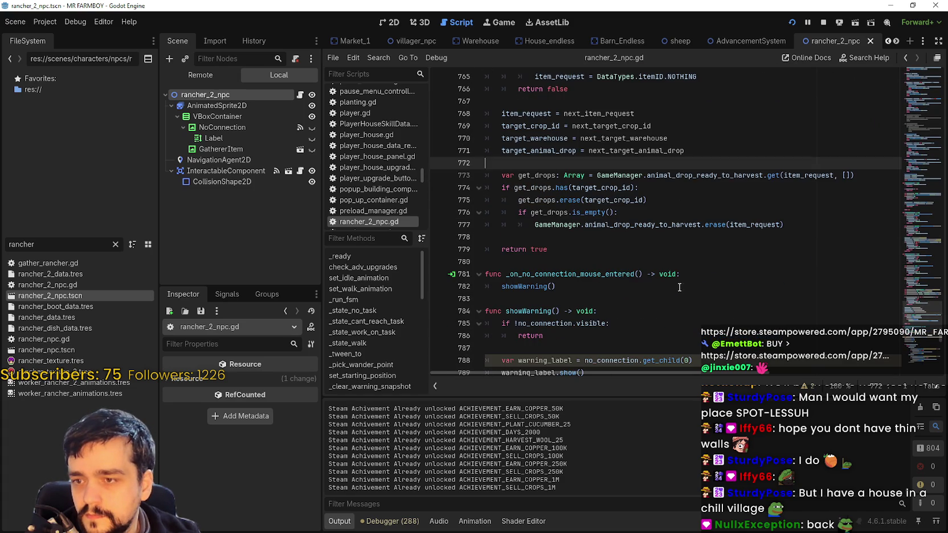
left_click(564, 248)
left_click(566, 237)
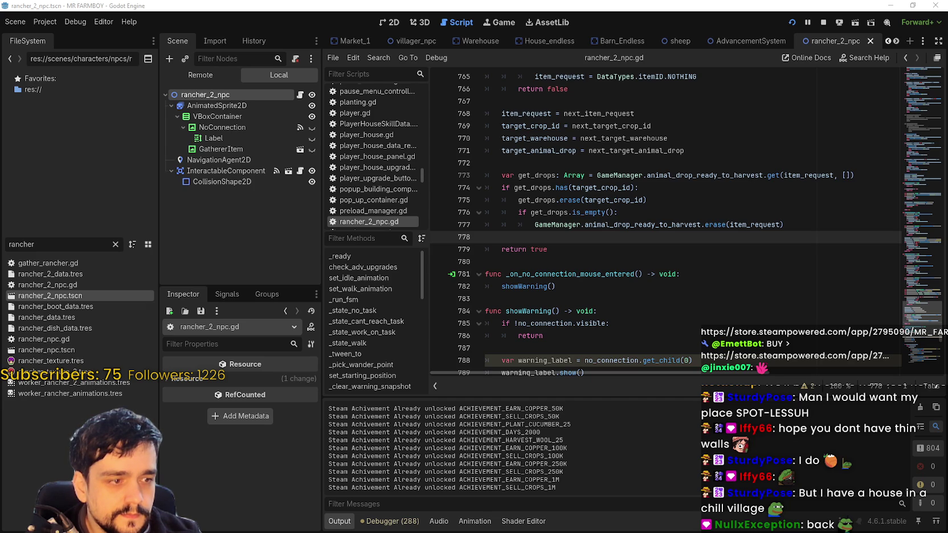
left_click(696, 308)
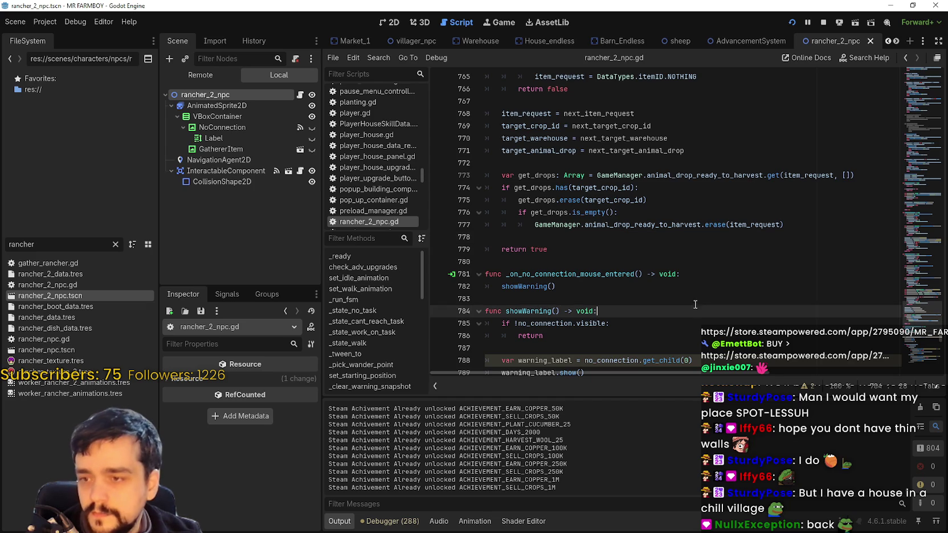
left_click(676, 245)
key("Up")
key("Up")
key("Down")
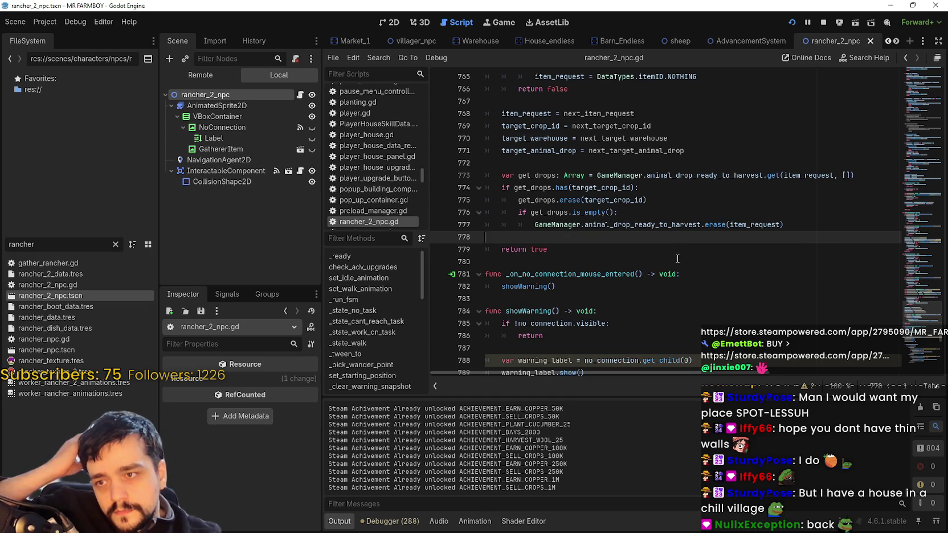
scroll(682, 264, "up", 3)
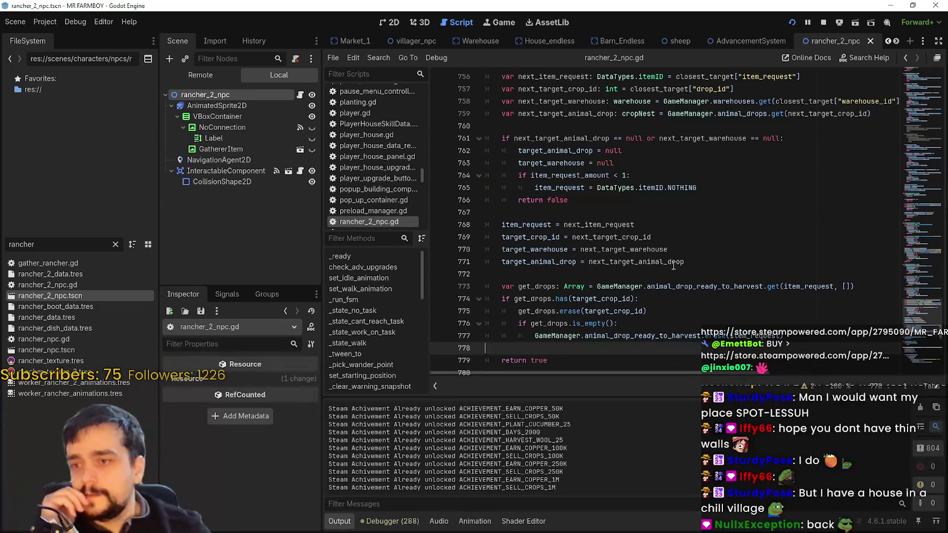
scroll(664, 266, "up", 2)
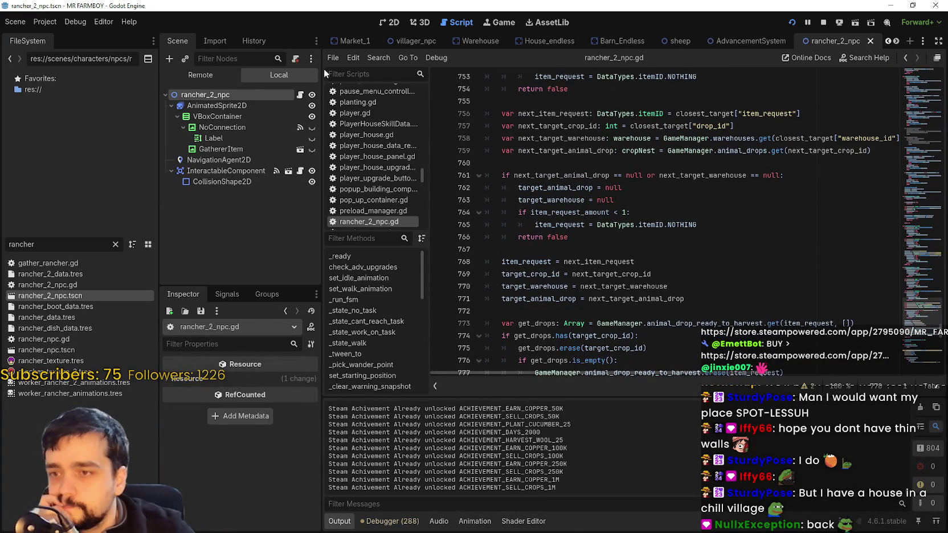
scroll(630, 242, "up", 6)
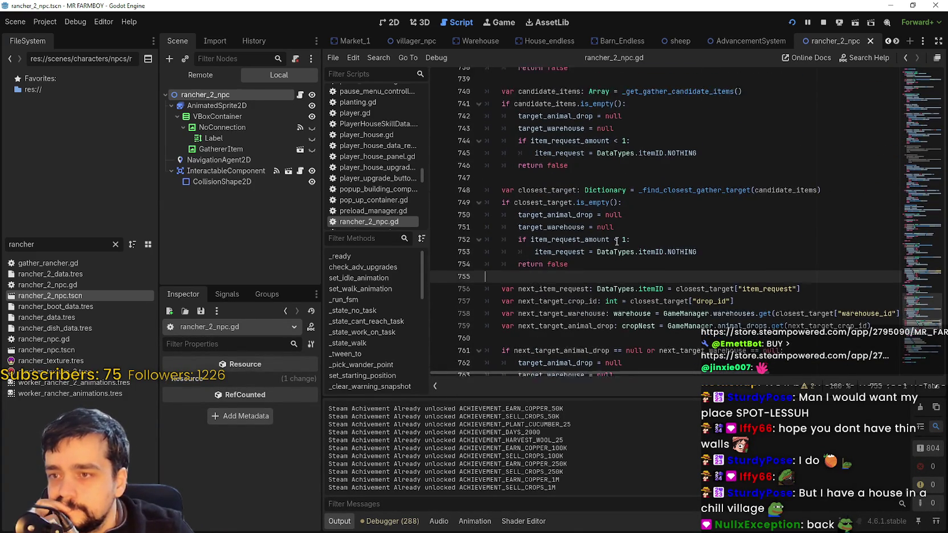
scroll(712, 253, "up", 4)
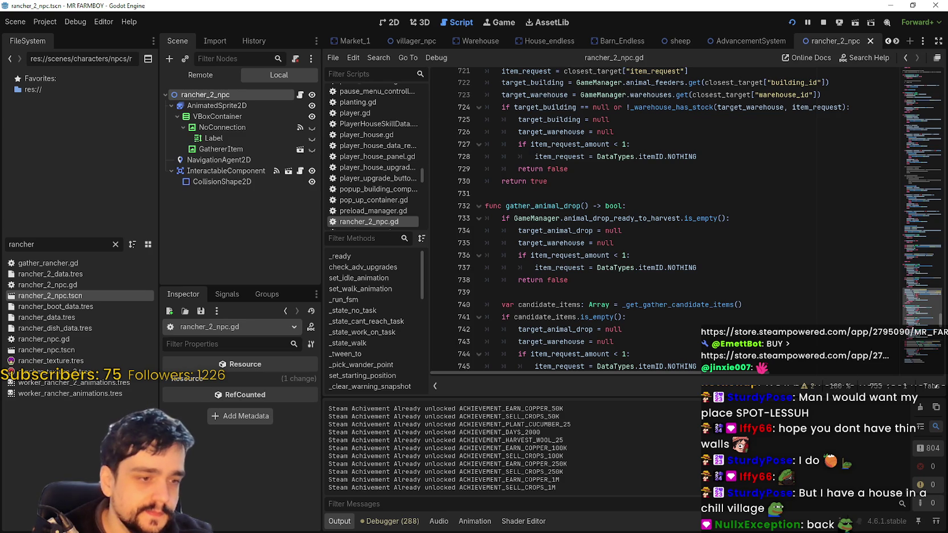
key("alt+Tab")
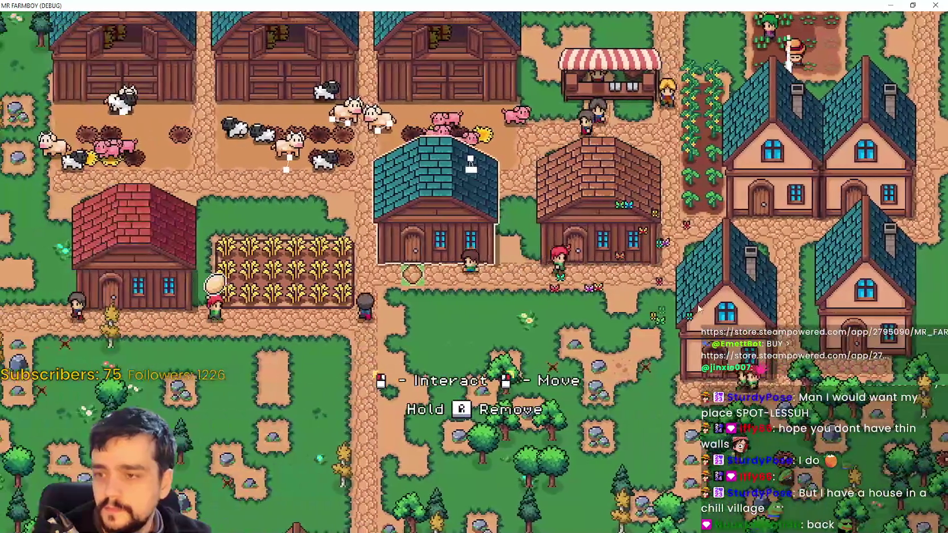
Move all six stocked items (Manure, Milk, Wool and eggs) from the warehouse back to inventory
left_click(593, 228)
left_click(590, 424)
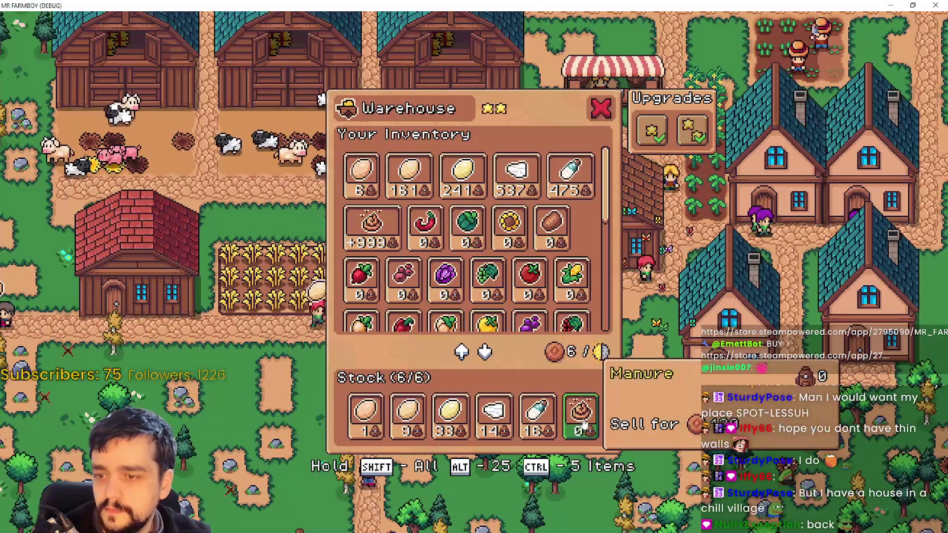
left_click(538, 422)
left_click(496, 421)
left_click(462, 423)
left_click(420, 411)
left_click(368, 416)
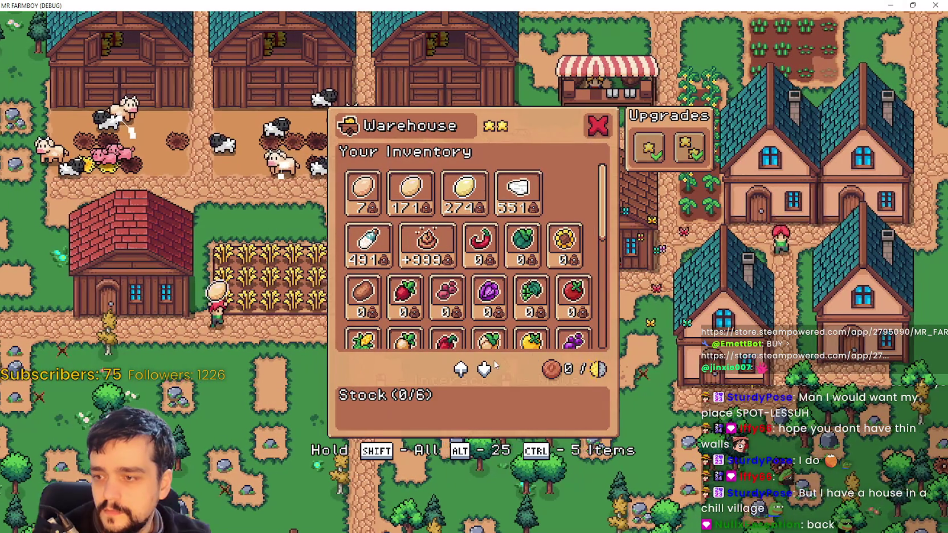
key("Escape")
key("d")
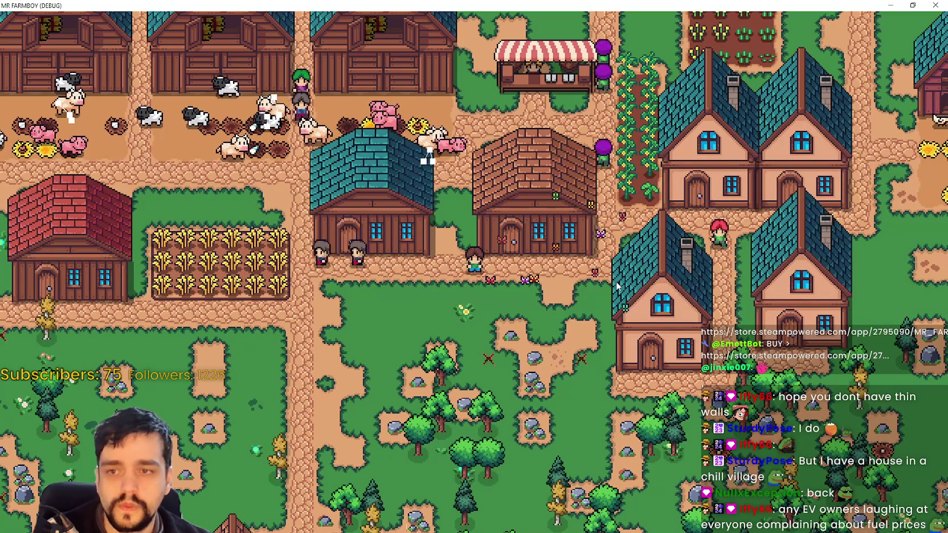
Walk the farmer right, then return to Godot with the caret on line 734
key("d")
scroll(653, 297, "down", 10)
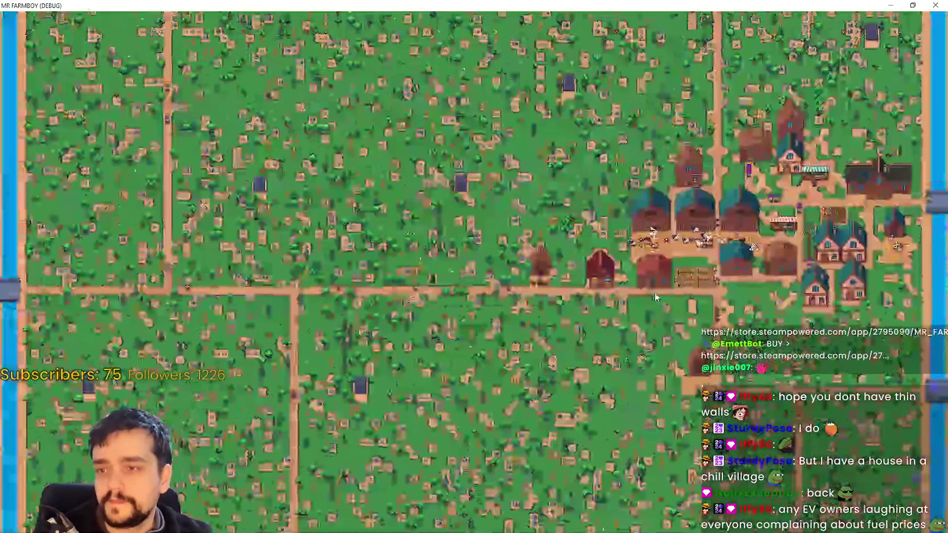
scroll(655, 297, "up", 10)
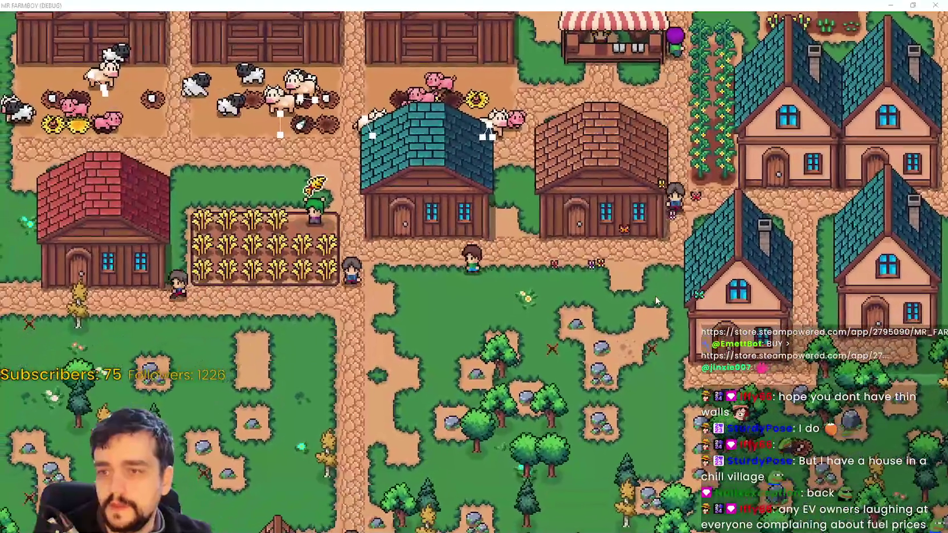
key("alt+Tab")
left_click(641, 231)
scroll(641, 231, "up", 1)
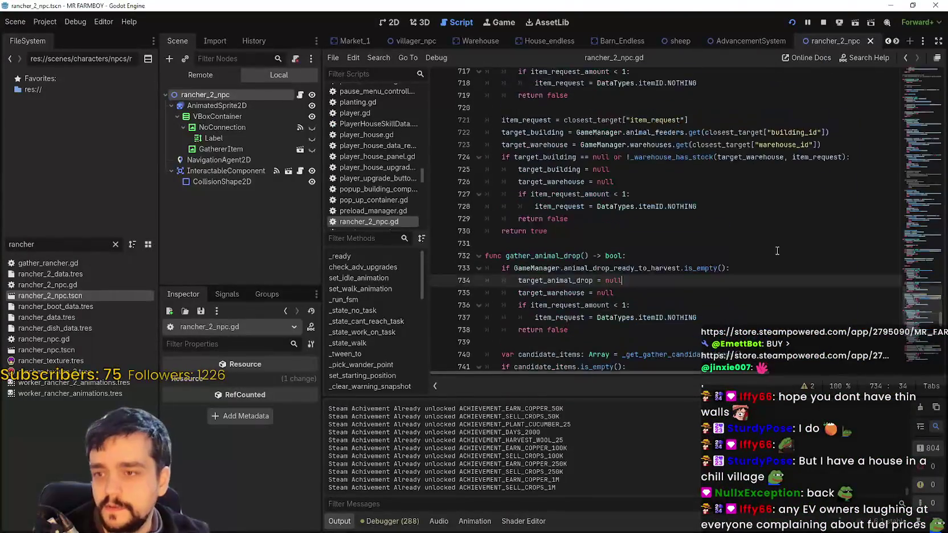
Jump to the _state_no_task definition and set a breakpoint on line 159 in its wait loop
mouse_move(920, 307)
left_mouse_down()
mouse_move(893, 172)
mouse_move(914, 107)
left_mouse_up()
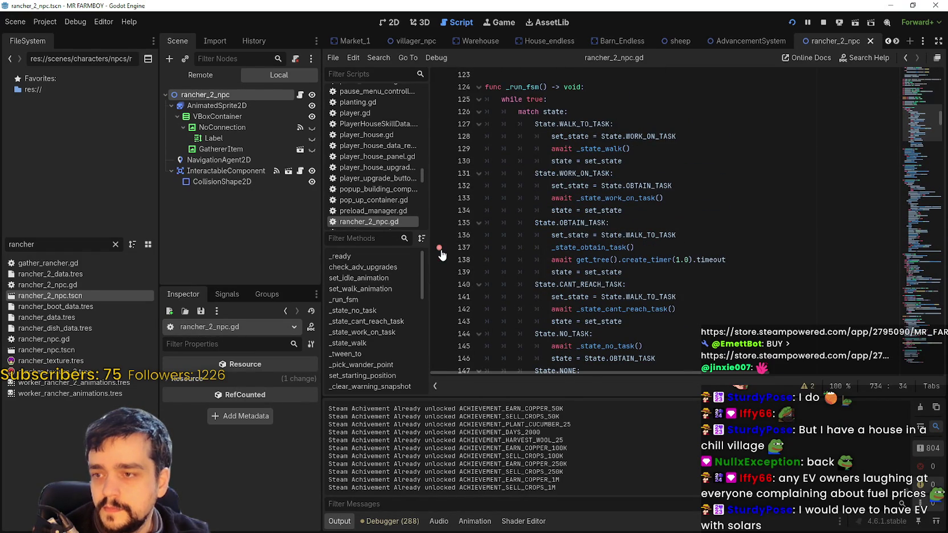
scroll(550, 271, "down", 3)
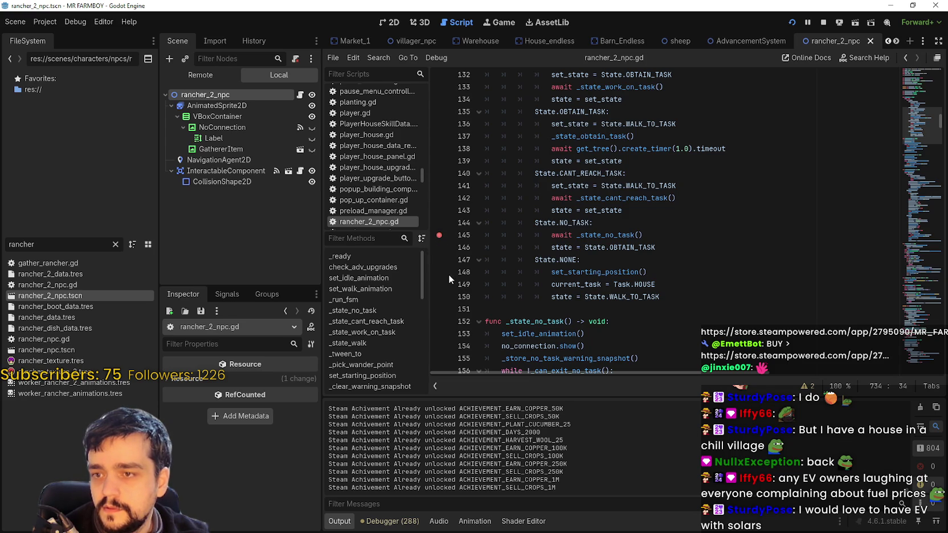
right_click(616, 238)
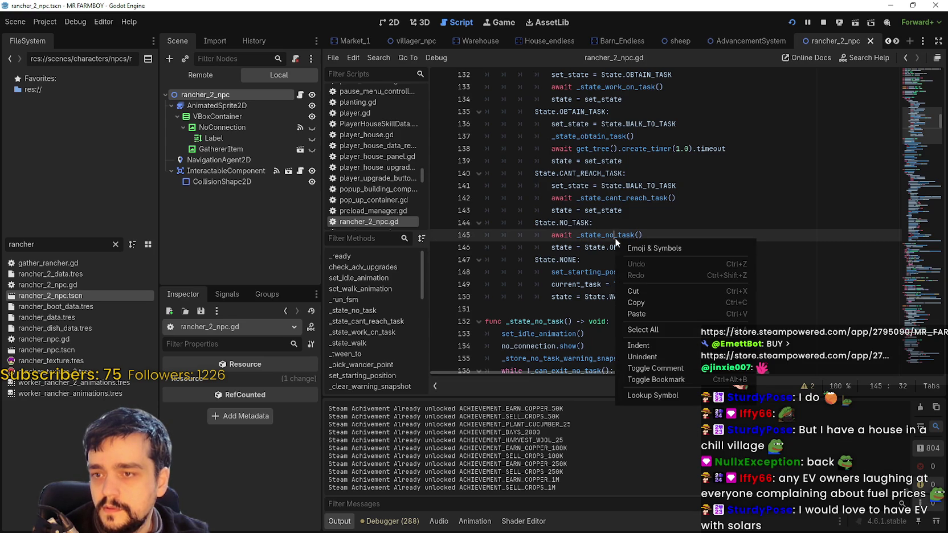
left_click(673, 394)
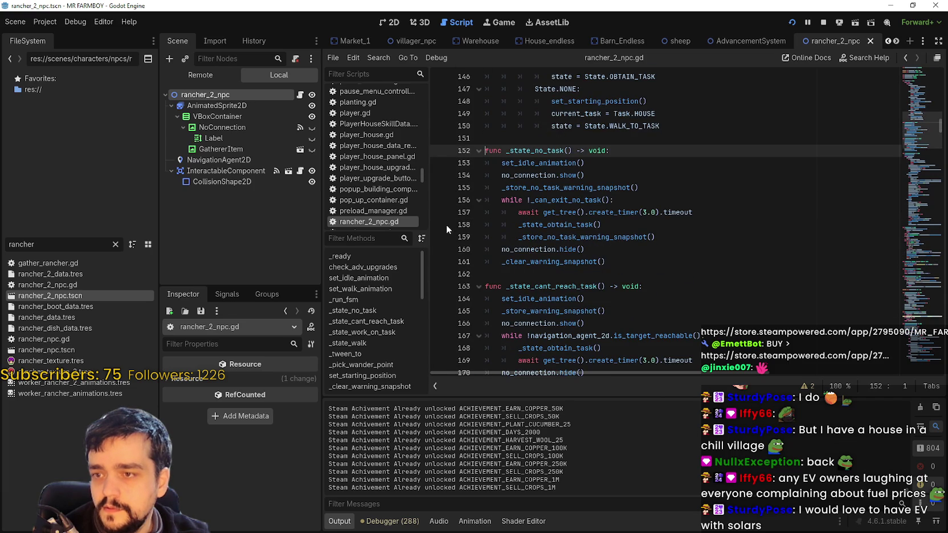
left_click(439, 236)
Check the running game, then scroll down toward _state_work_on_task
scroll(694, 264, "down", 3)
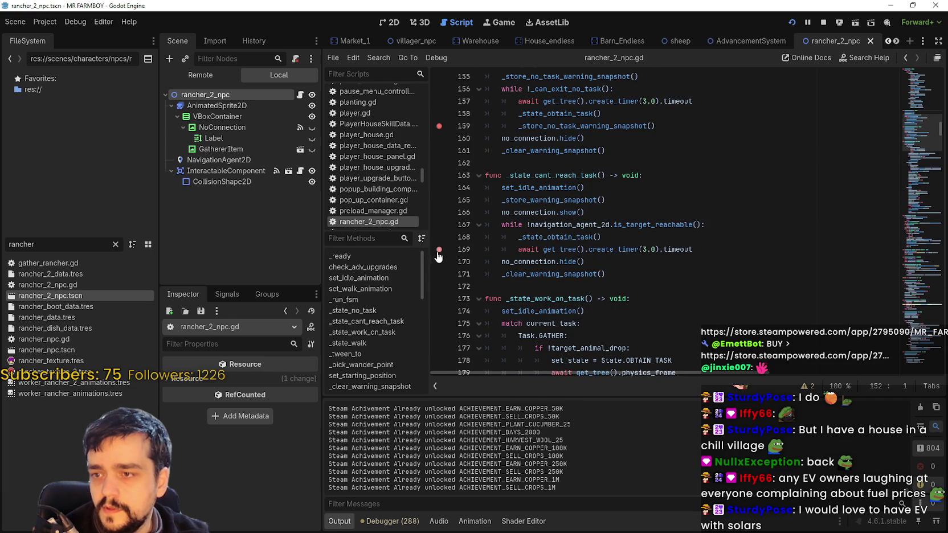
scroll(770, 285, "down", 6)
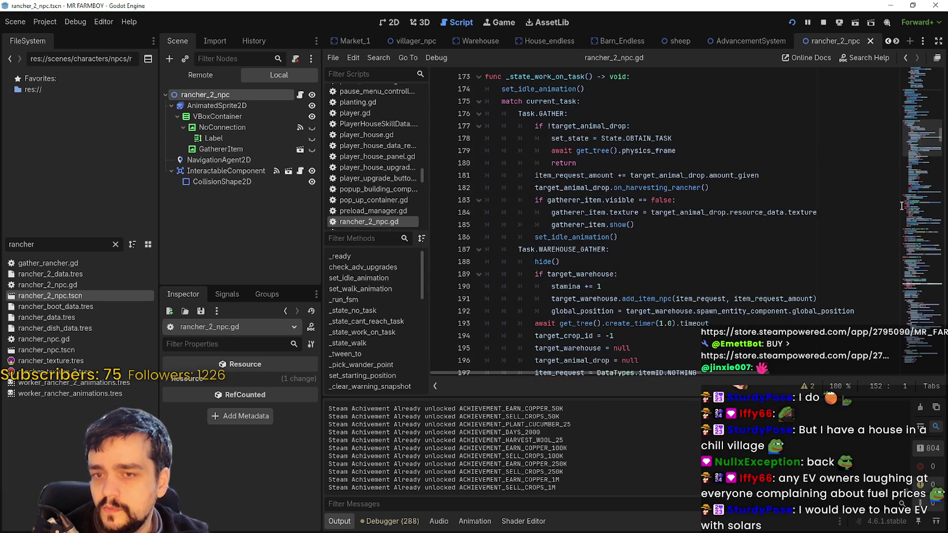
key("alt+Tab")
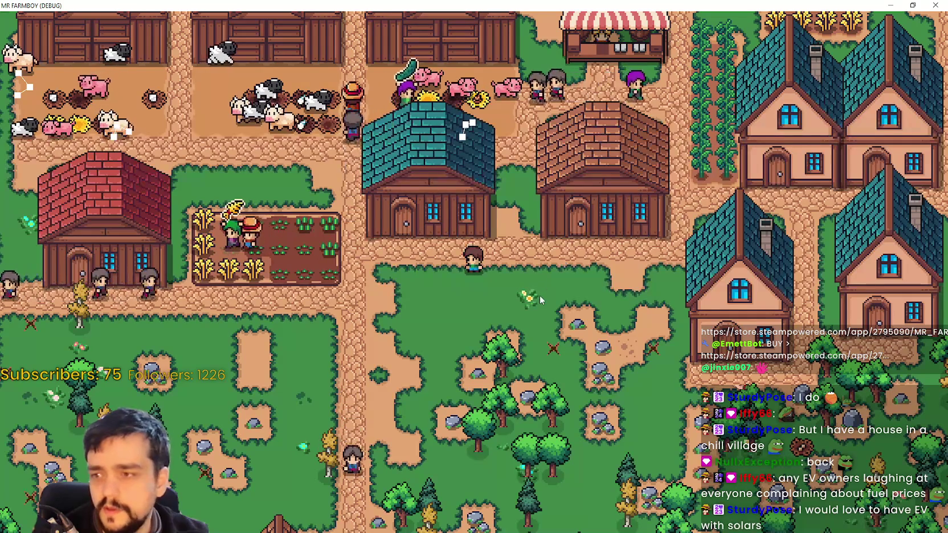
key("alt+Tab")
scroll(541, 286, "down", 1)
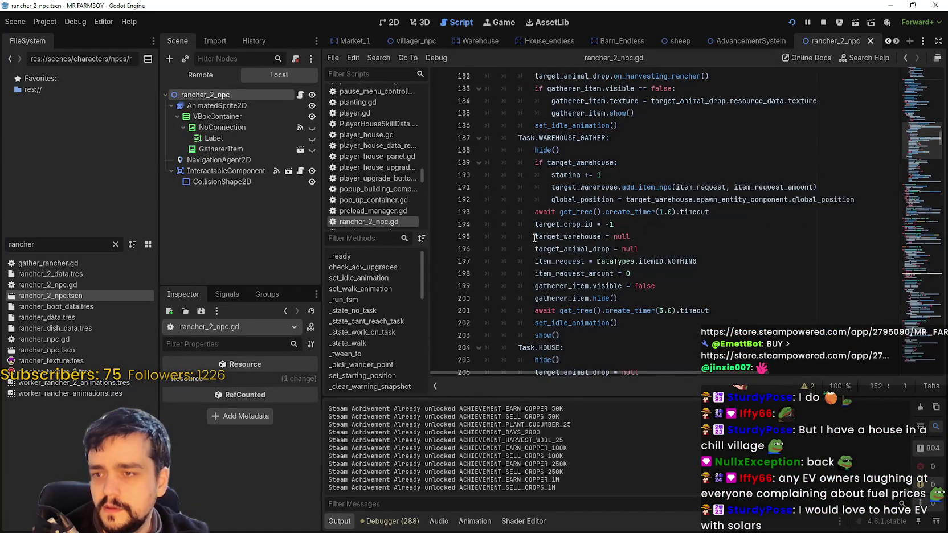
Set a breakpoint on line 217's physics-frame wait inside the while !check_animals() loop
scroll(531, 233, "up", 1)
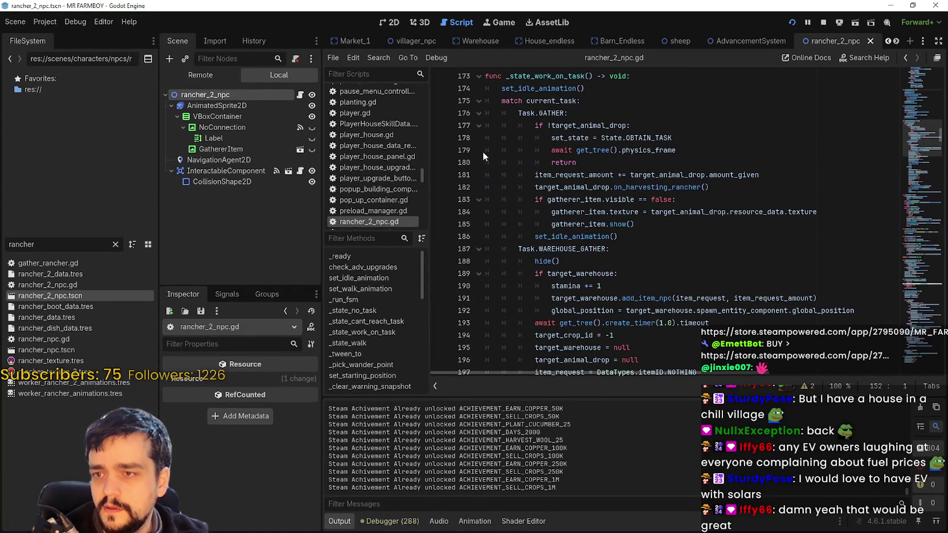
left_click(546, 112)
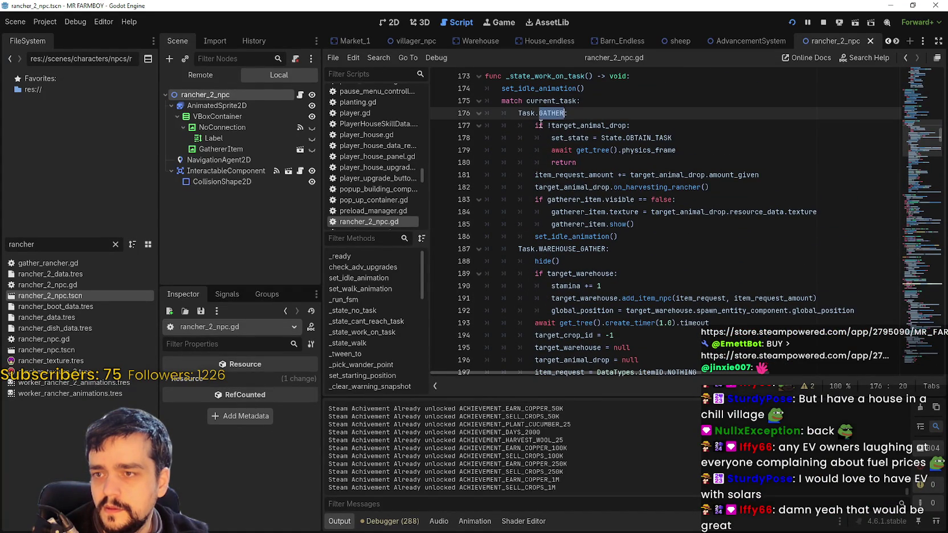
key("Down")
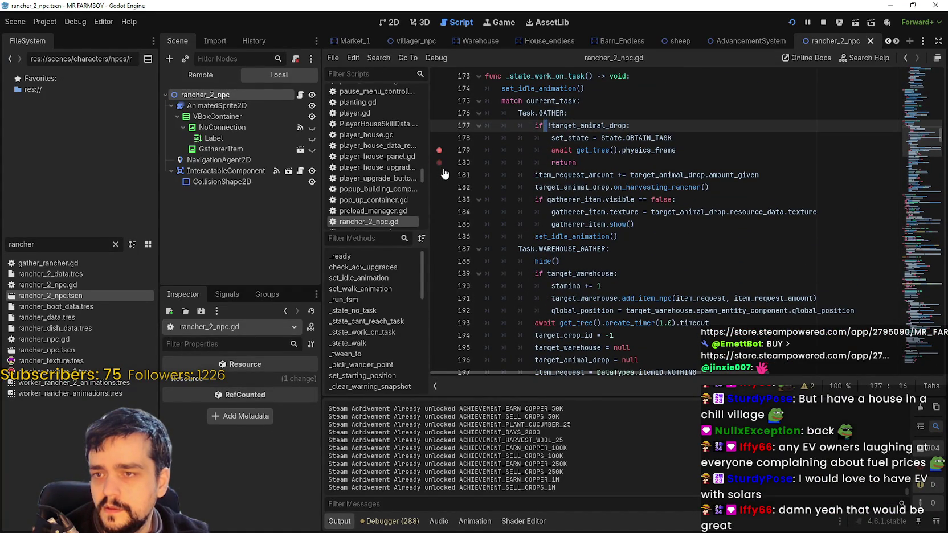
left_click(629, 150)
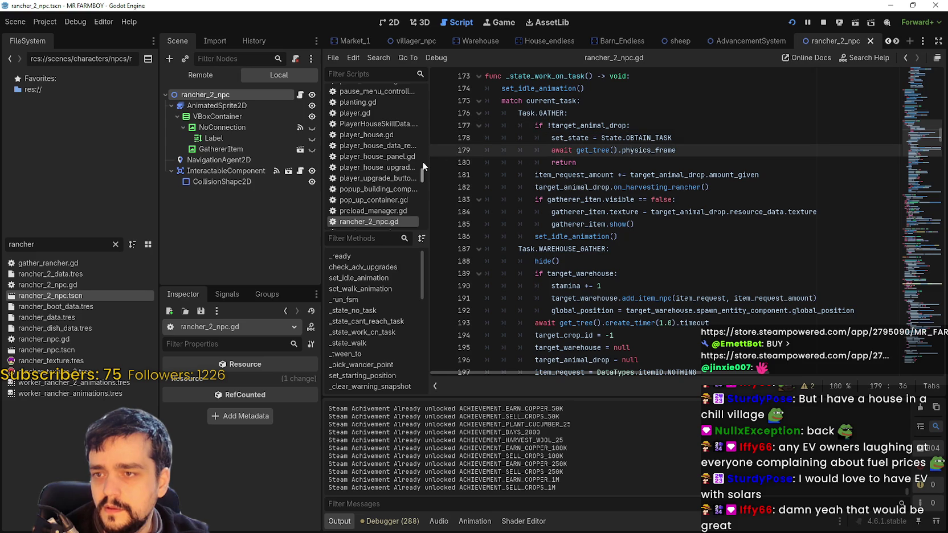
scroll(458, 176, "down", 10)
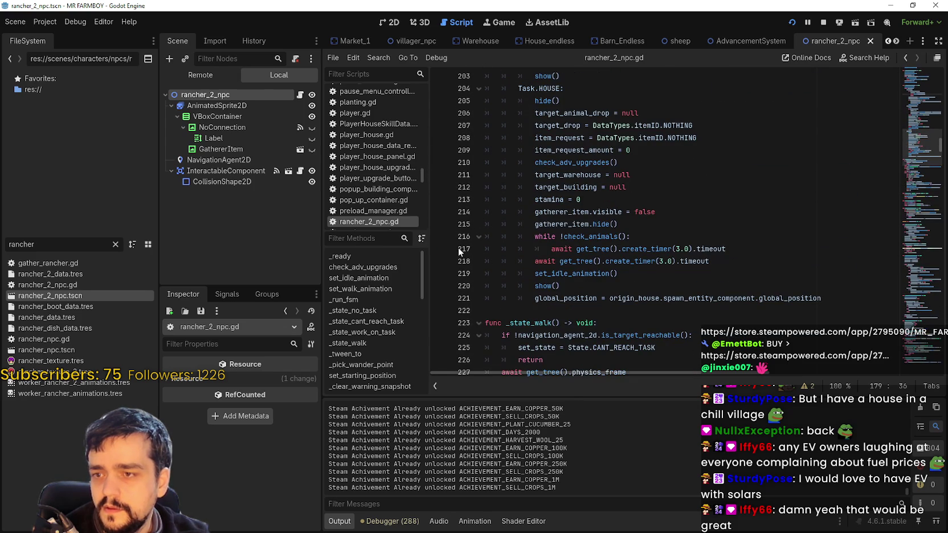
left_click(440, 249)
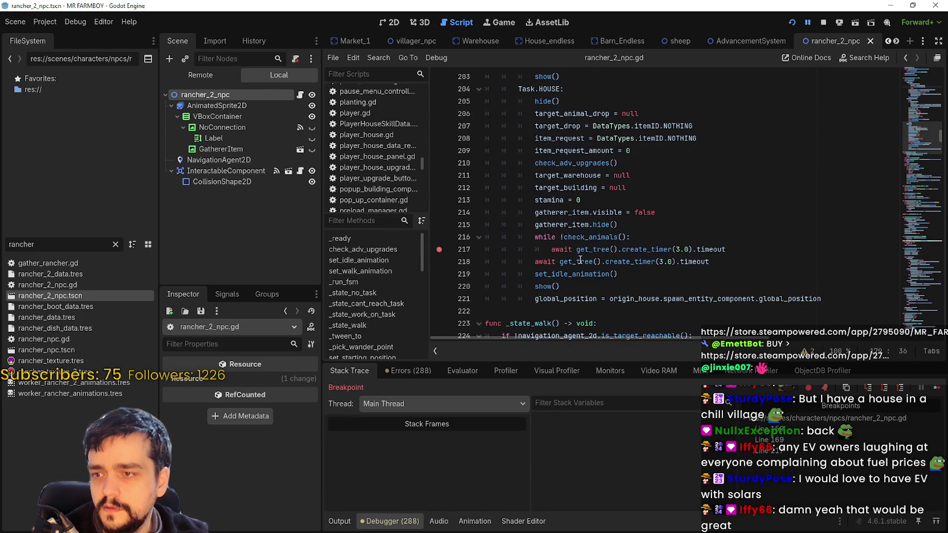
Remove the line 217 breakpoint and jump to the check_animals definition
left_click(440, 201)
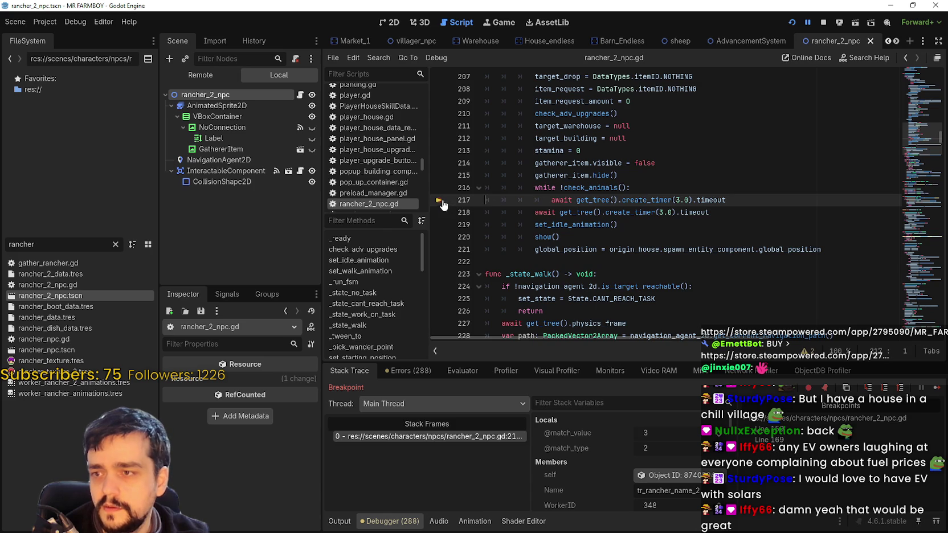
right_click(589, 191)
left_click(649, 355)
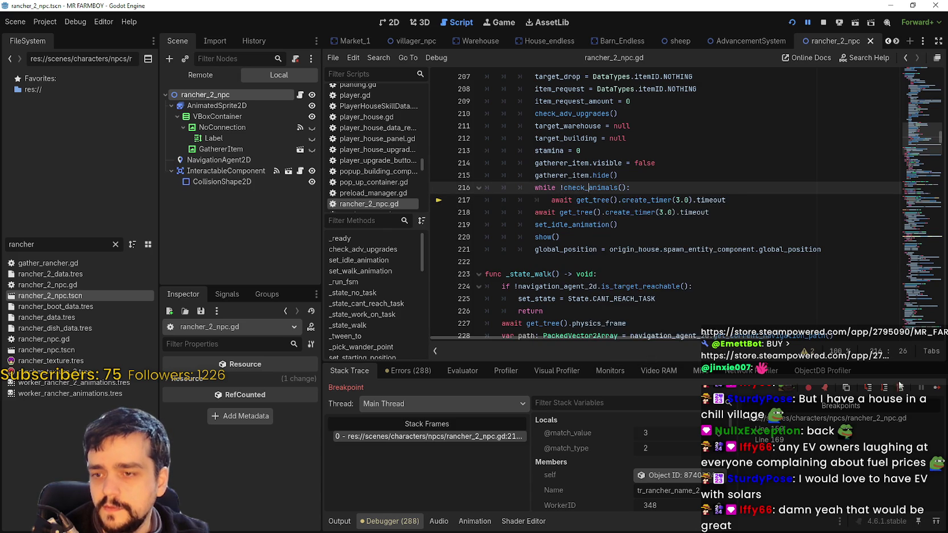
Resume the game and set a breakpoint on line 556's upkeep-unpaid return false
left_click(937, 389)
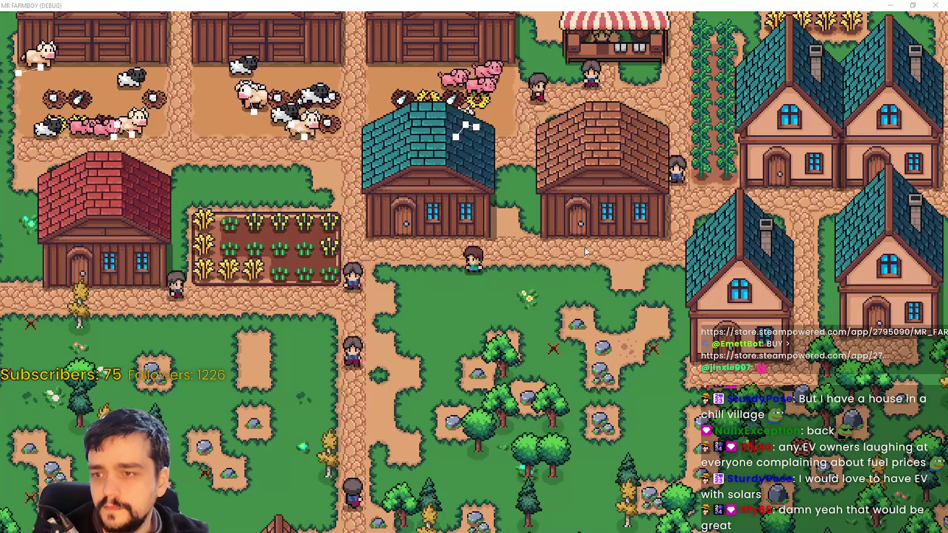
key("alt+Tab")
left_click(584, 252)
left_click(437, 226)
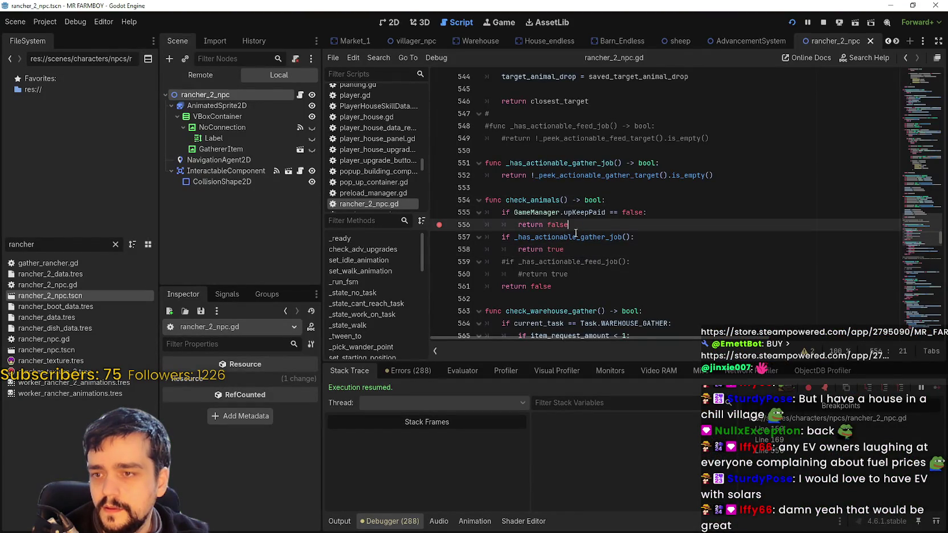
Add breakpoints on check_animals' return true (line 558) and final return false (line 561)
scroll(441, 216, "down", 2)
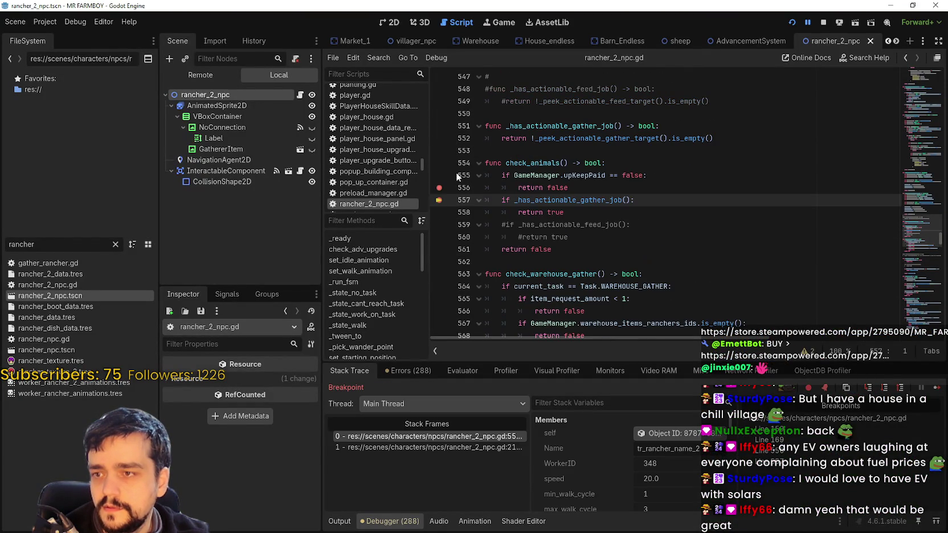
left_click(438, 212)
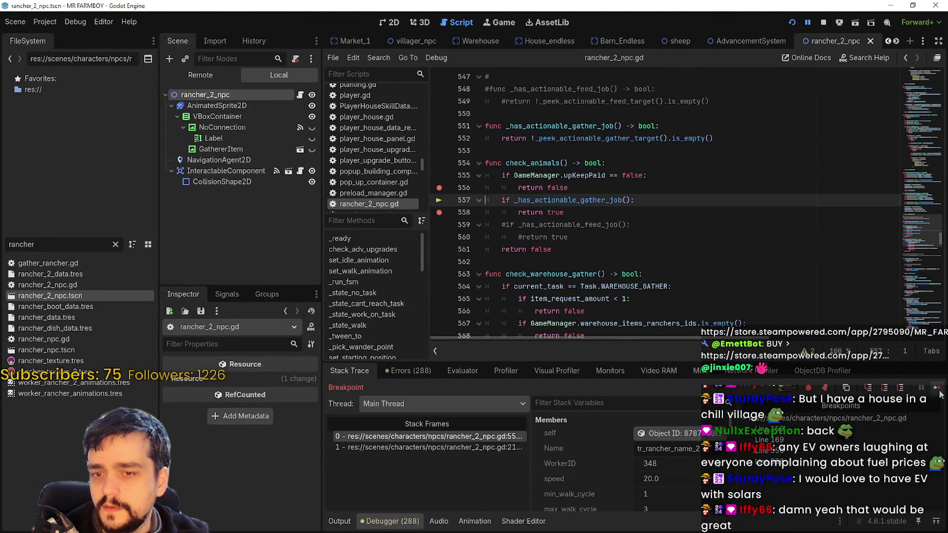
left_click(937, 389)
key("alt+Tab")
left_click(591, 249)
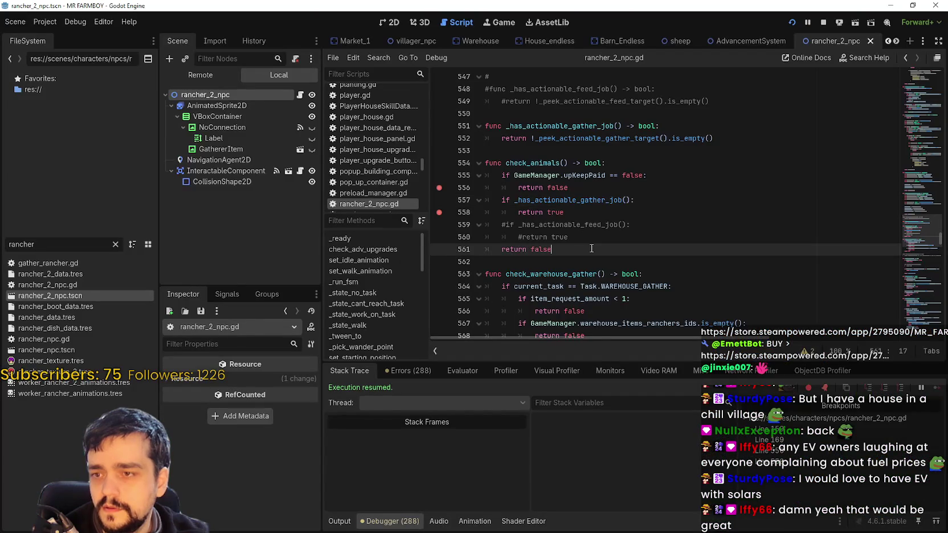
left_click(439, 250)
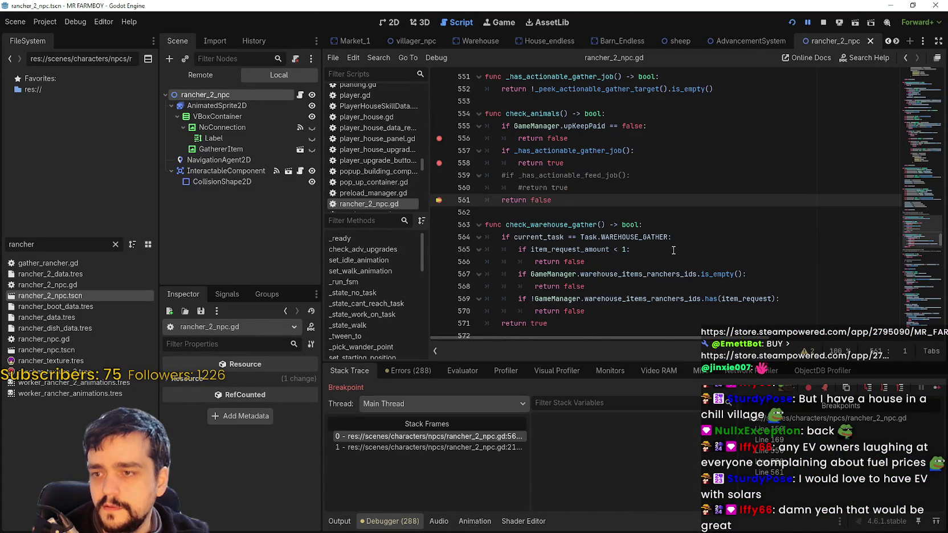
Continue until execution halts at line 561, then jump to _has_actionable_gather_job's definition
left_click(936, 390)
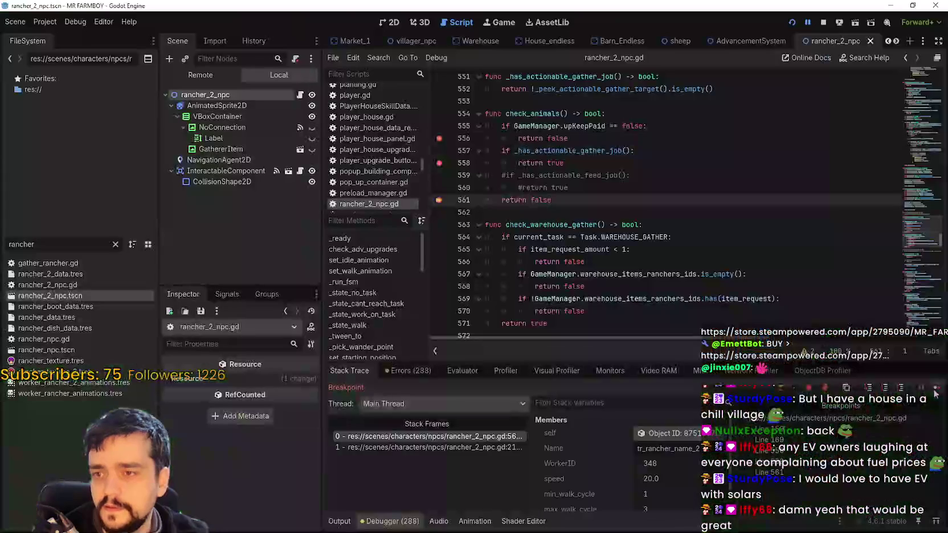
left_click(936, 390)
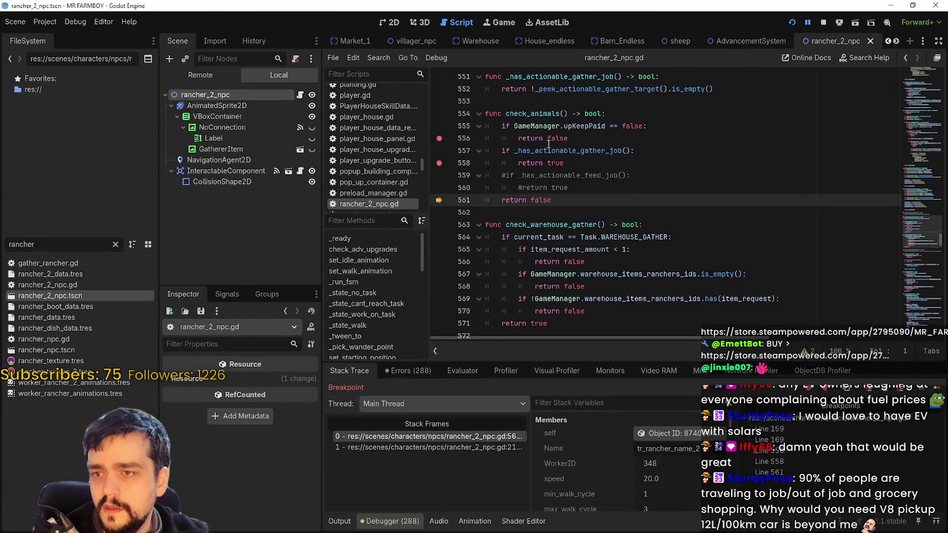
double_click(553, 151)
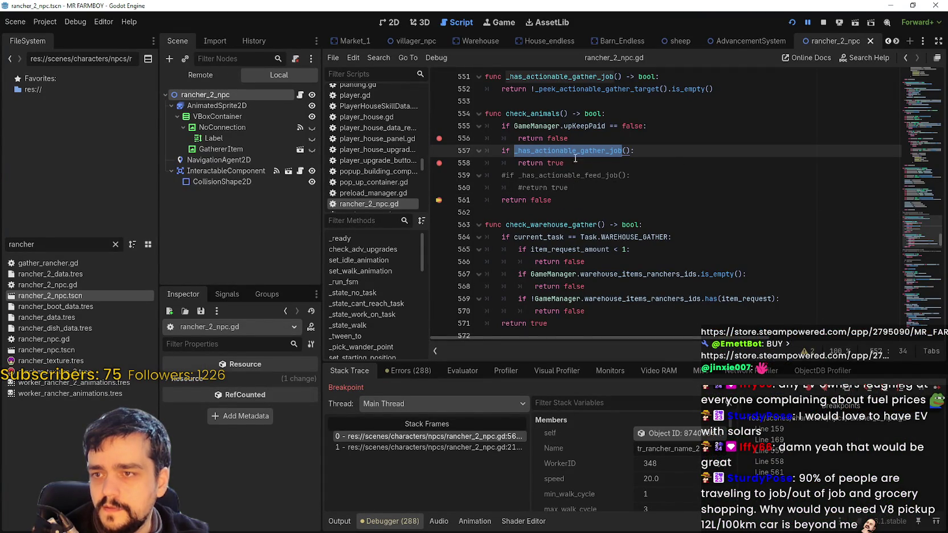
scroll(564, 159, "up", 2)
right_click(594, 298)
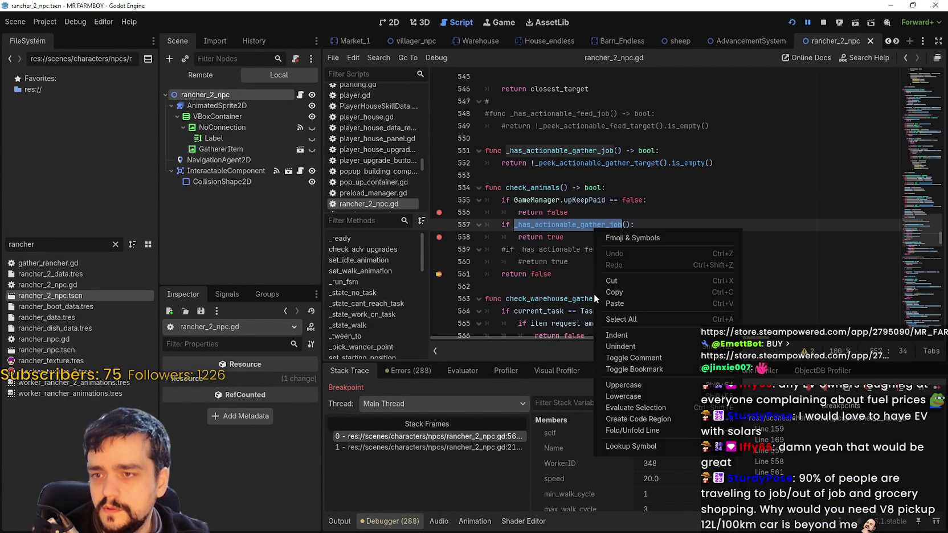
left_click(644, 449)
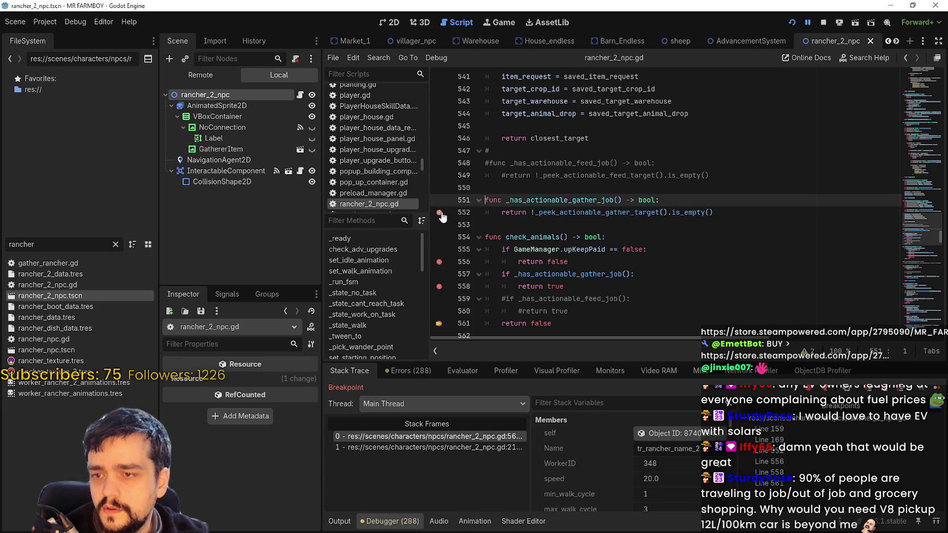
Continue past lines 552 and 561, open _peek_actionable_gather_target, and run to line 546's return closest_target
key("F12")
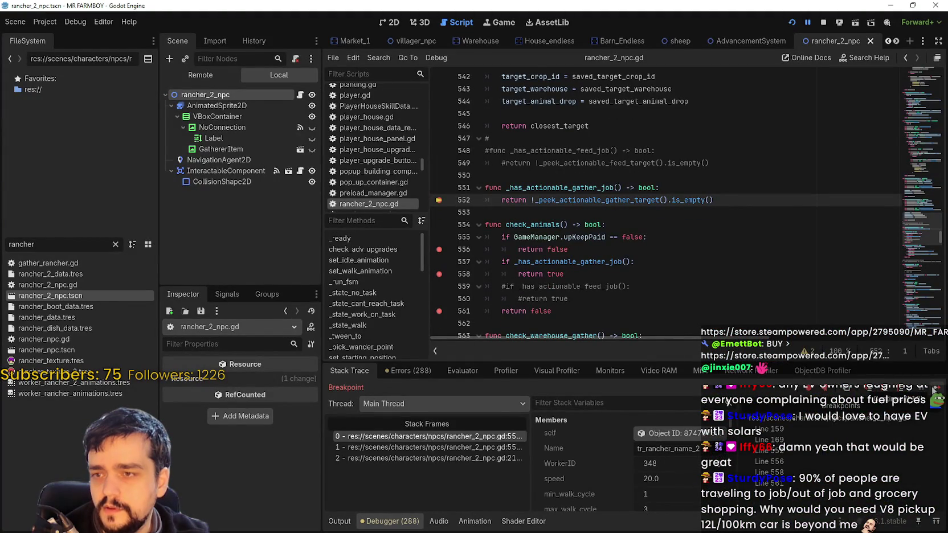
key("F12")
key("F12")
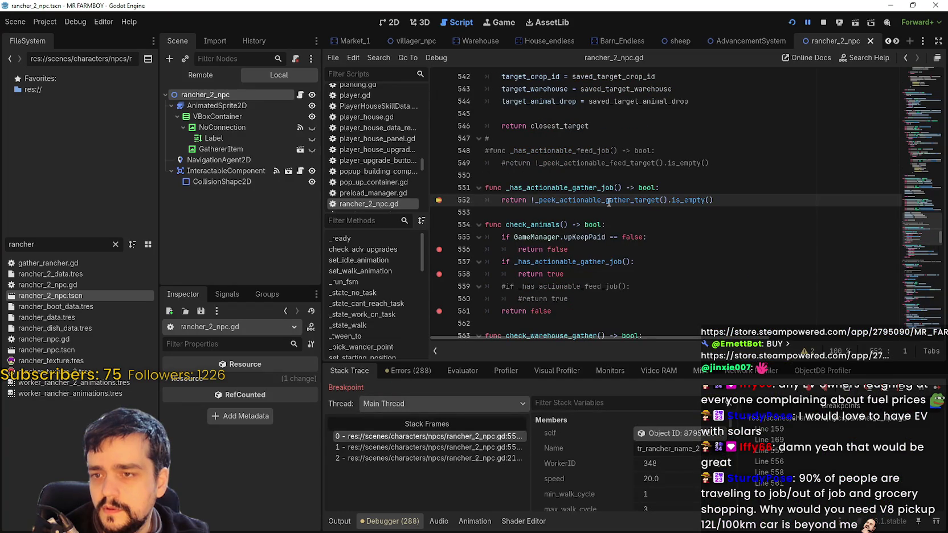
right_click(608, 201)
left_click(680, 360)
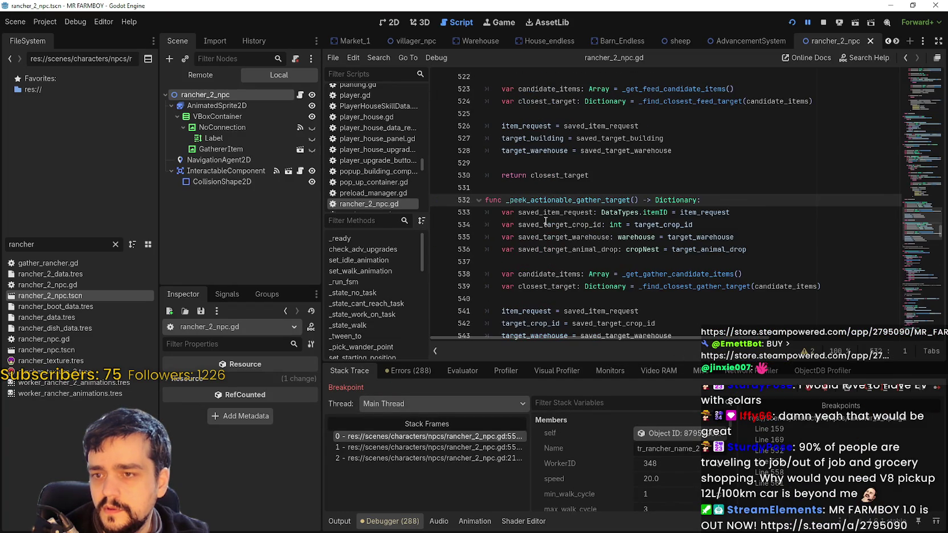
scroll(541, 220, "down", 2)
scroll(529, 212, "down", 3)
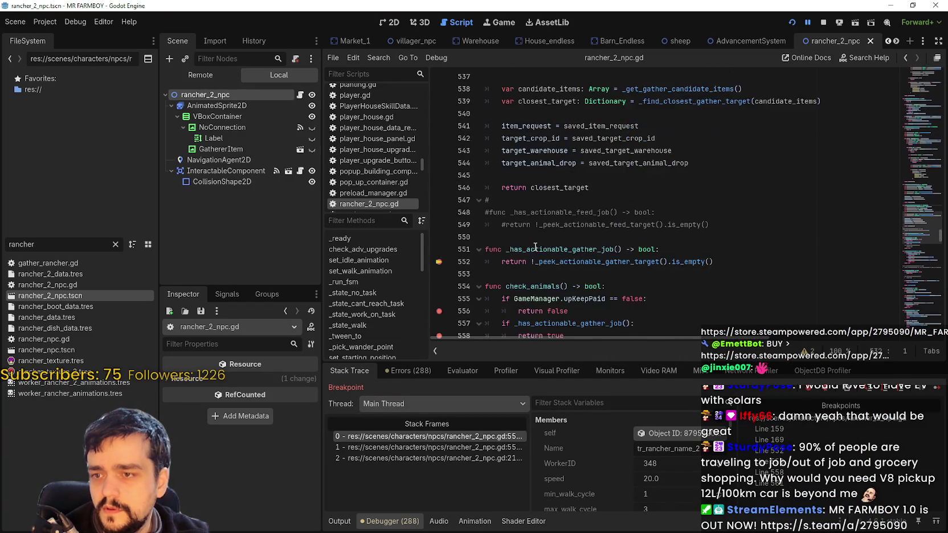
scroll(576, 278, "up", 2)
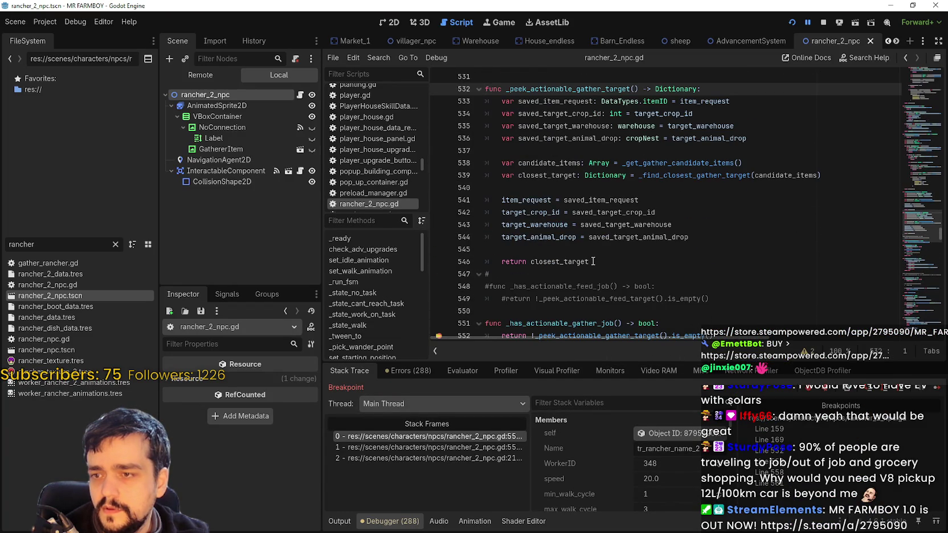
scroll(598, 259, "up", 1)
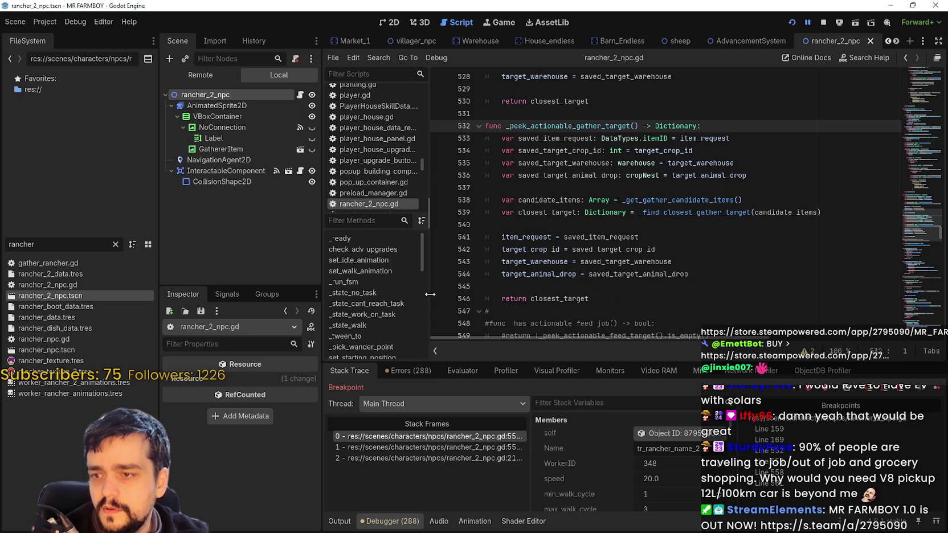
key("F12")
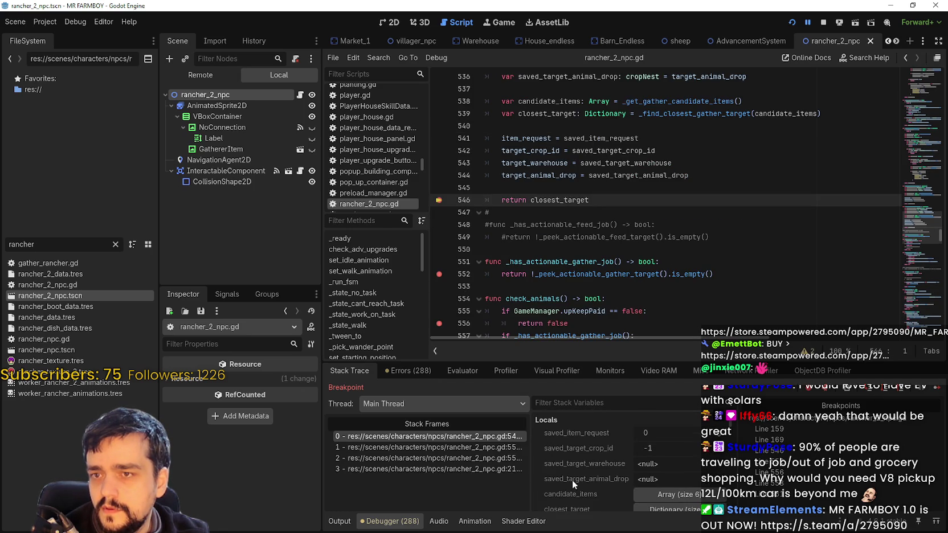
Expand candidate_items in Stack Variables (29, 345, 30, 31, 32…) and highlight its line 538 declaration
scroll(600, 413, "down", 2)
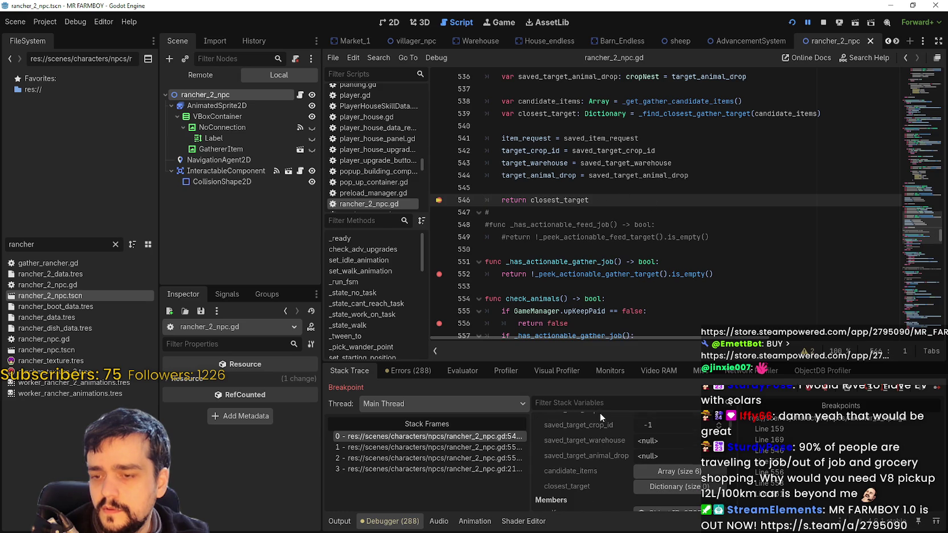
scroll(605, 487, "down", 1)
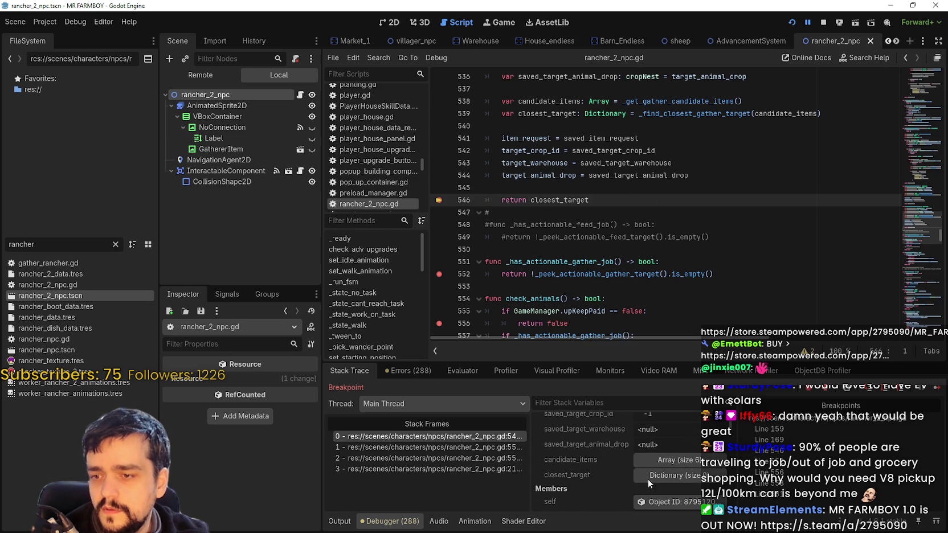
left_click(683, 478)
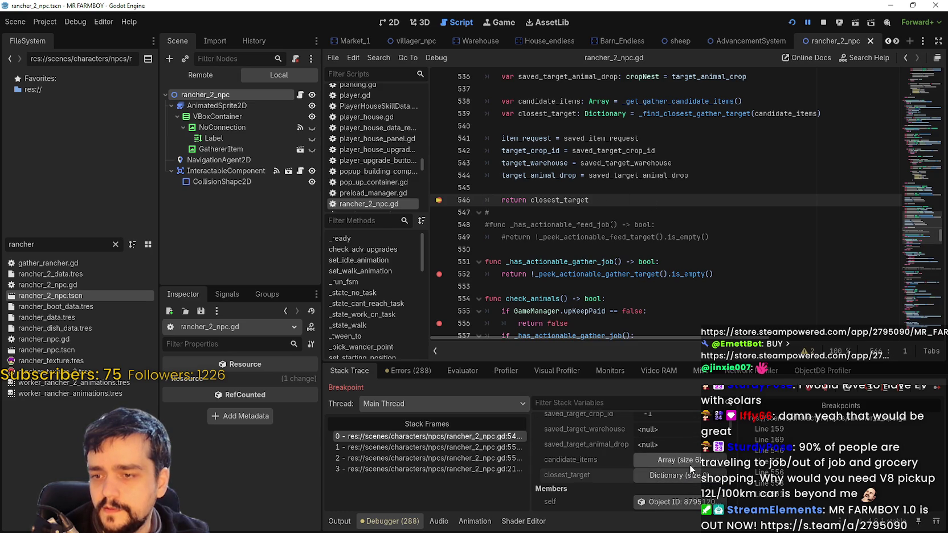
left_click(690, 464)
scroll(610, 482, "up", 1)
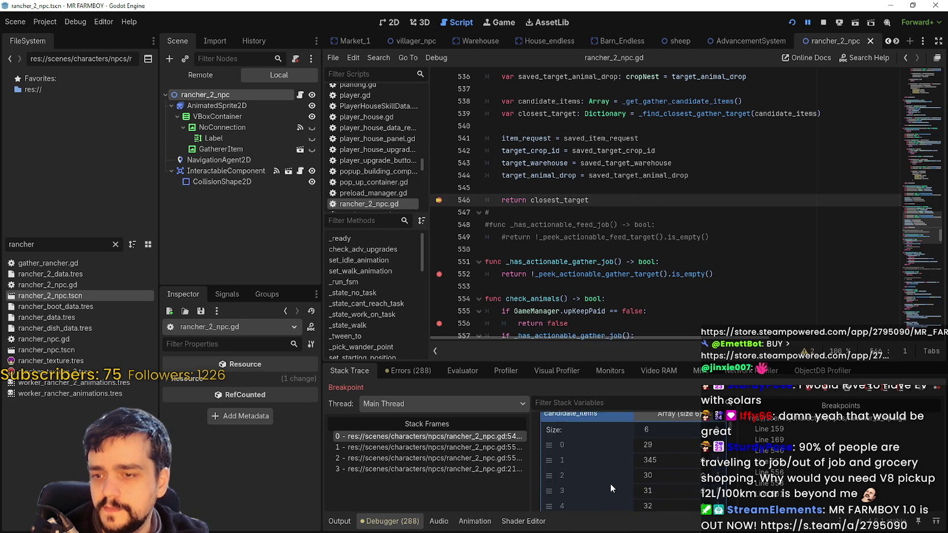
scroll(577, 155, "up", 2)
double_click(550, 175)
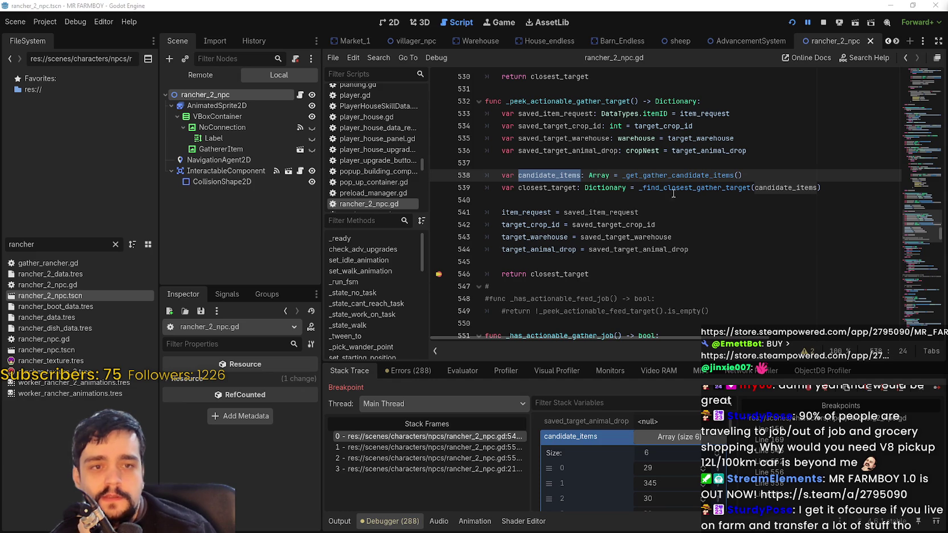
left_click(644, 210)
left_click(657, 197)
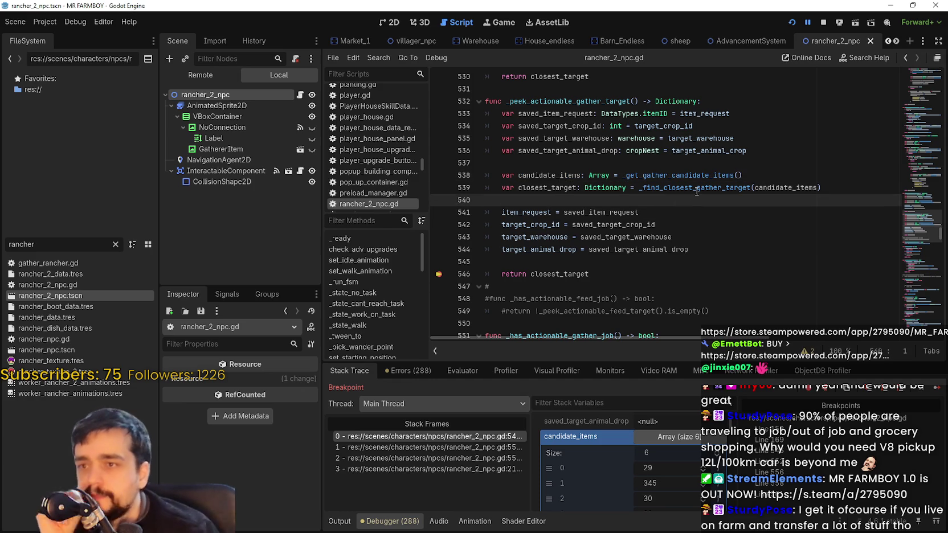
mouse_move(696, 195)
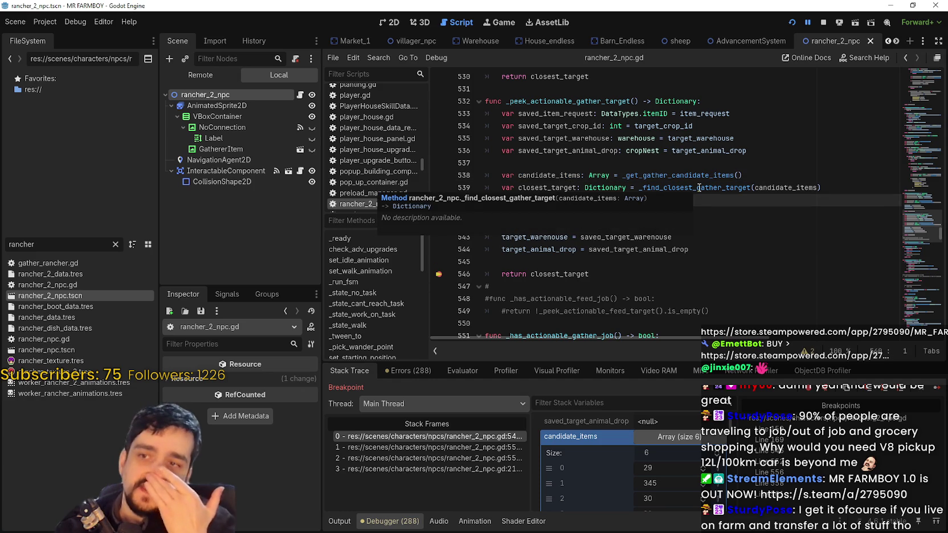
left_click(771, 188)
double_click(783, 192)
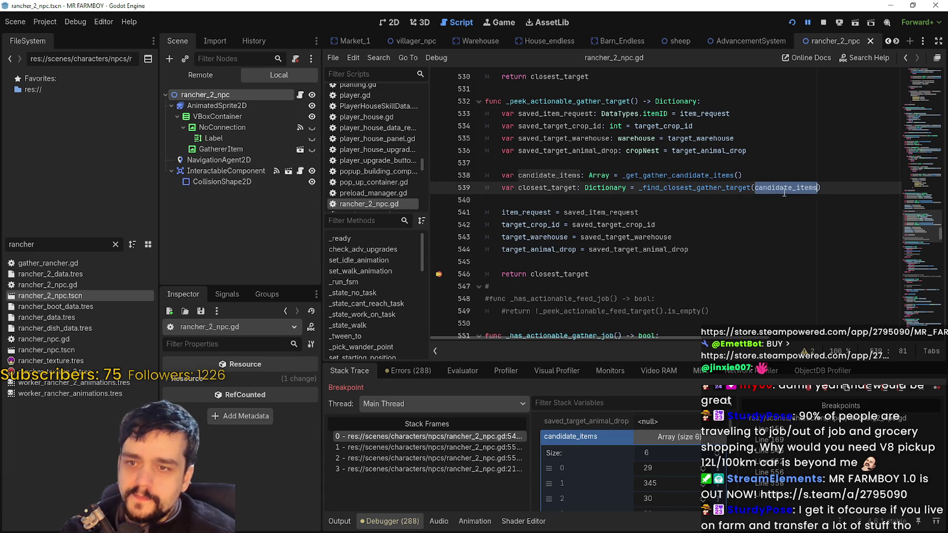
double_click(717, 189)
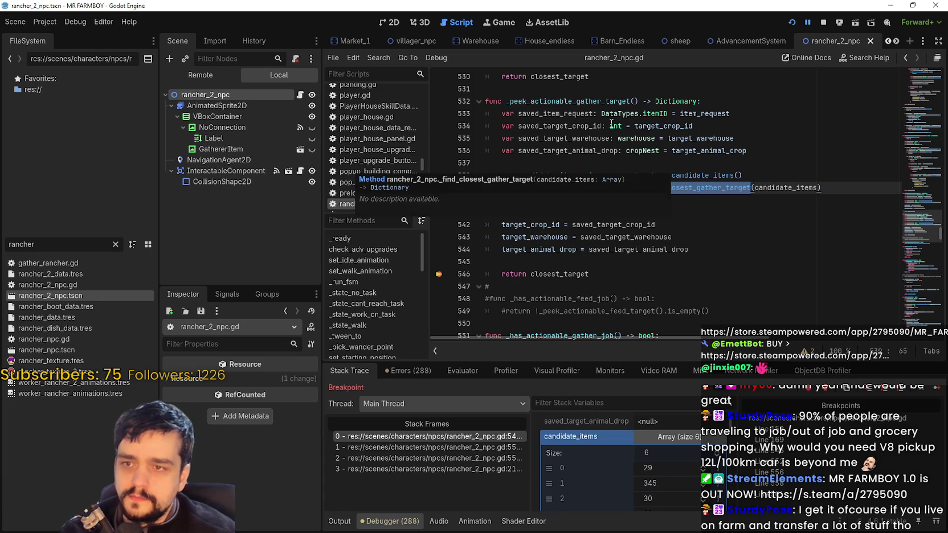
double_click(548, 113)
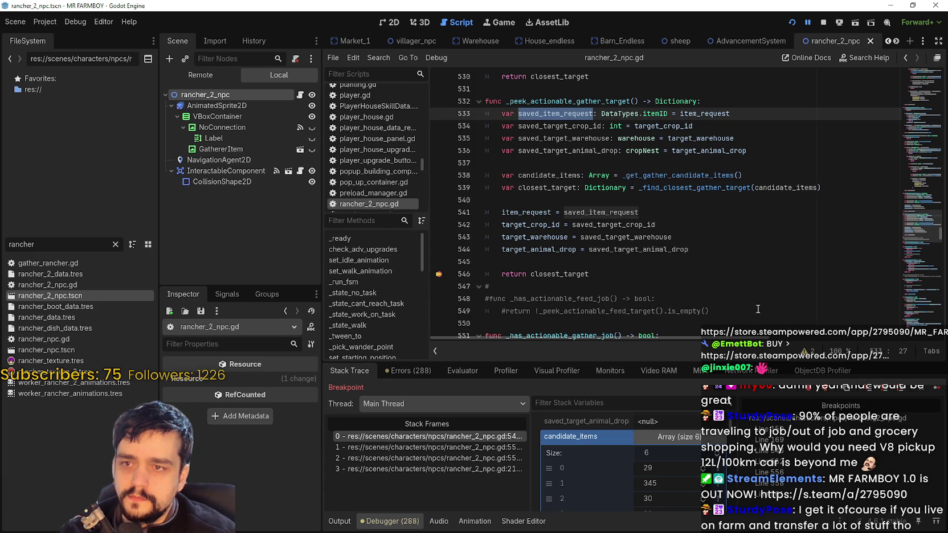
scroll(664, 460, "up", 3)
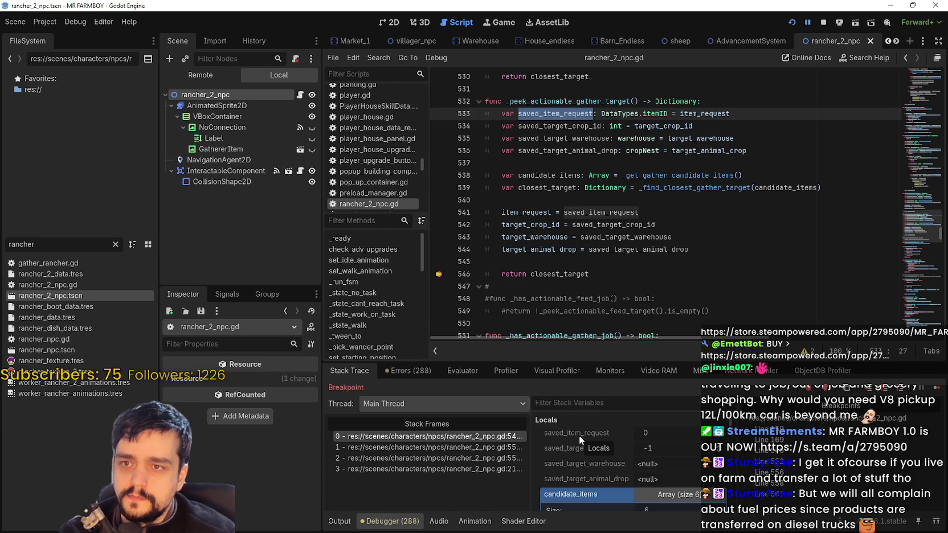
left_click(712, 114)
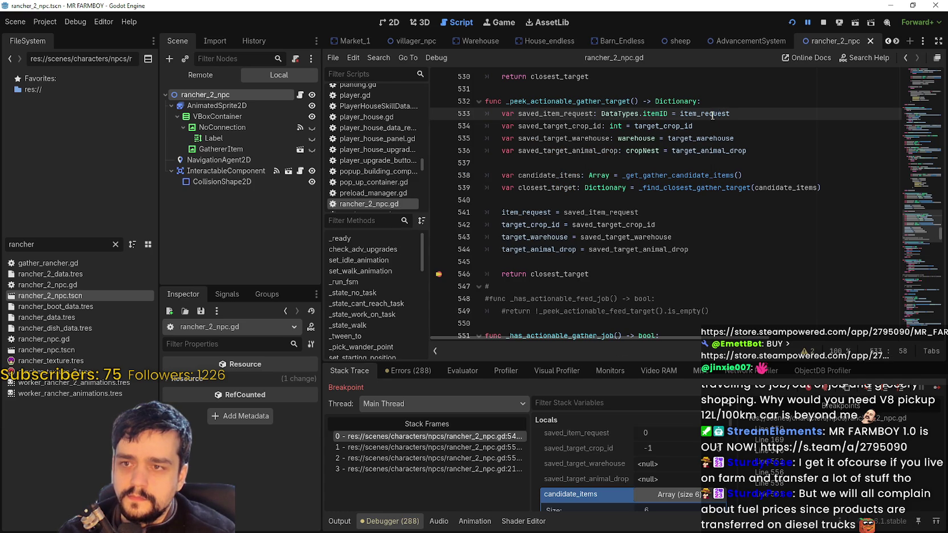
double_click(713, 115)
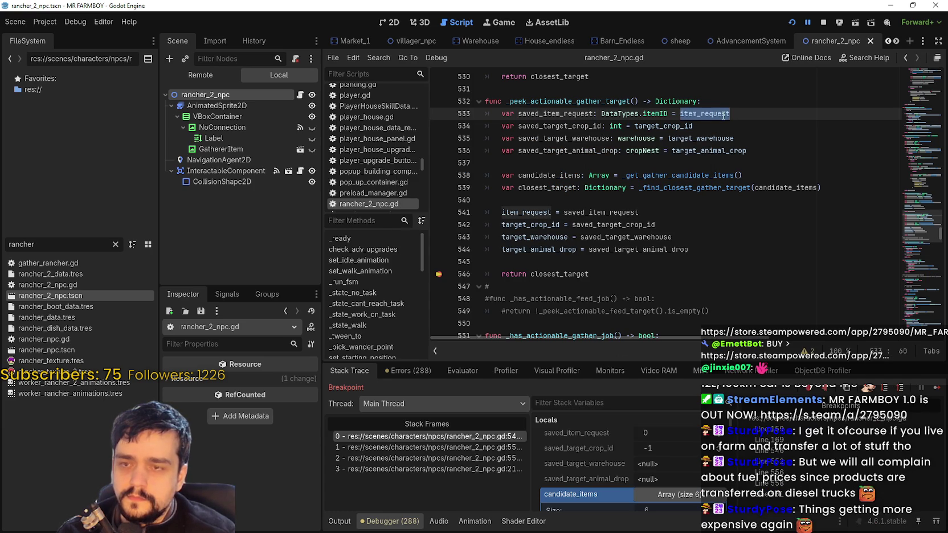
mouse_move(723, 115)
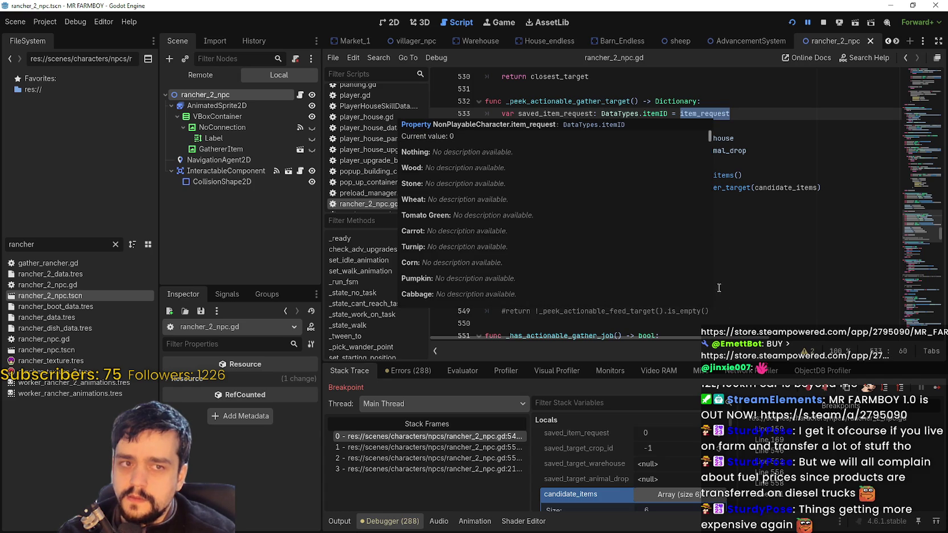
left_click(695, 202)
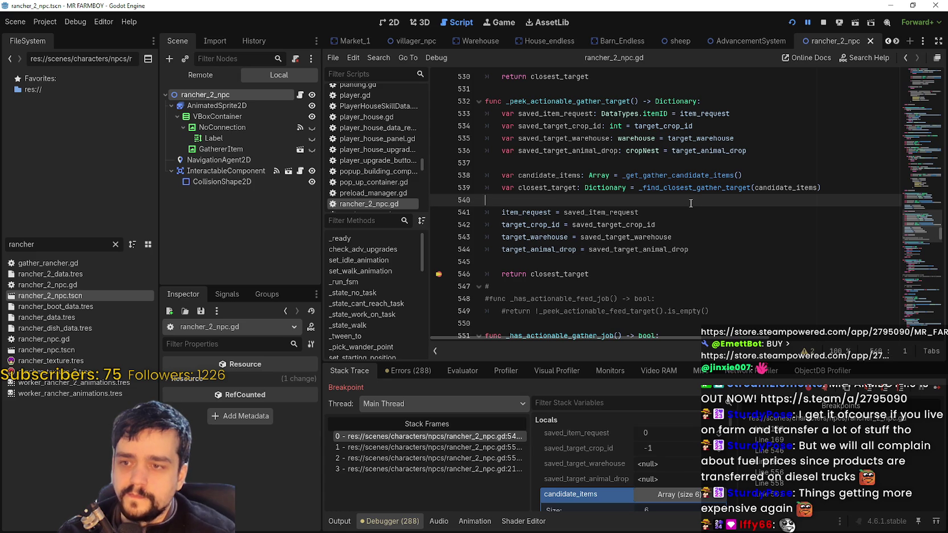
double_click(775, 188)
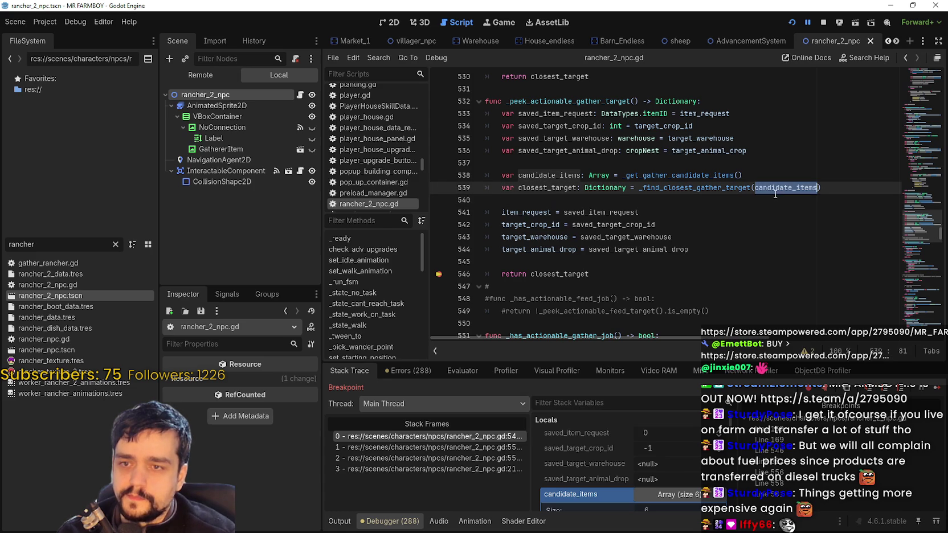
double_click(569, 188)
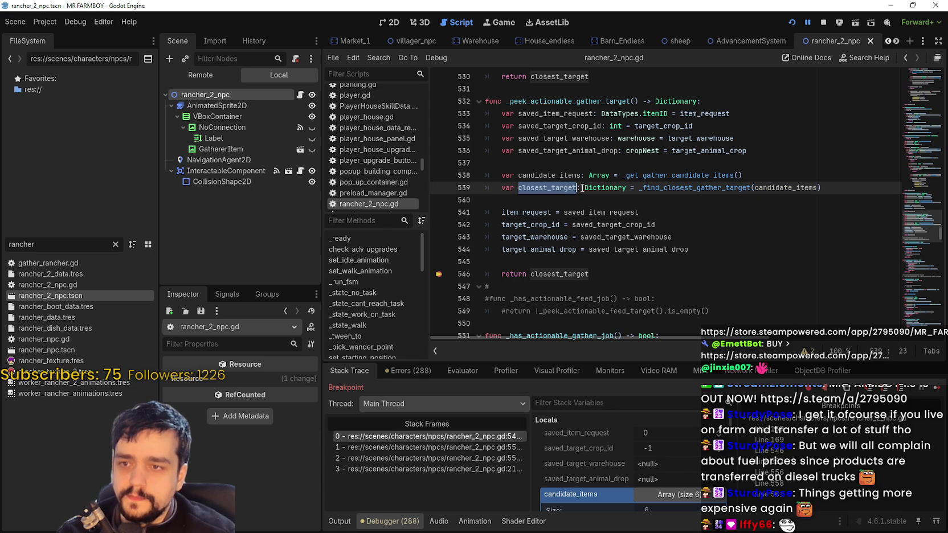
left_click(743, 175)
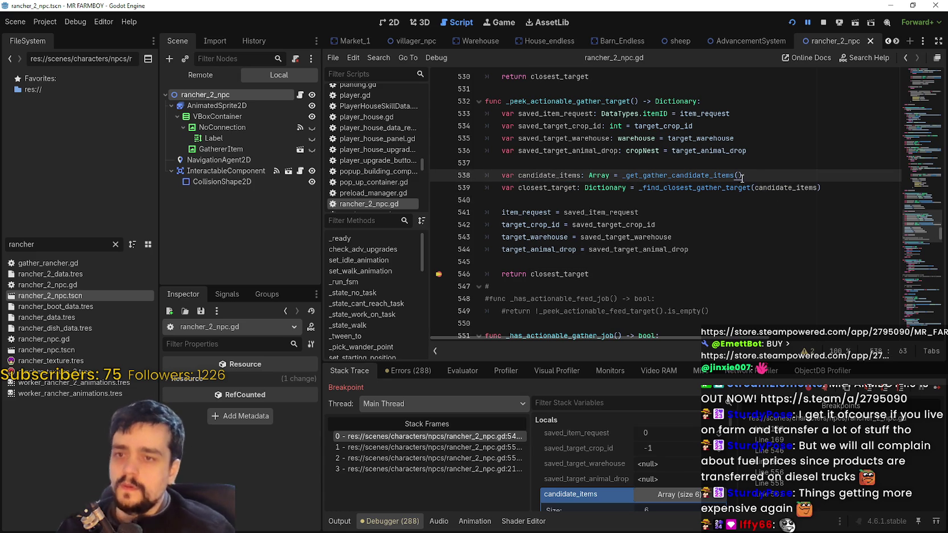
left_click(579, 201)
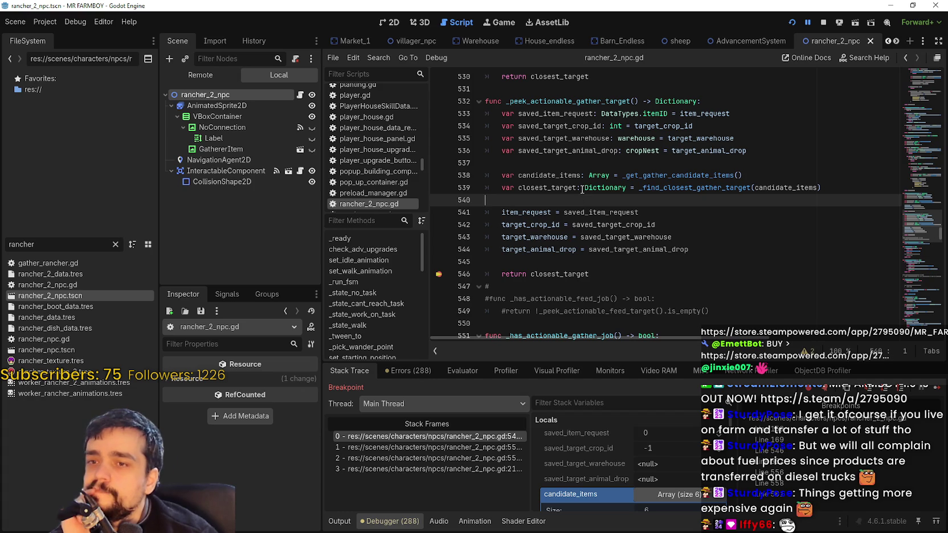
double_click(578, 176)
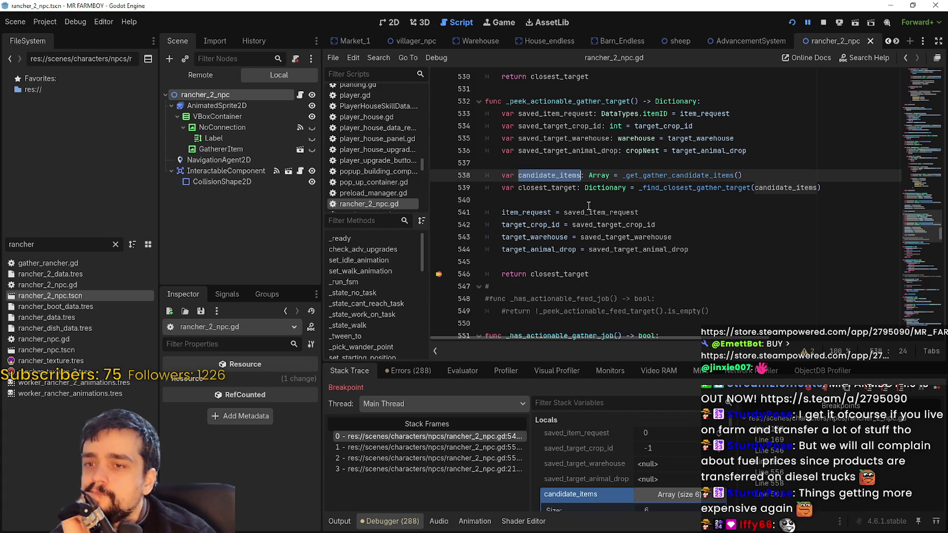
scroll(580, 476, "down", 2)
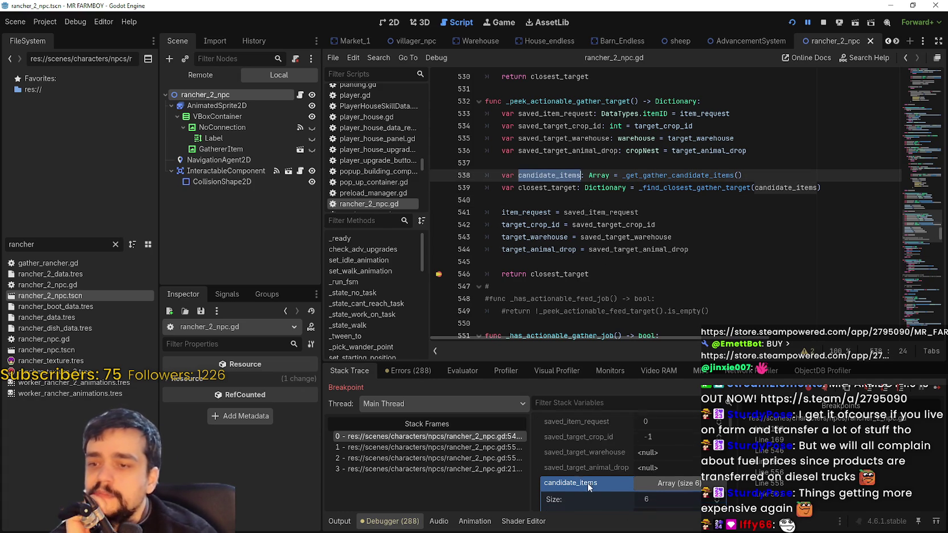
scroll(591, 476, "down", 5)
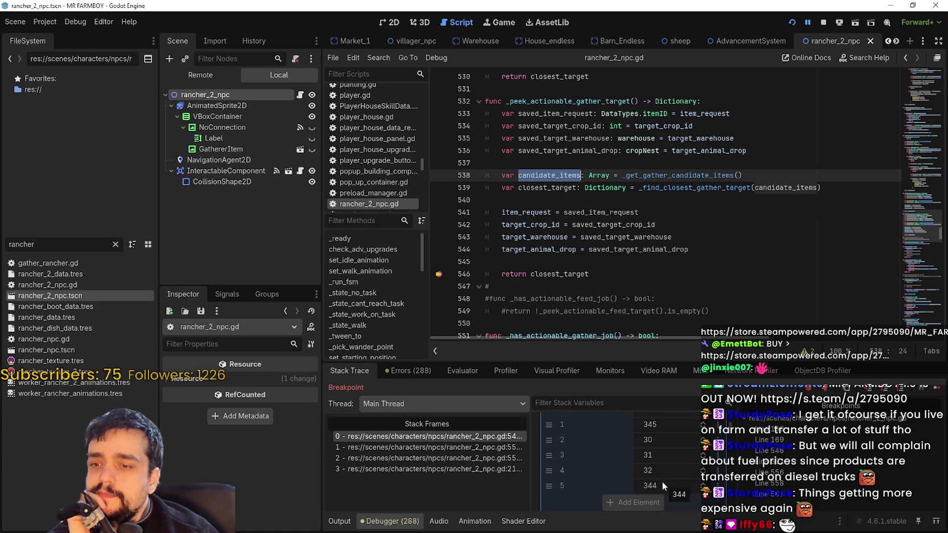
scroll(662, 481, "up", 1)
scroll(662, 497, "down", 1)
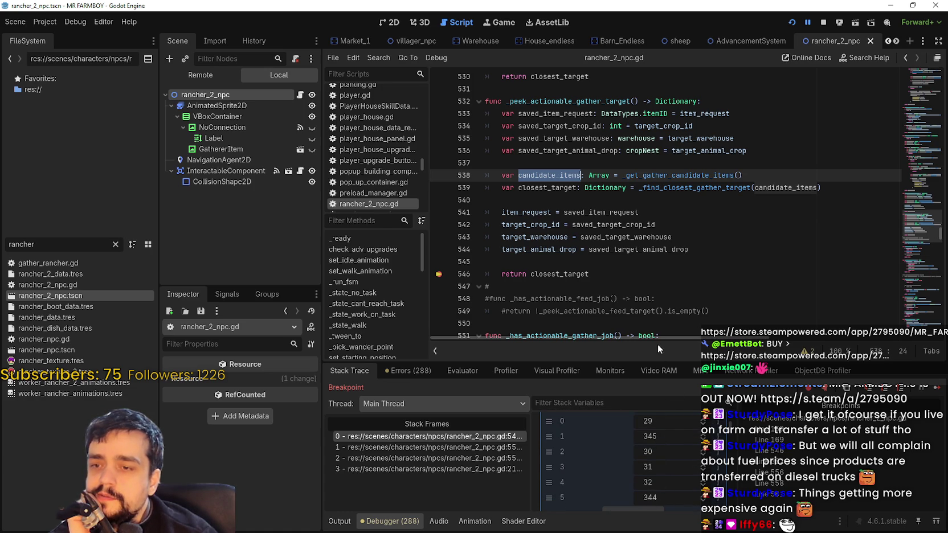
left_click(717, 187)
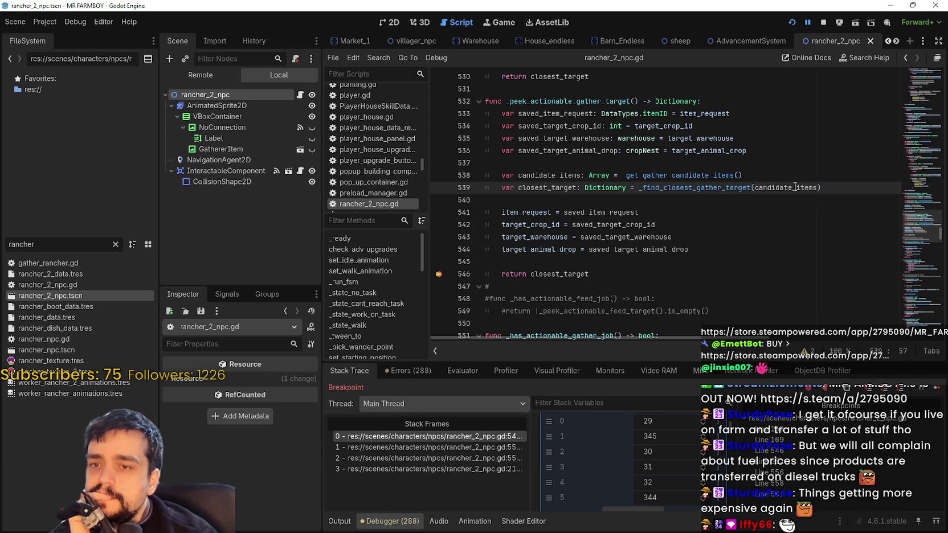
double_click(795, 187)
right_click(682, 187)
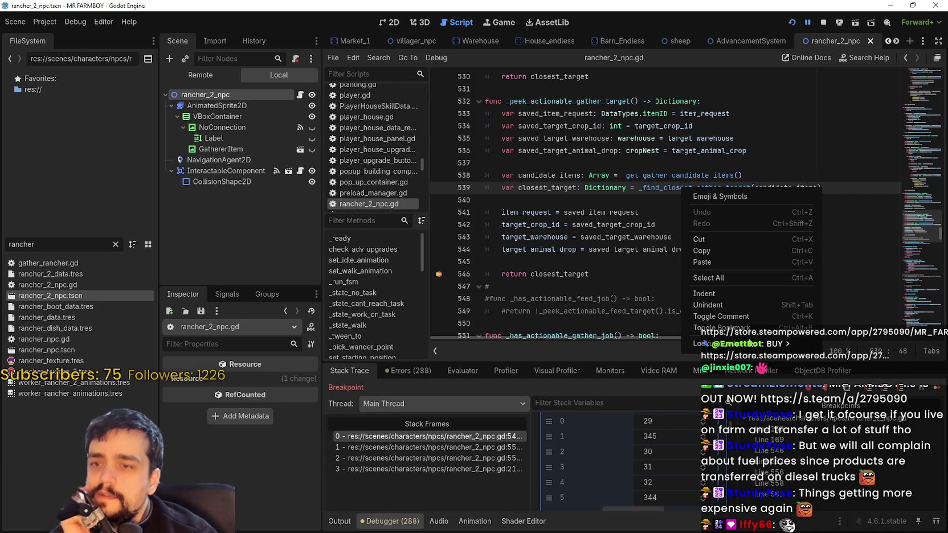
Open _find_closest_gather_target and trace candidate_items and item_id through its loop to line 490's is_empty check
left_click(752, 343)
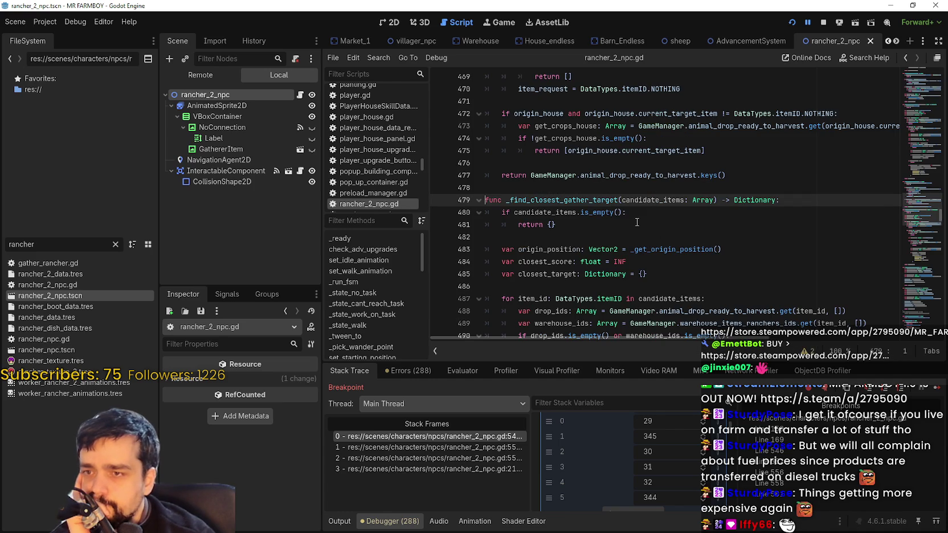
left_click(659, 200)
scroll(658, 204, "down", 2)
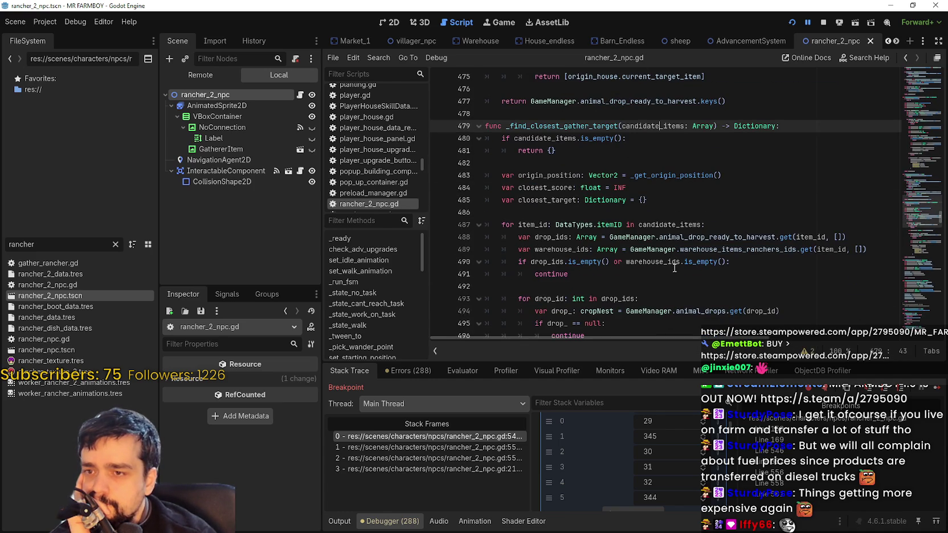
double_click(816, 236)
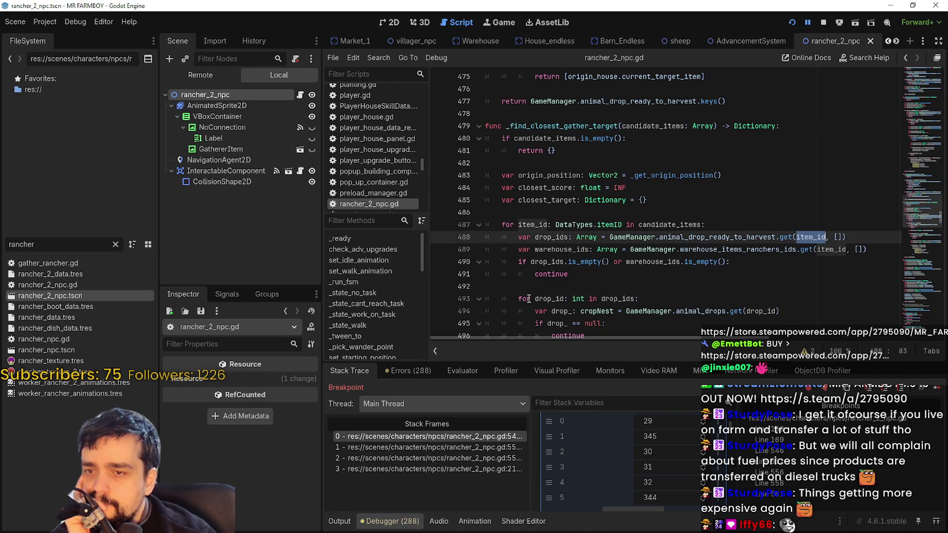
key("F3")
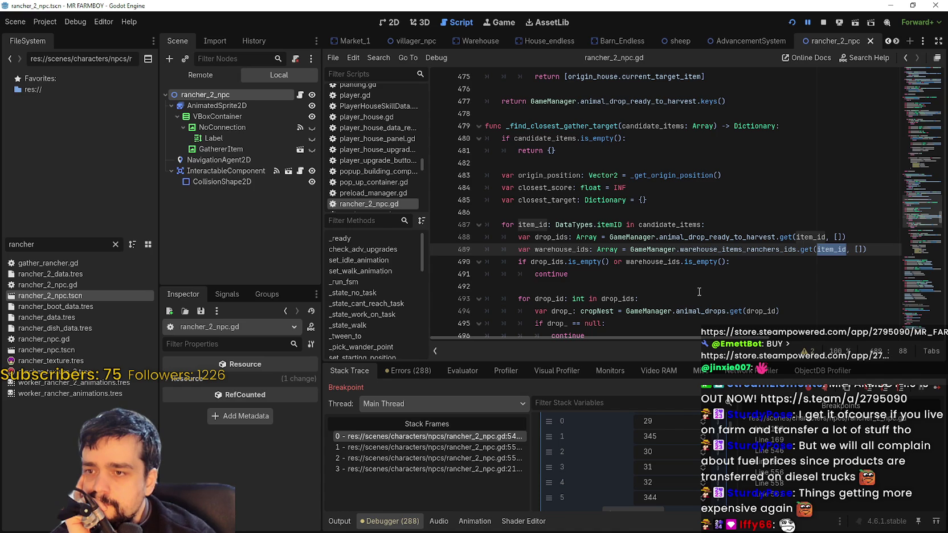
double_click(701, 262)
Read further down _find_closest_gather_target past lines 515 and 525
left_click(746, 286)
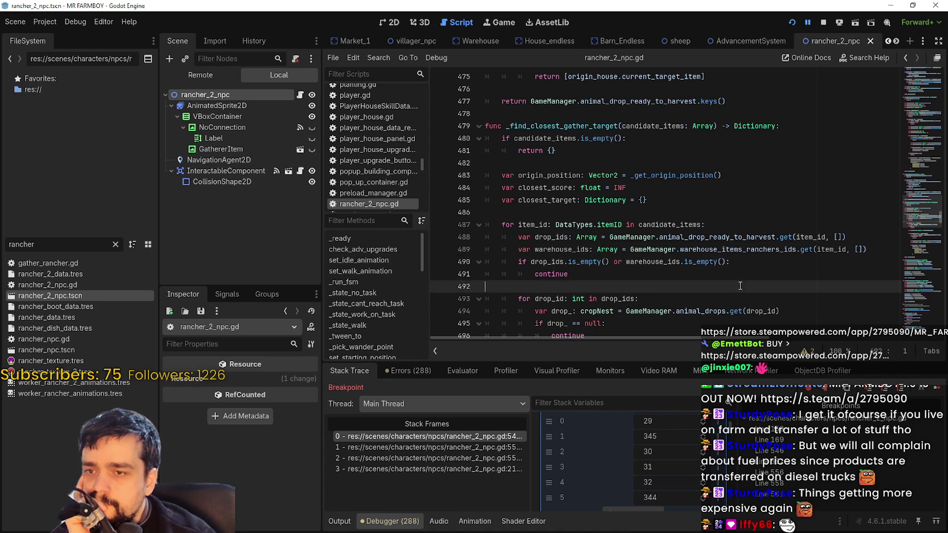
scroll(735, 282, "down", 6)
scroll(695, 277, "down", 2)
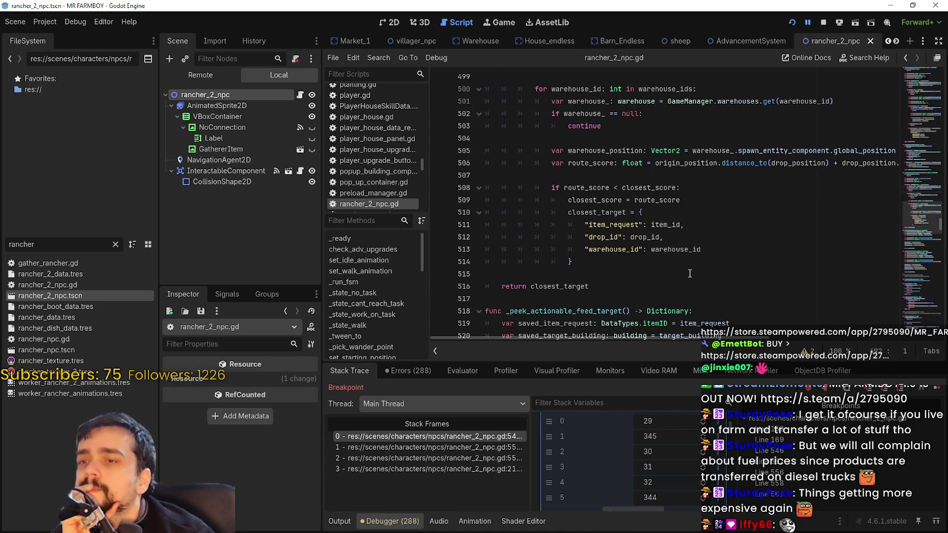
left_click(680, 273)
scroll(680, 271, "down", 1)
scroll(679, 271, "down", 1)
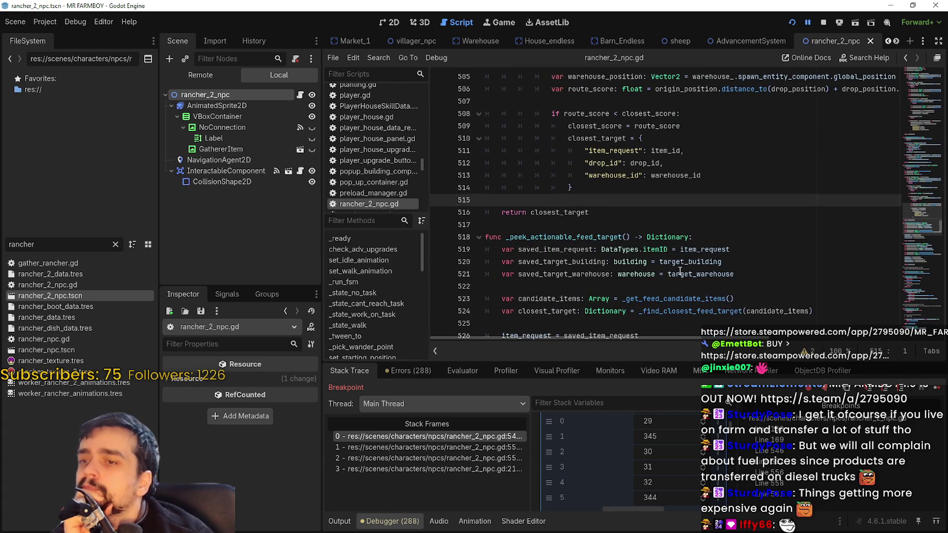
scroll(667, 249, "down", 3)
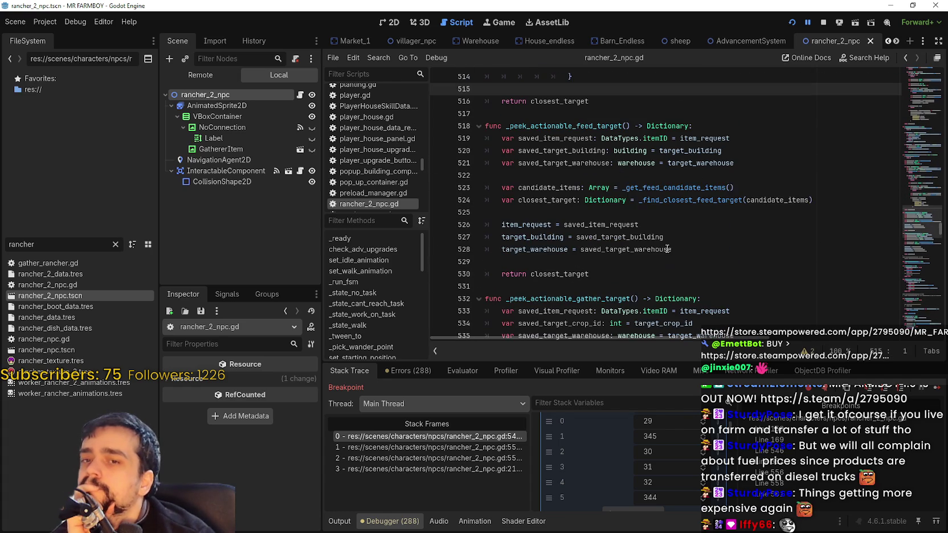
left_click(642, 217)
Scroll back up and navigate history back to the gather-target call on line 539
scroll(688, 459, "up", 3)
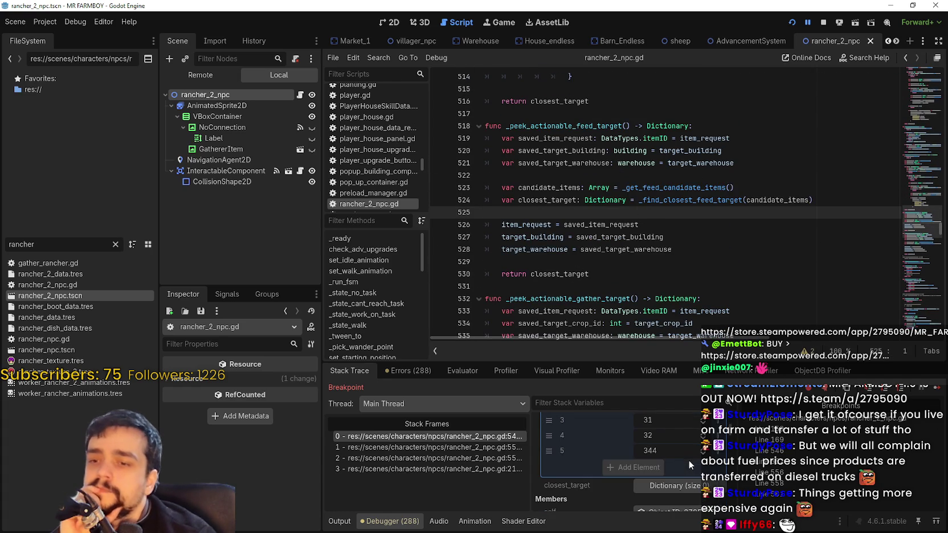
scroll(678, 468, "up", 1)
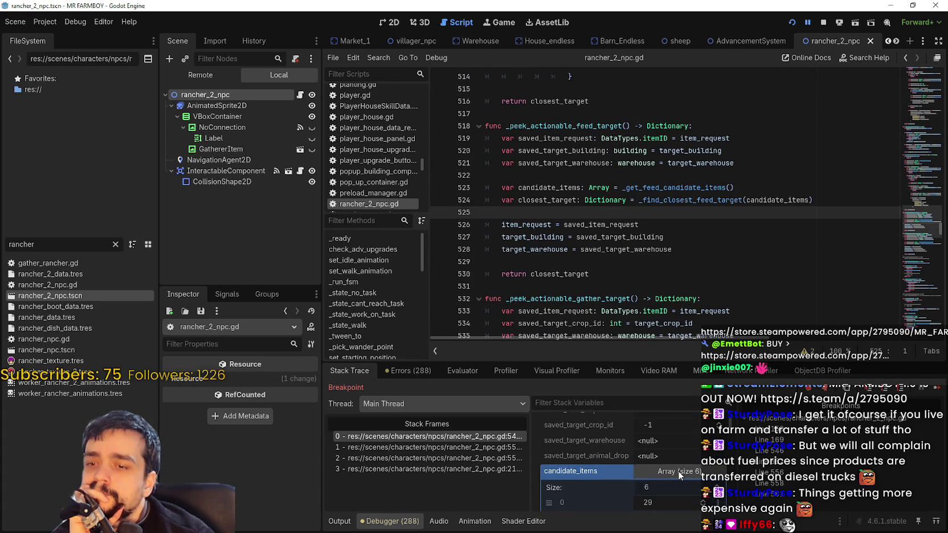
scroll(679, 474, "up", 1)
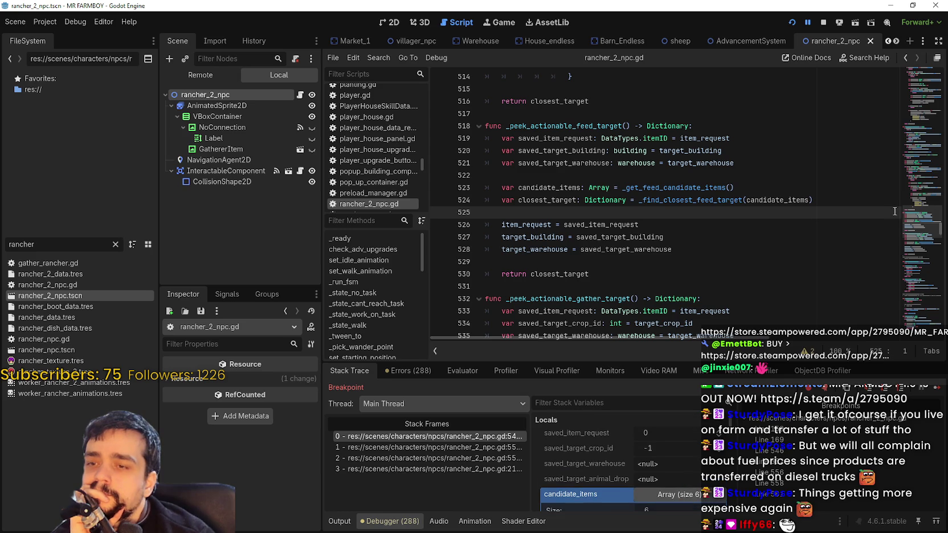
scroll(626, 228, "up", 3)
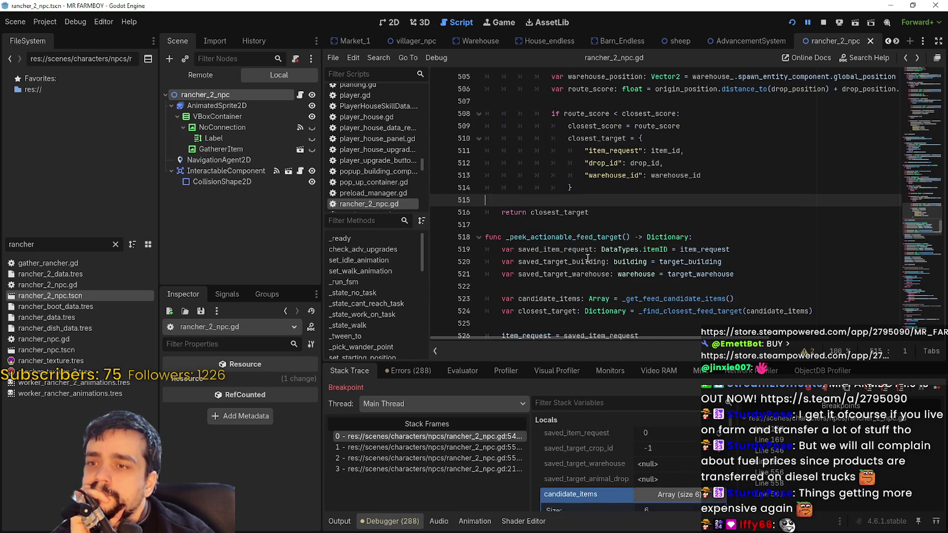
left_click(580, 203)
scroll(594, 231, "up", 1)
scroll(594, 230, "up", 6)
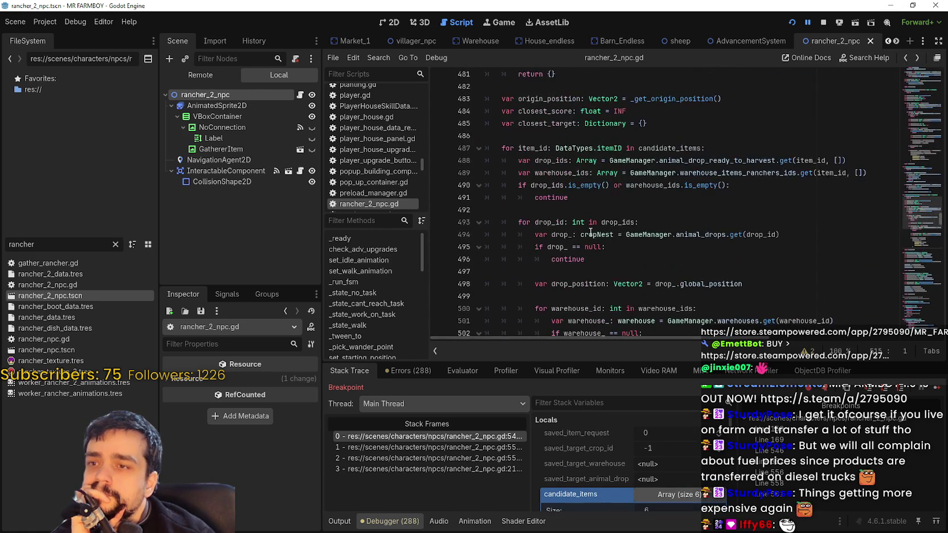
scroll(590, 230, "down", 3)
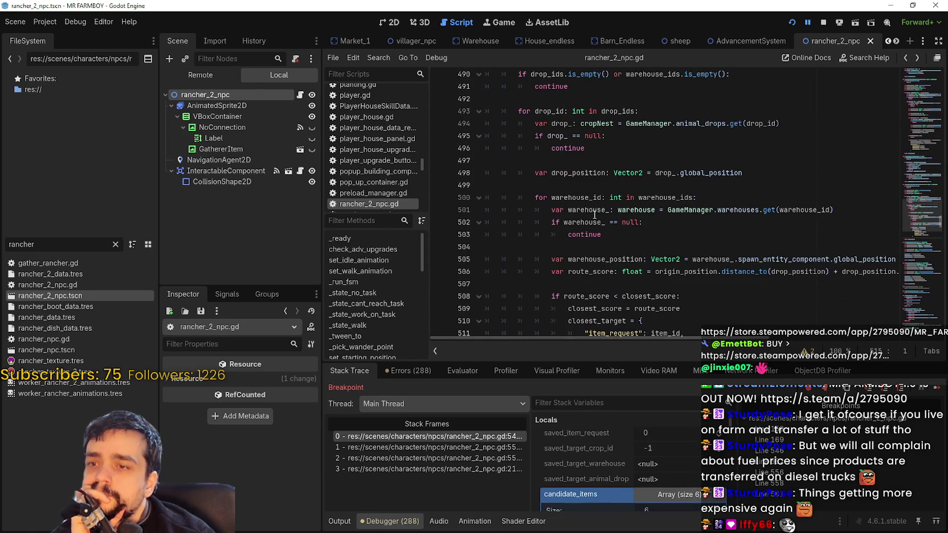
scroll(590, 216, "up", 1)
scroll(589, 215, "up", 6)
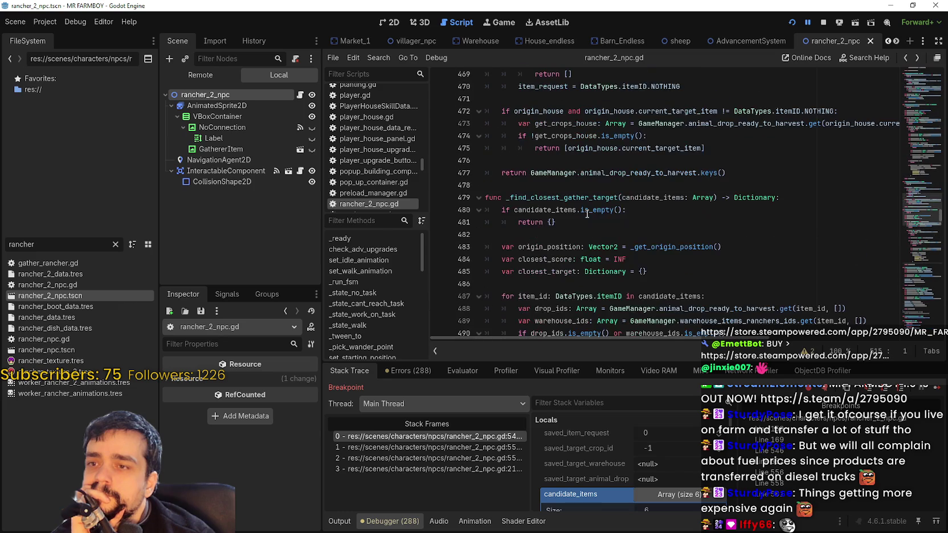
left_click(907, 57)
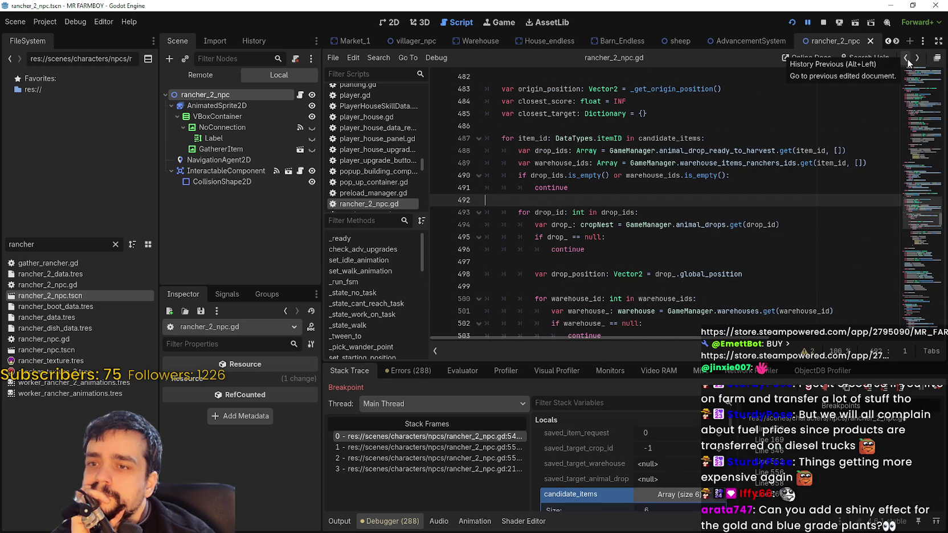
left_click(907, 60)
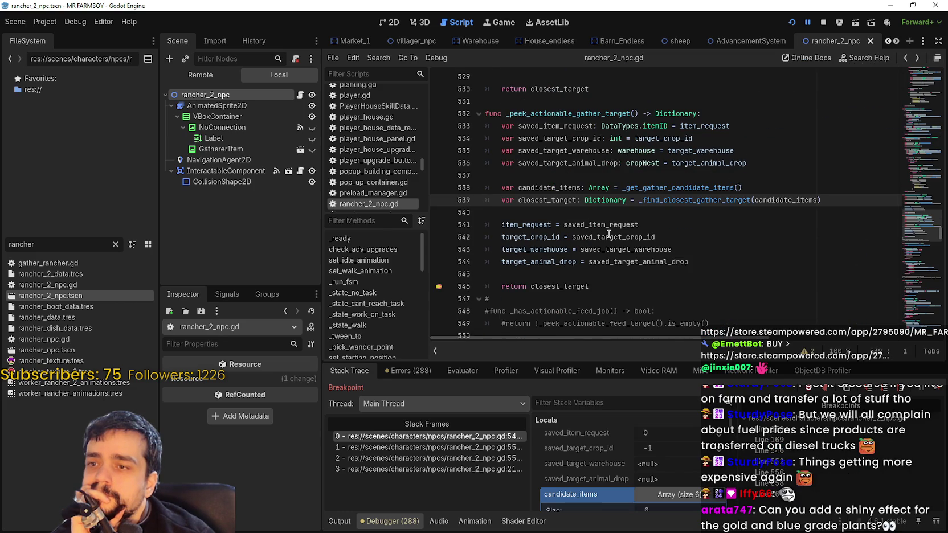
left_click(683, 238)
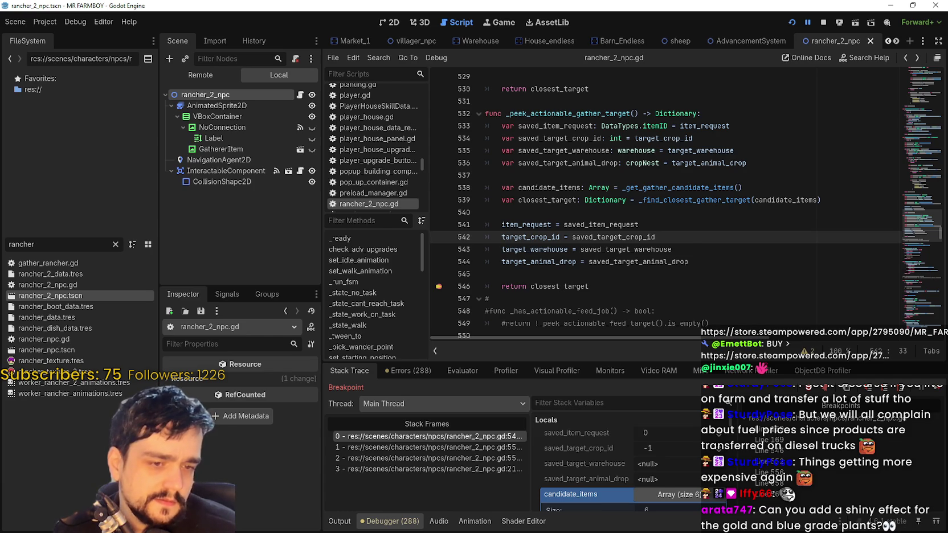
Browse the Soulframe Update Notes page of Preludes 13 hotfix threads, then switch to Trello
key("alt+Tab")
scroll(188, 362, "up", 1)
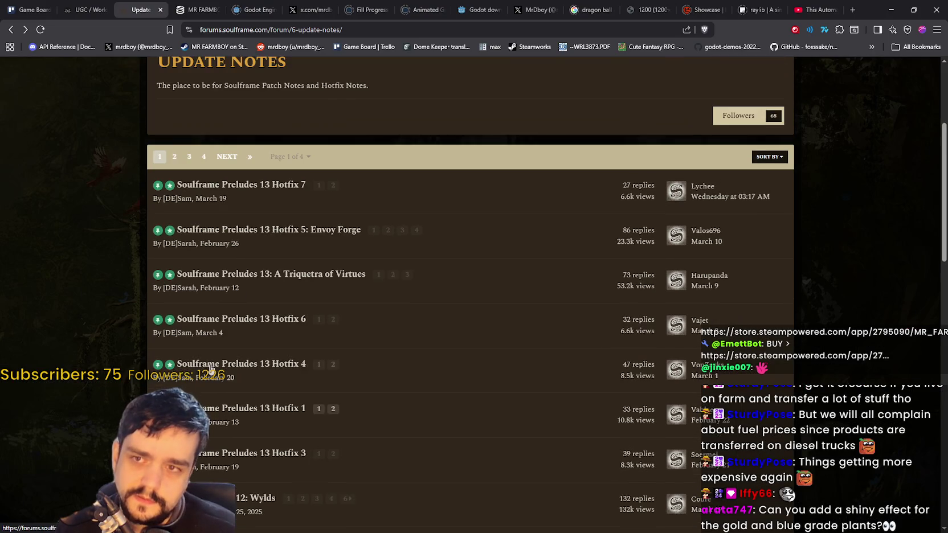
scroll(214, 370, "up", 3)
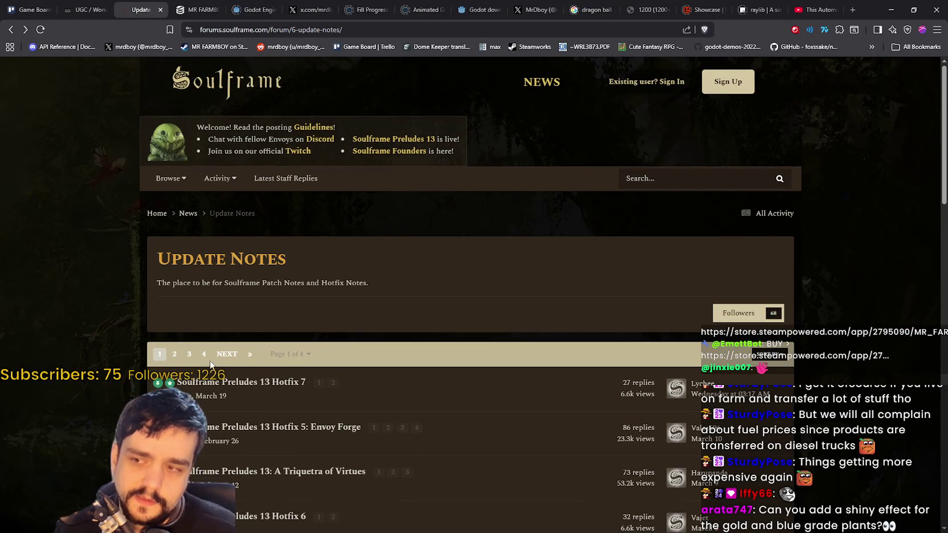
scroll(200, 346, "down", 1)
scroll(160, 297, "down", 1)
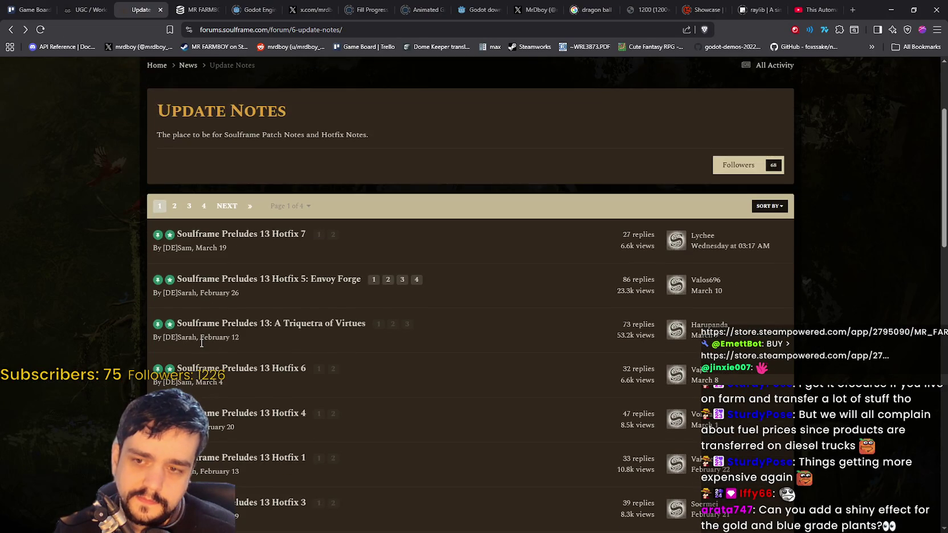
scroll(115, 235, "up", 1)
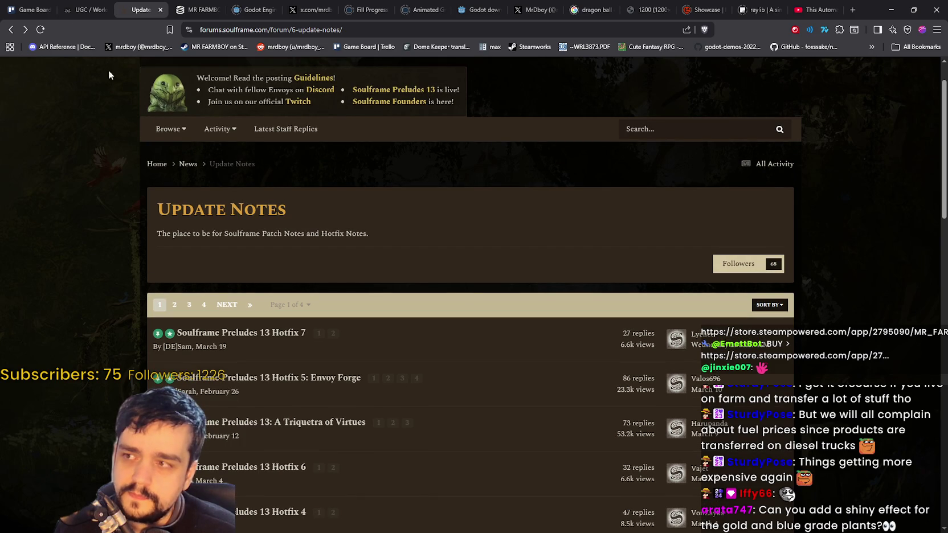
left_click(43, 4)
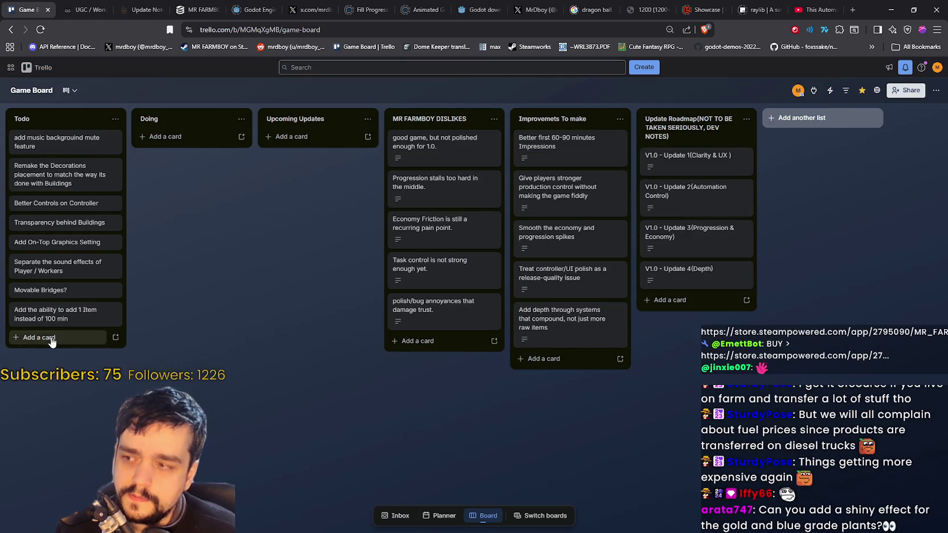
Add a Todo card for a harvest shiny effect with an optional toggle-off setting, then return to Godot
left_click(86, 337)
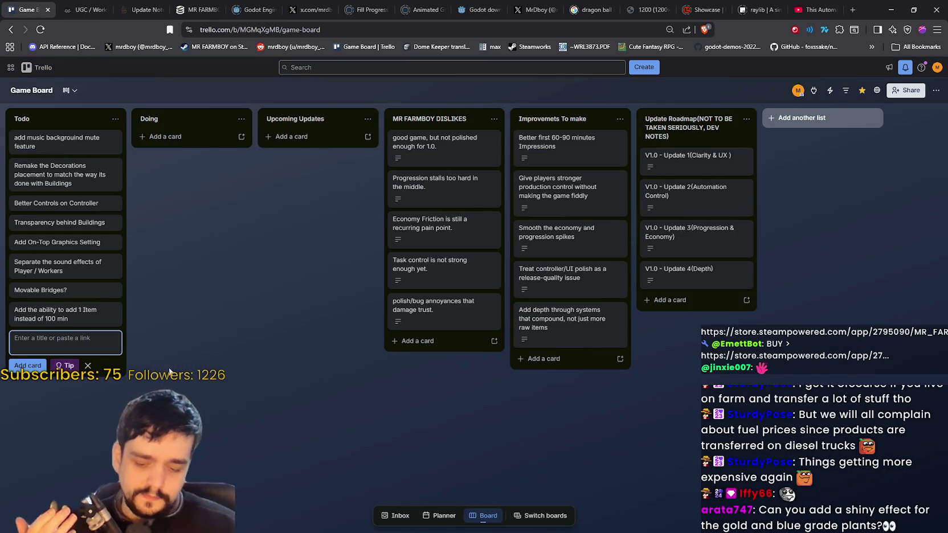
type("Add a")
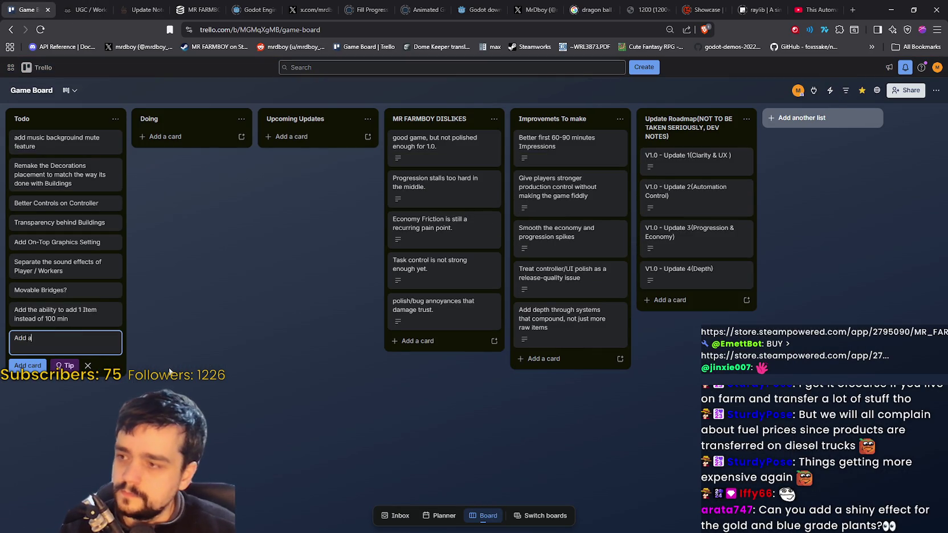
type(" shiny effect for gold/")
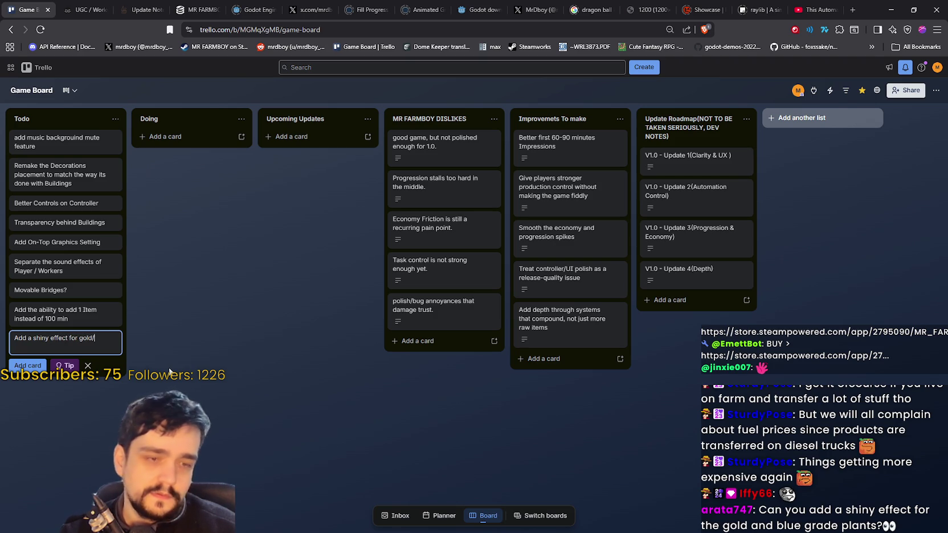
type("blue planted")
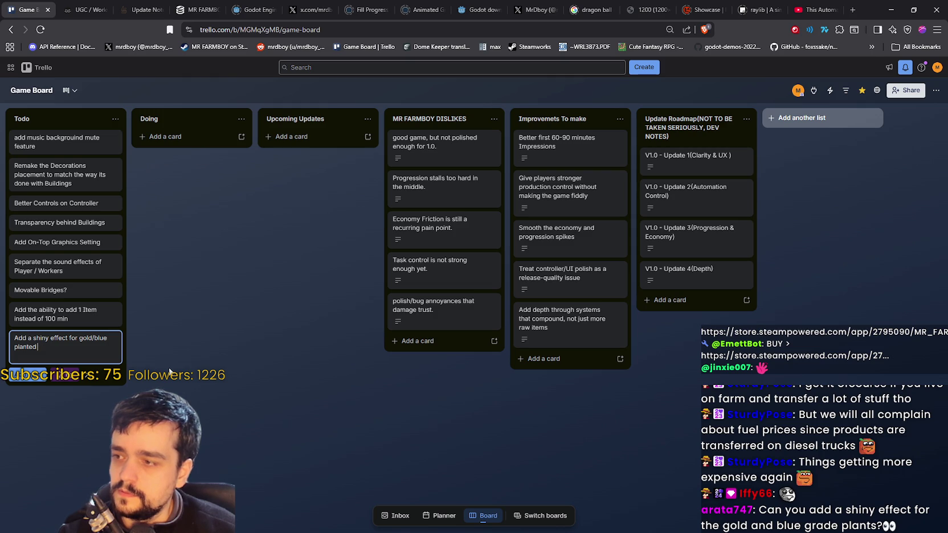
key("BackSpace")
key("BackSpace")
key("BackSpace")
key("BackSpace")
key("BackSpace")
key("BackSpace")
key("BackSpace")
type("harv")
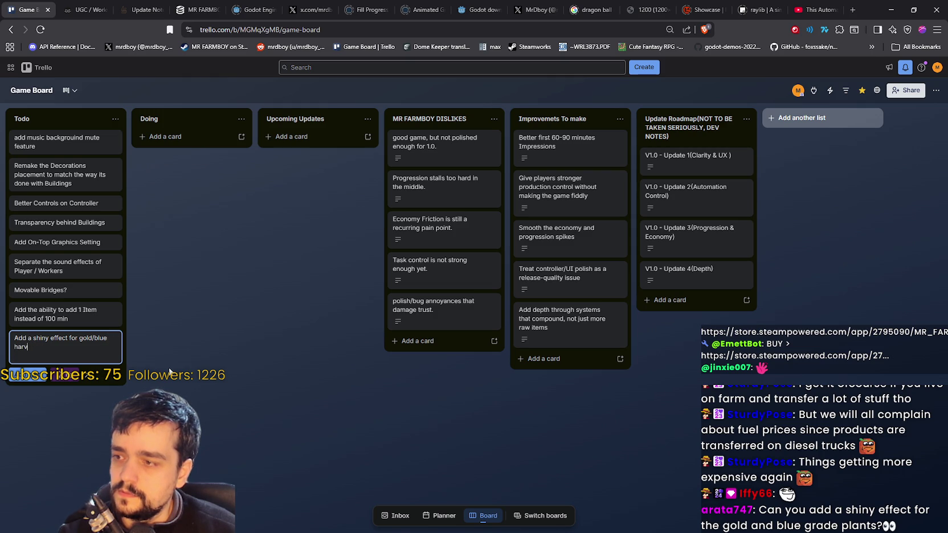
type("est.")
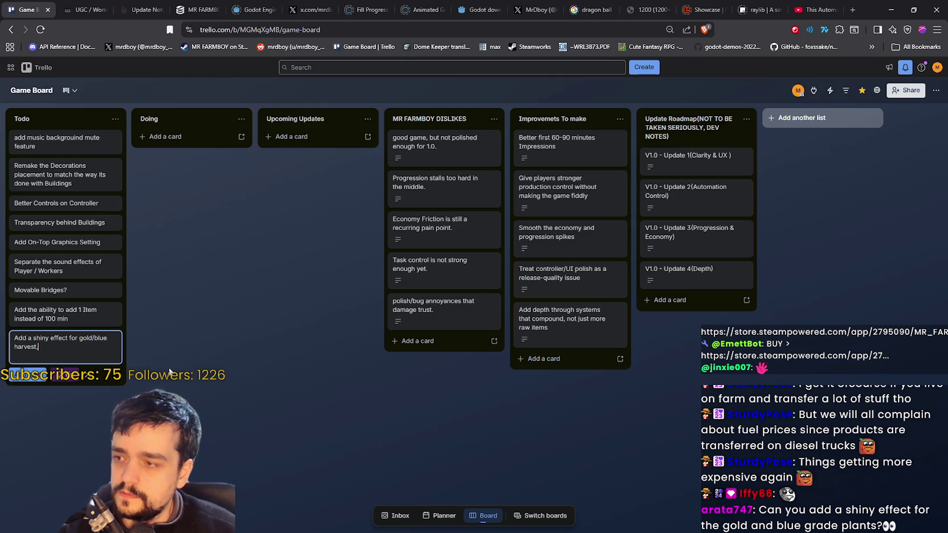
key("BackSpace")
type(", with optin")
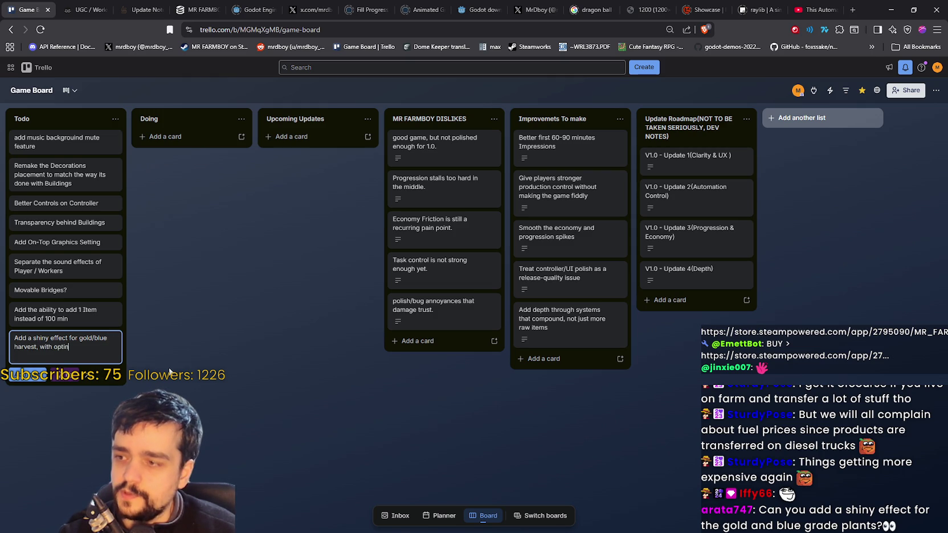
key("BackSpace")
type("onal ")
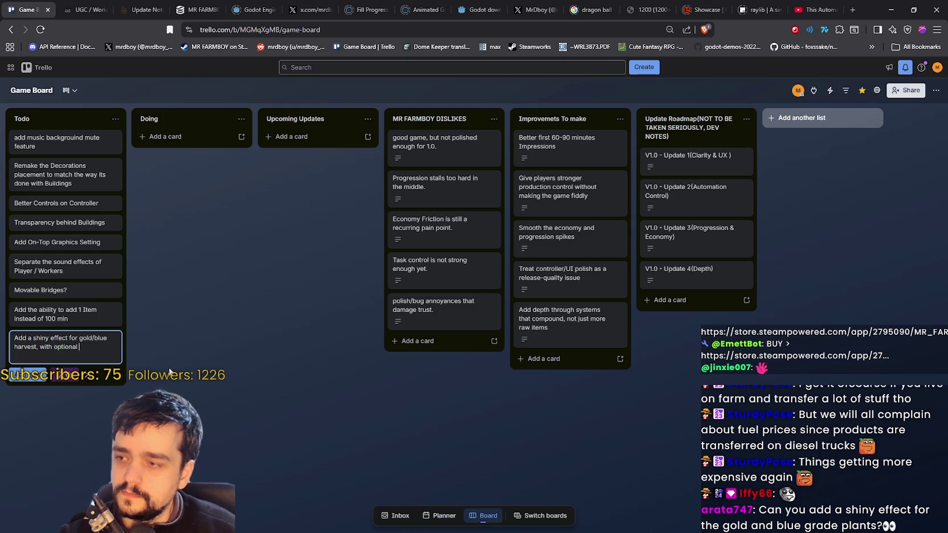
type("setti")
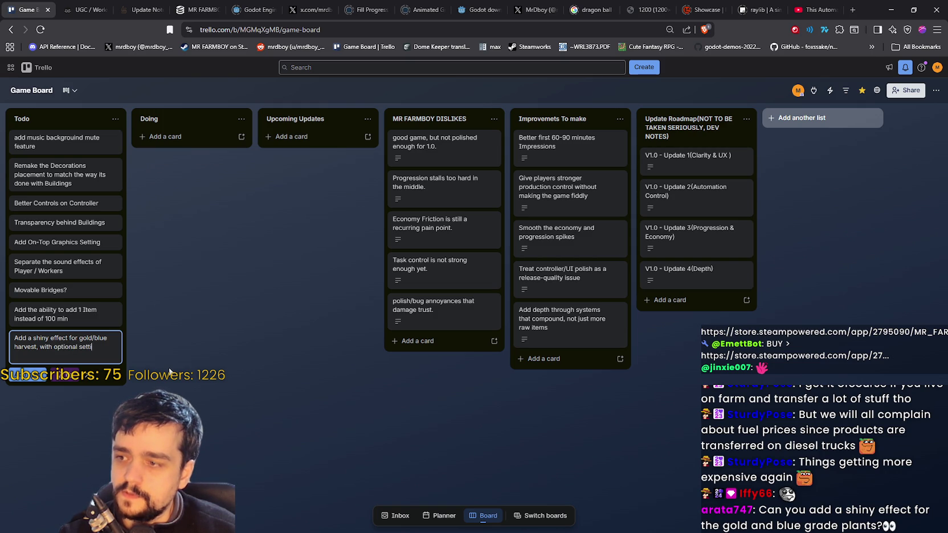
type("ng to toggle it off.")
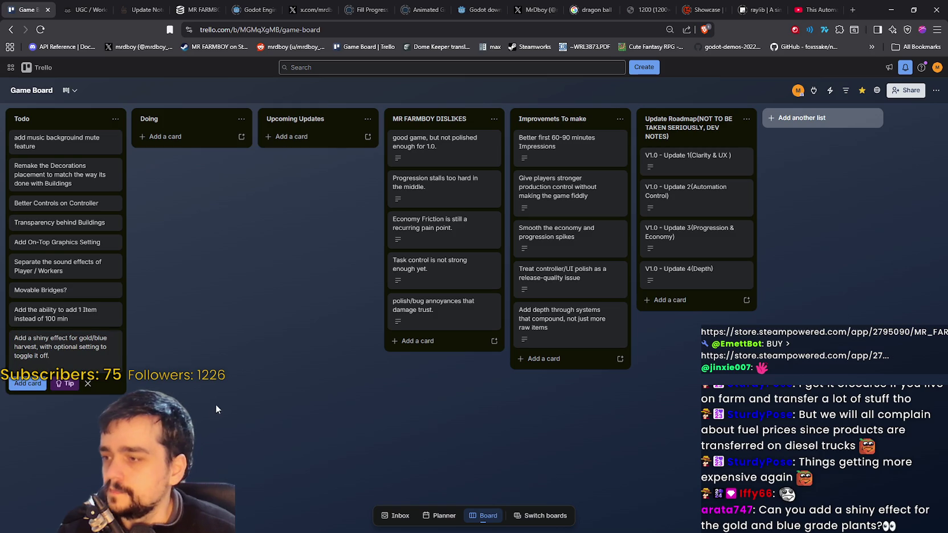
left_click(219, 403)
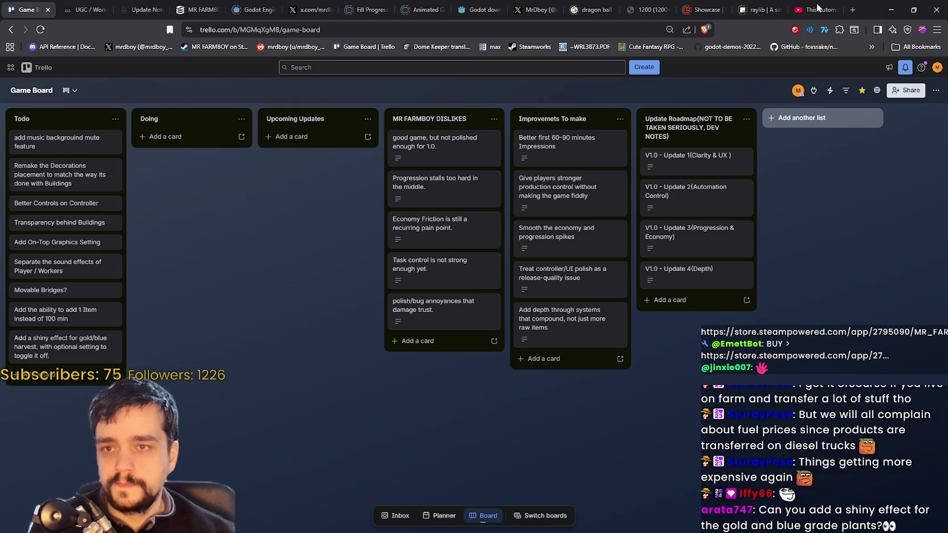
left_click(892, 9)
left_click(652, 299)
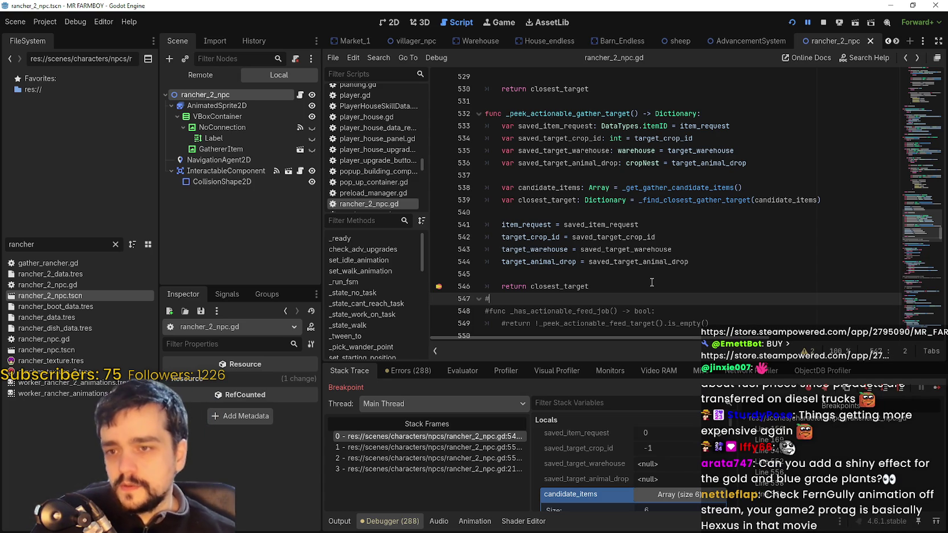
Highlight candidate_items and closest_target in the code and expand them in Stack Variables
double_click(548, 187)
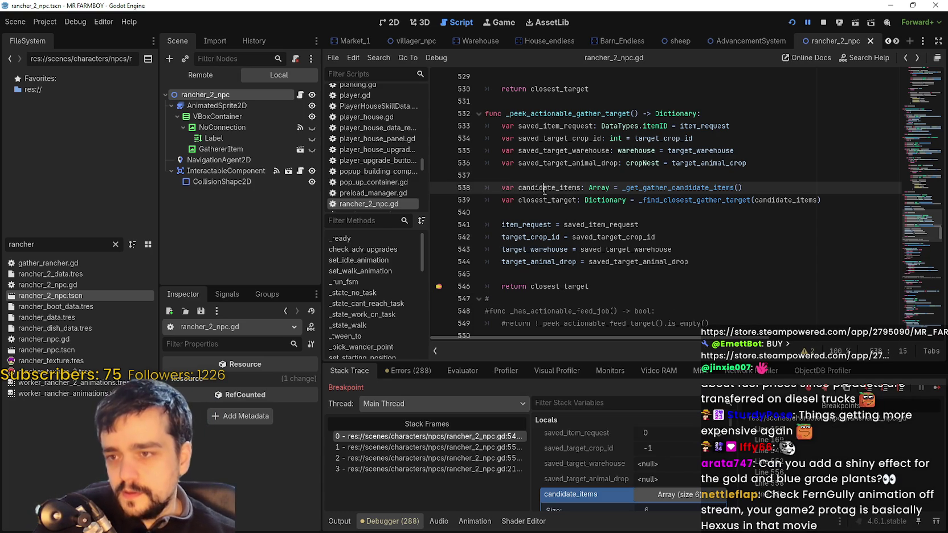
double_click(807, 201)
double_click(564, 196)
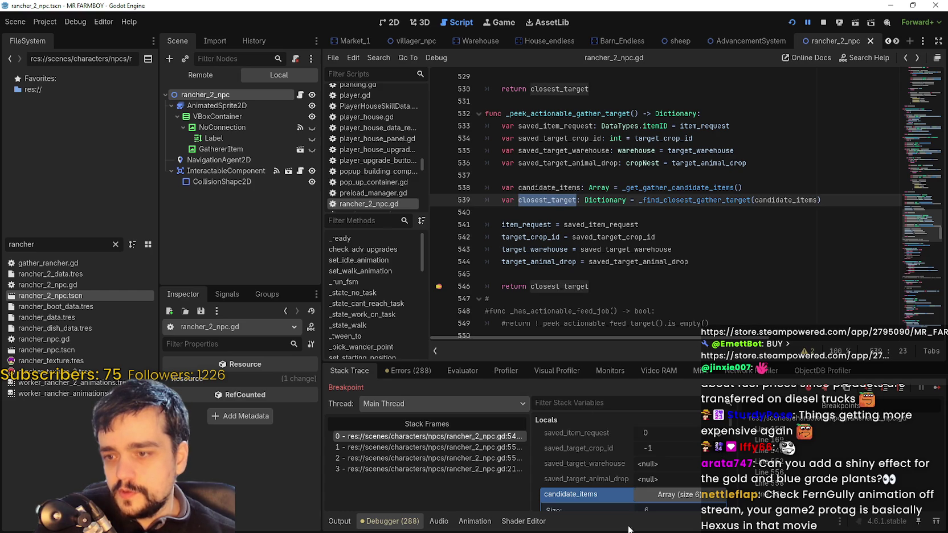
scroll(593, 468, "down", 3)
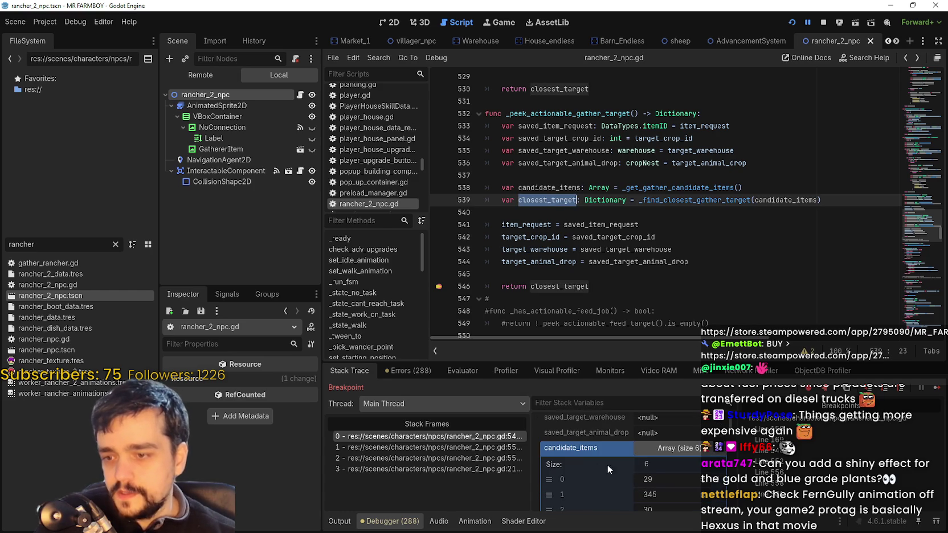
left_click(676, 449)
left_click(667, 464)
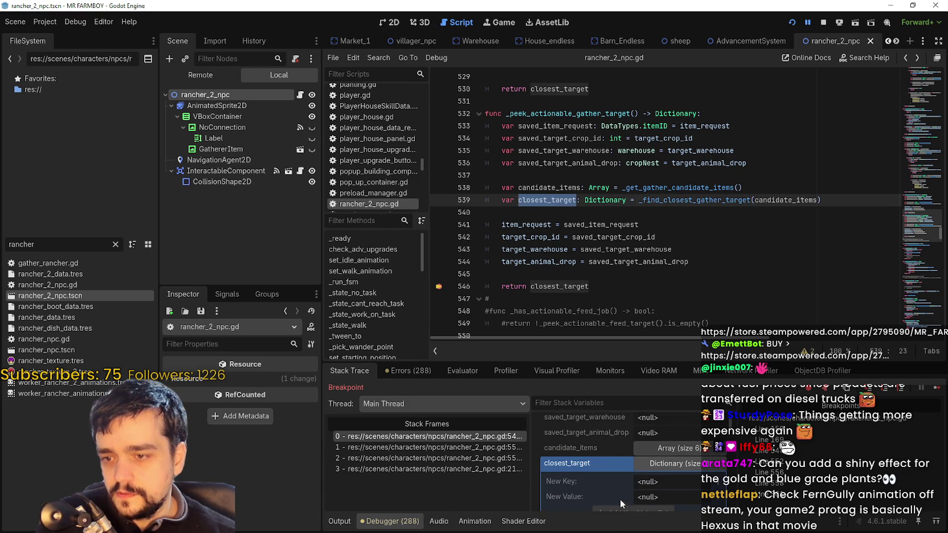
left_click(667, 464)
double_click(780, 200)
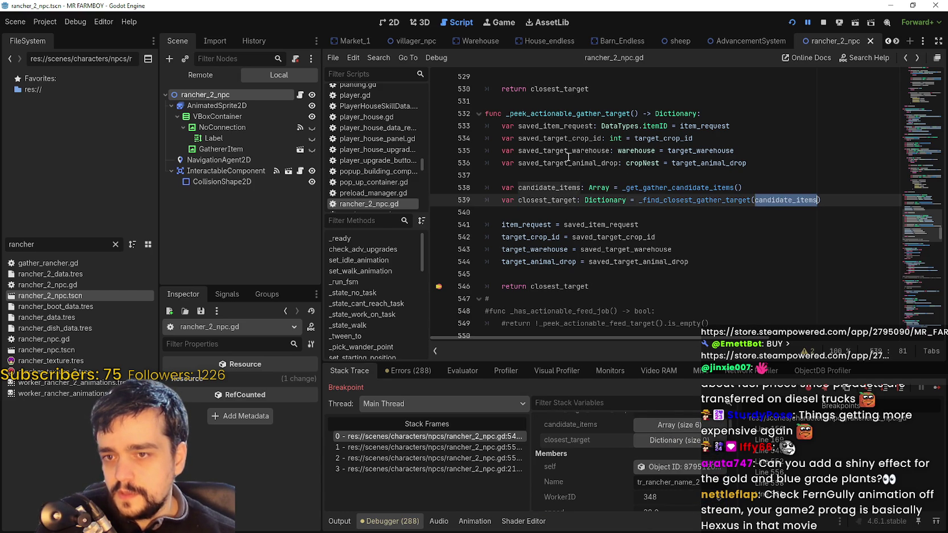
left_click(775, 200)
double_click(774, 201)
Highlight saved_item_request, target_crop_id, saved_target_crop_id, saved_target_warehouse, saved_target_animal_drop and the returned closest_target
double_click(551, 127)
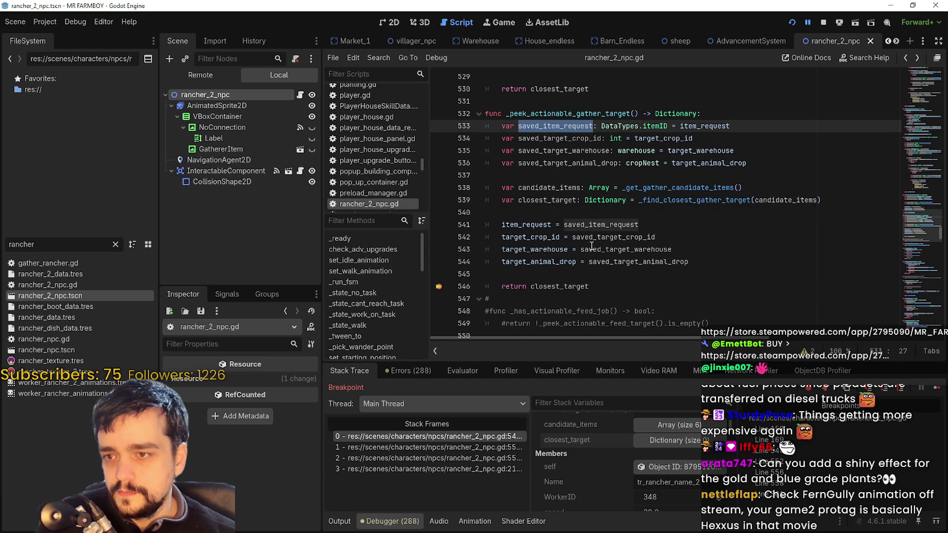
left_click(615, 237)
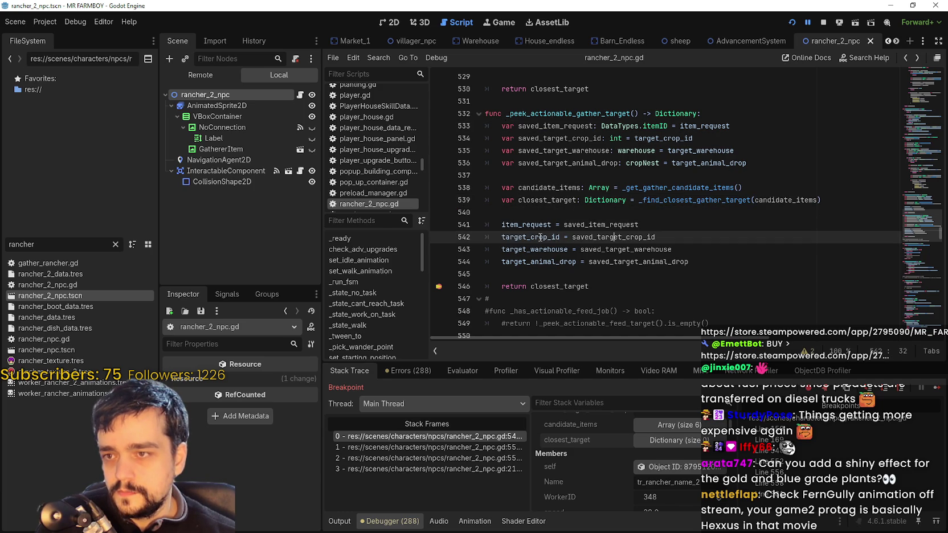
double_click(544, 237)
double_click(607, 237)
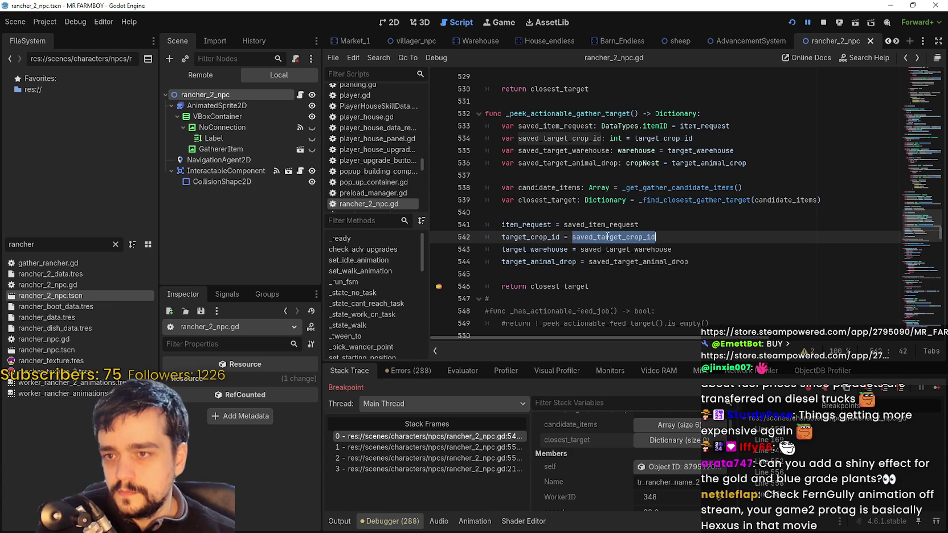
double_click(599, 249)
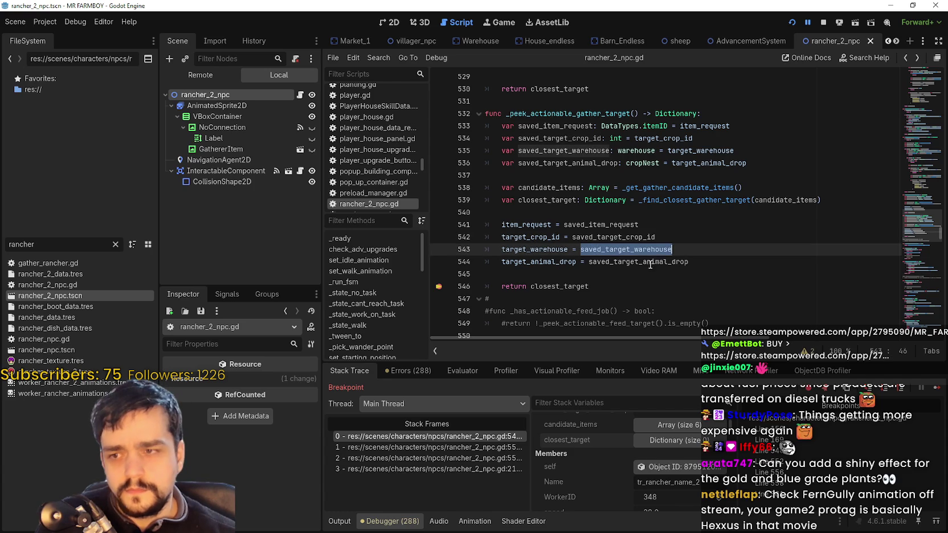
double_click(661, 263)
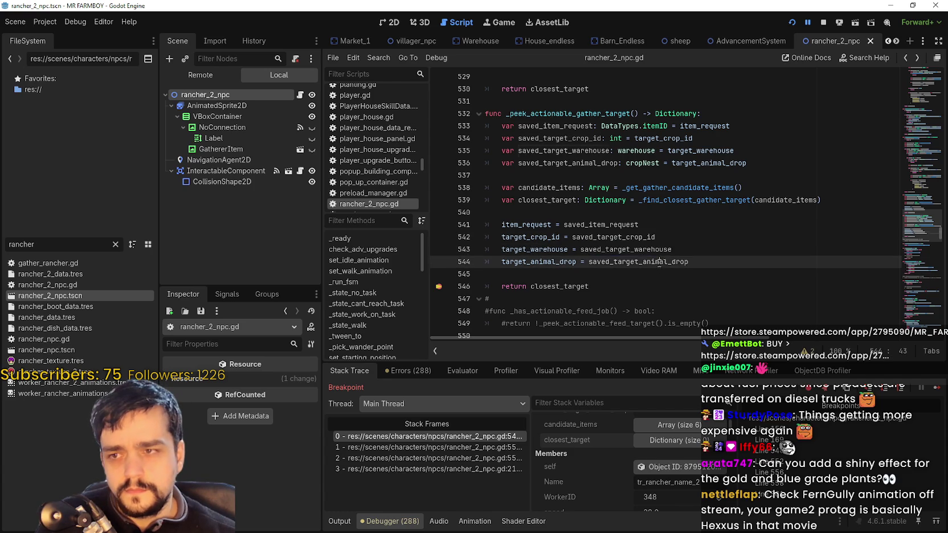
double_click(563, 286)
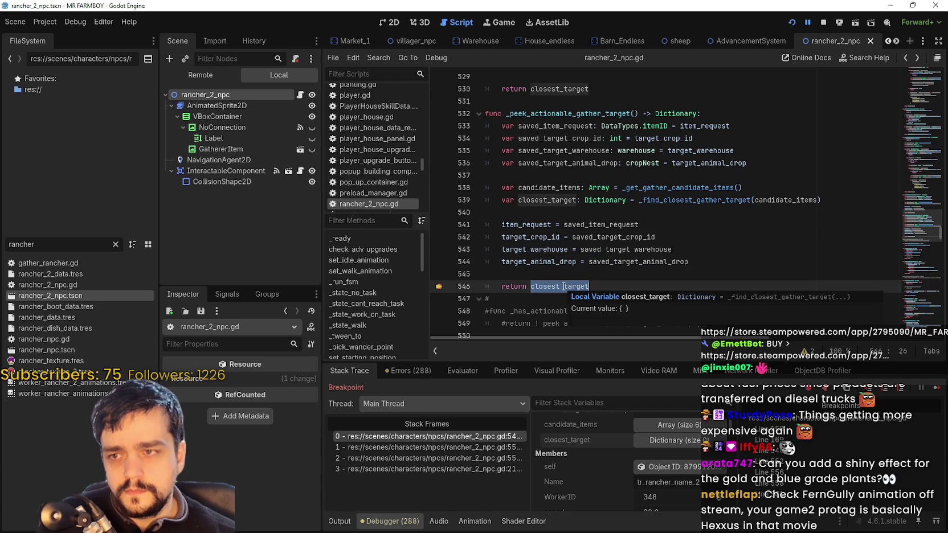
Jump to the _find_closest_gather_target definition from its call on line 539
double_click(785, 200)
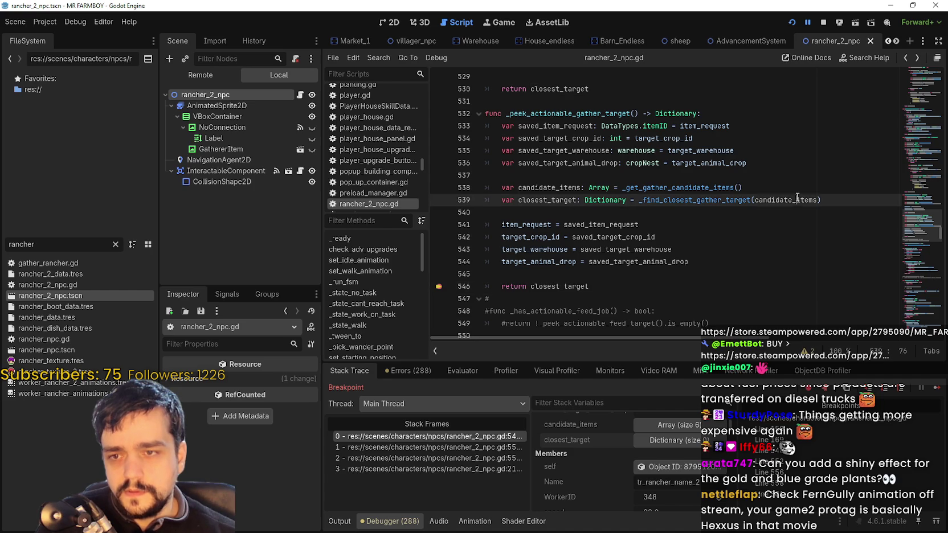
right_click(773, 206)
key("Escape")
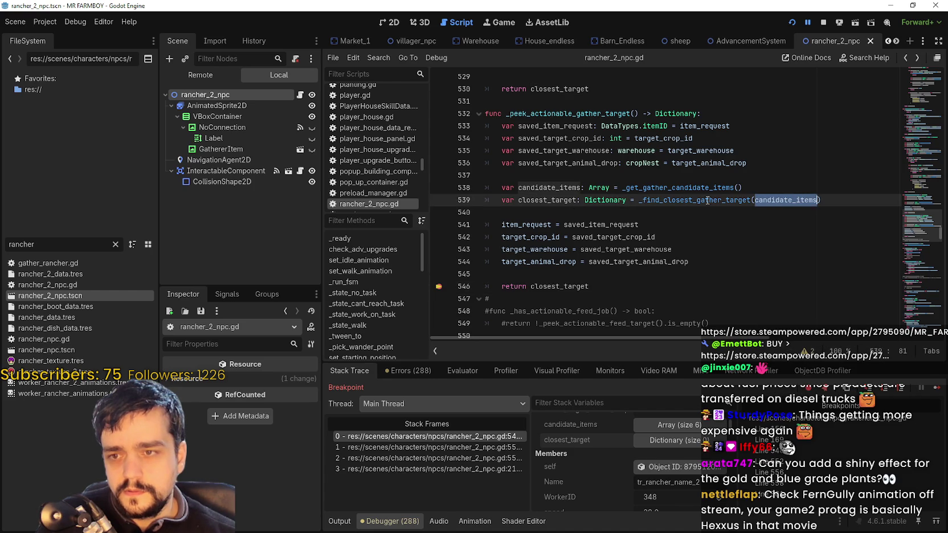
left_click(706, 206)
right_click(707, 206)
left_click(743, 360)
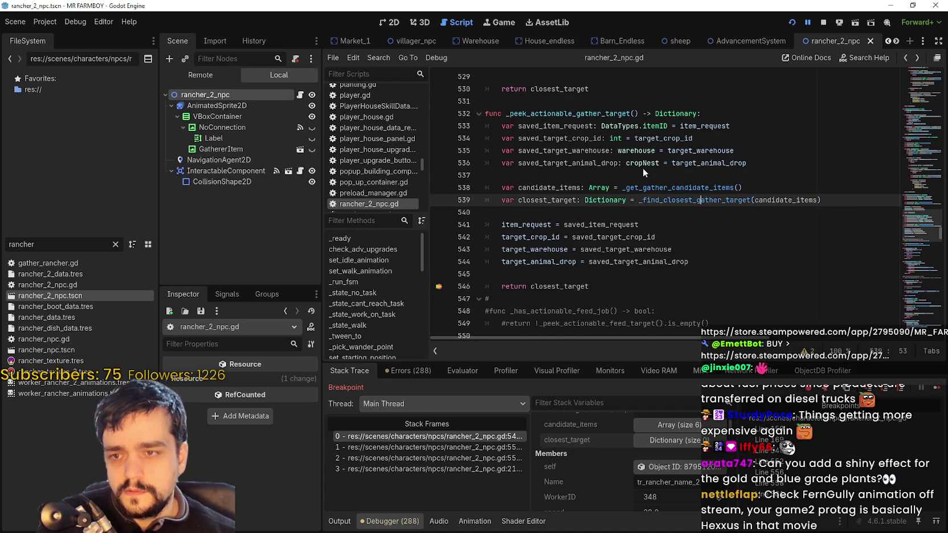
scroll(653, 203, "down", 2)
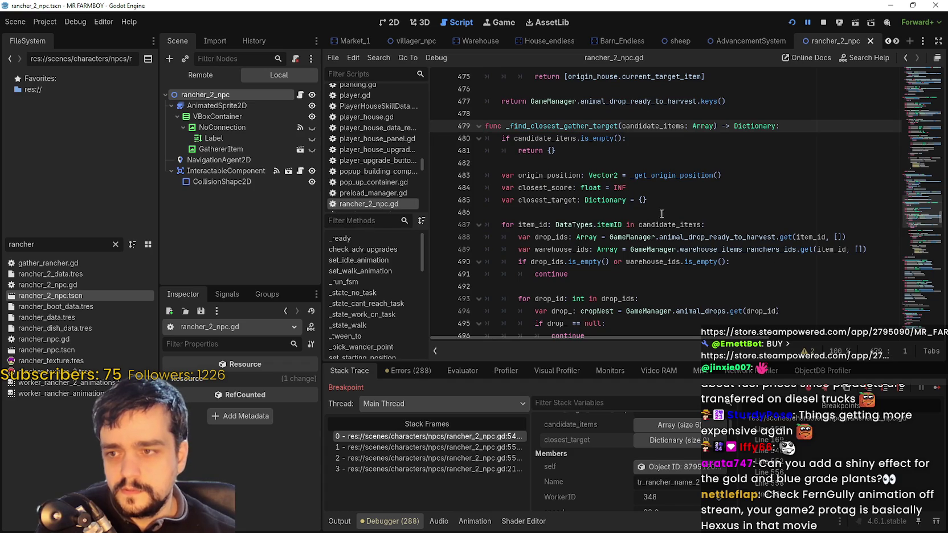
left_click(818, 237)
double_click(818, 238)
double_click(832, 250)
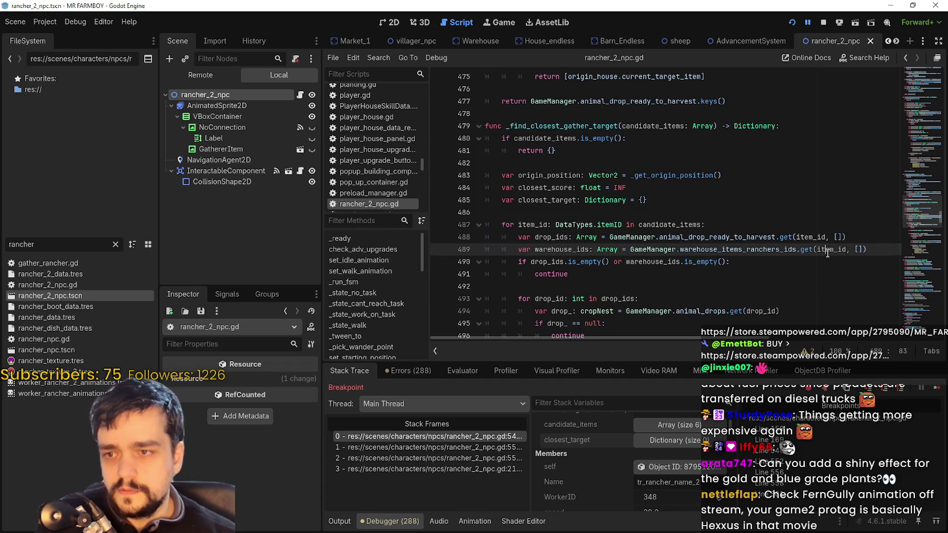
scroll(673, 248, "down", 2)
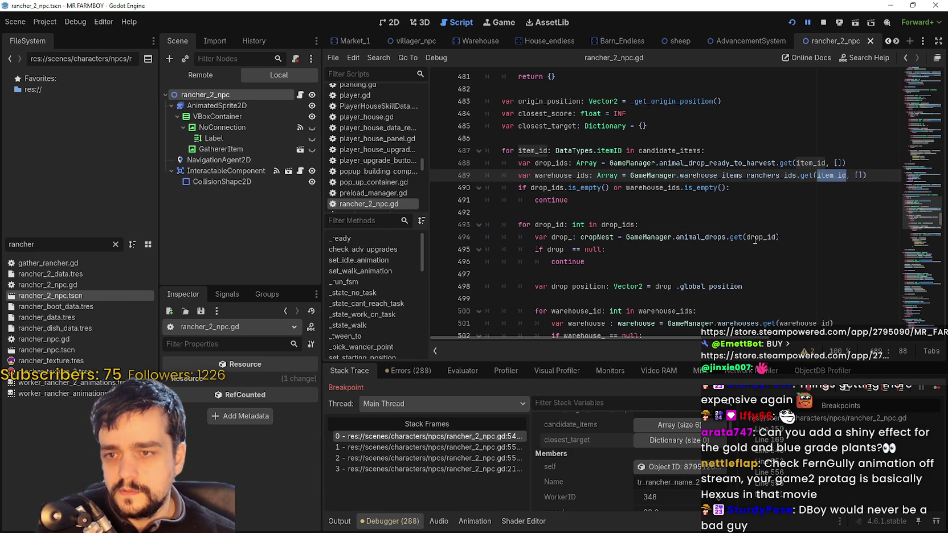
scroll(756, 240, "down", 2)
scroll(550, 183, "down", 1)
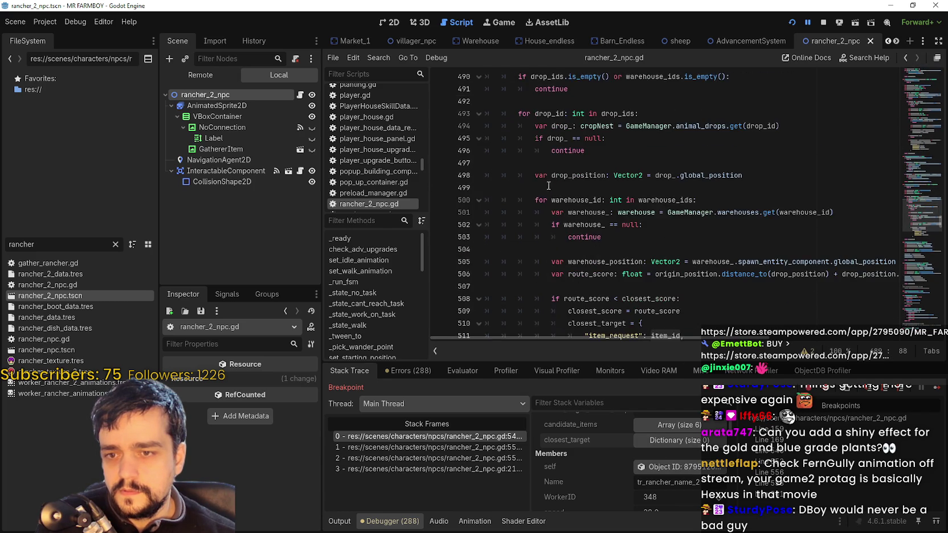
scroll(564, 228, "down", 3)
double_click(567, 286)
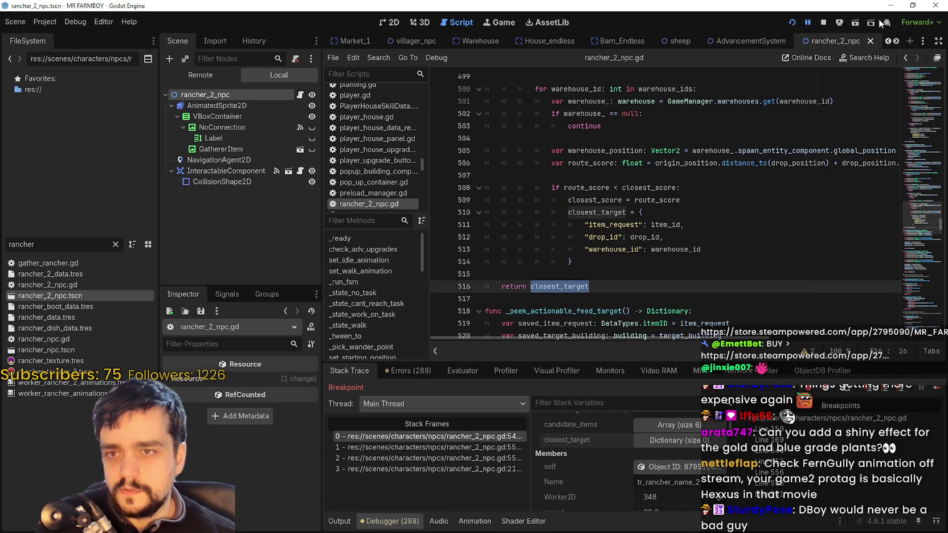
left_click(906, 57)
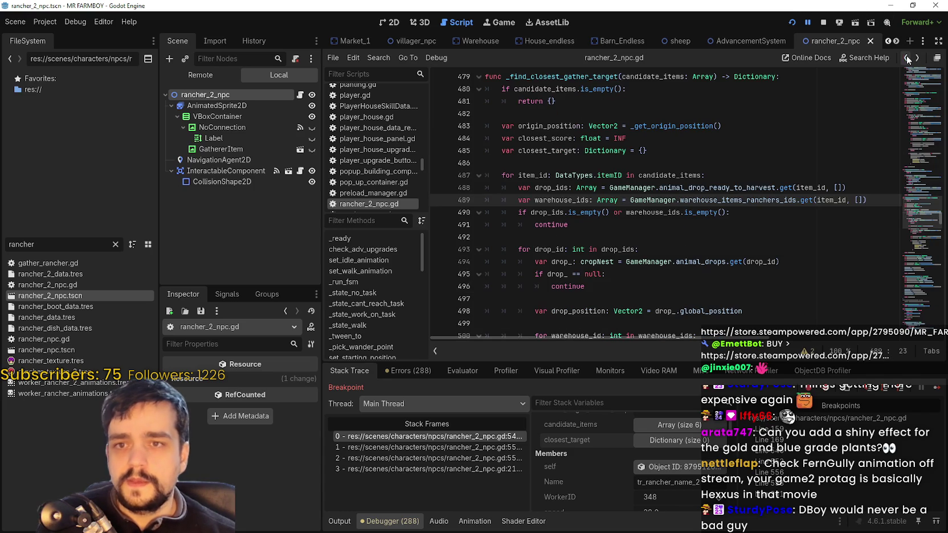
left_click(587, 227)
left_click(587, 236)
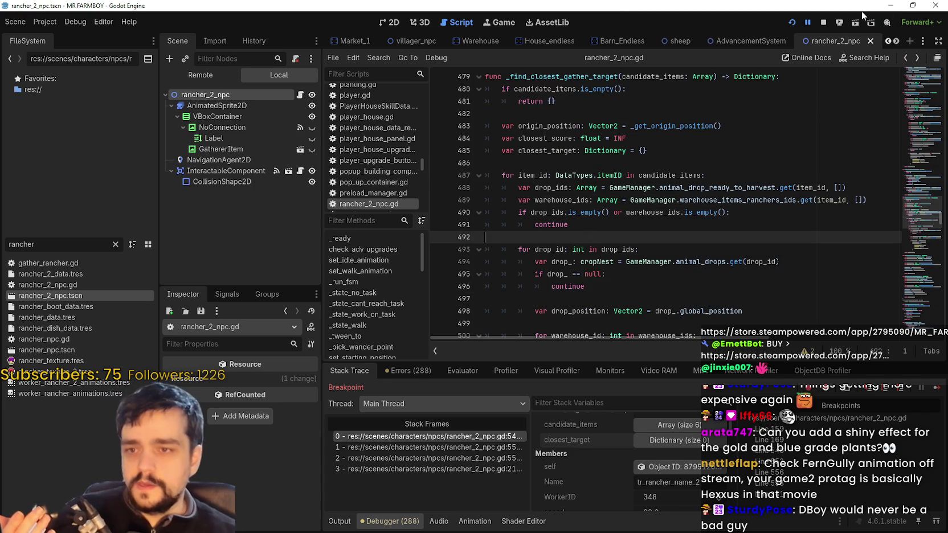
Return to _peek_actionable_gather_target and highlight candidate_items and closest_target on lines 538–539
left_click(907, 57)
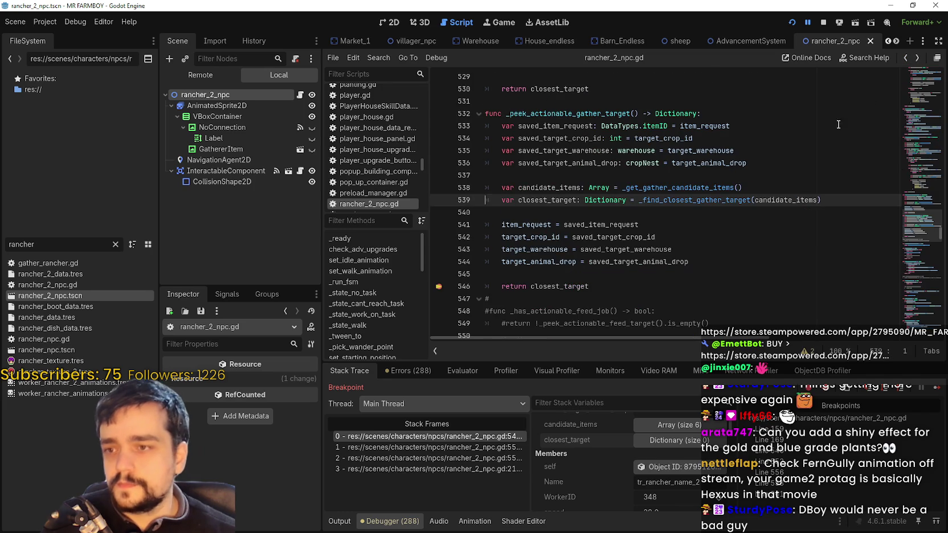
left_click(554, 211)
double_click(531, 192)
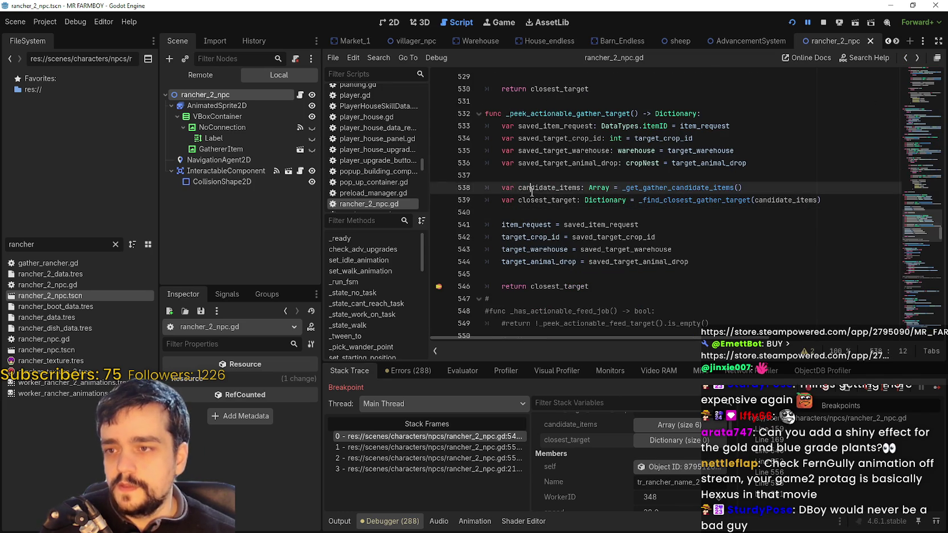
double_click(544, 200)
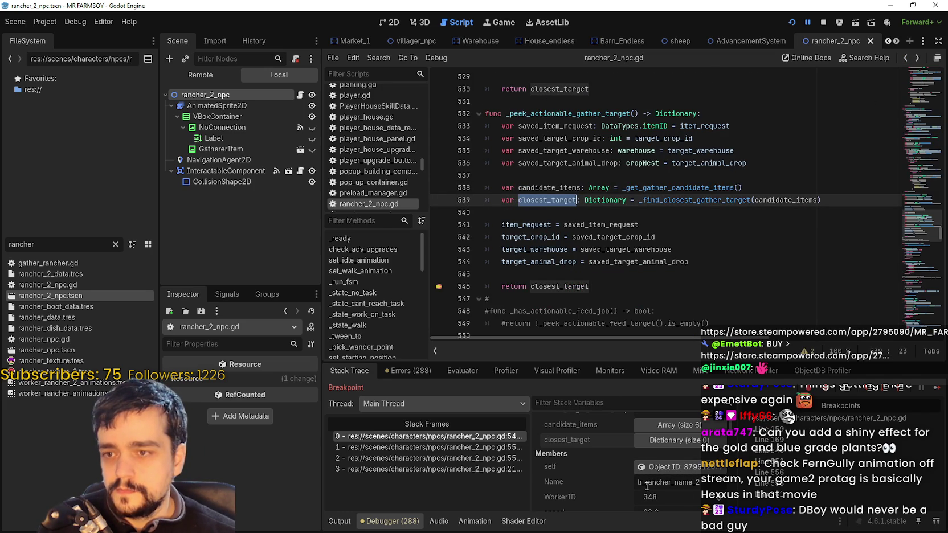
Begin a new 'if' condition on a blank line below line 544
left_click(747, 260)
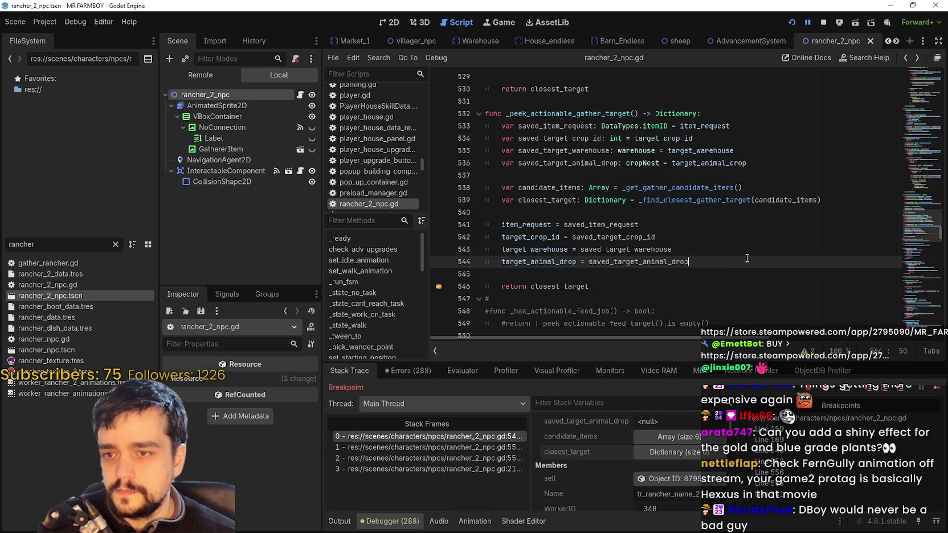
key("Return")
key("Return")
type("if")
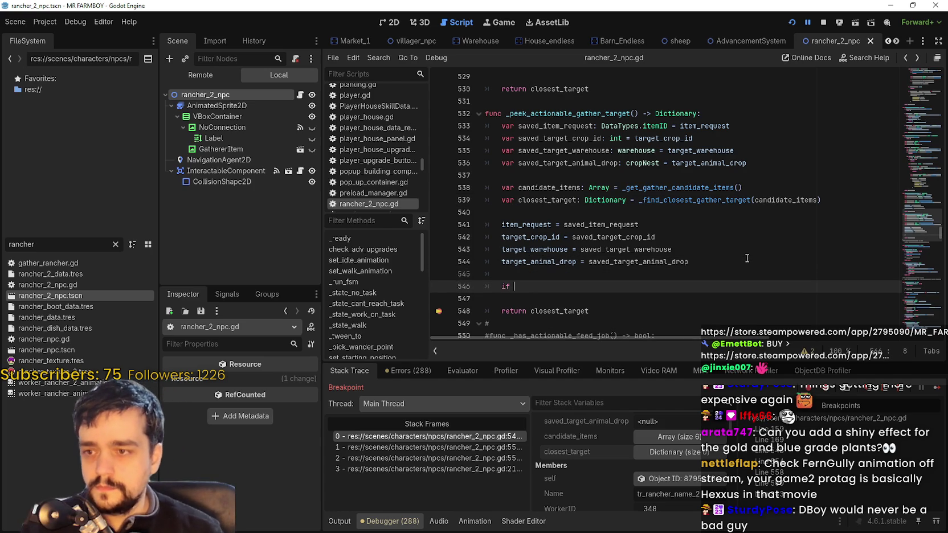
double_click(557, 201)
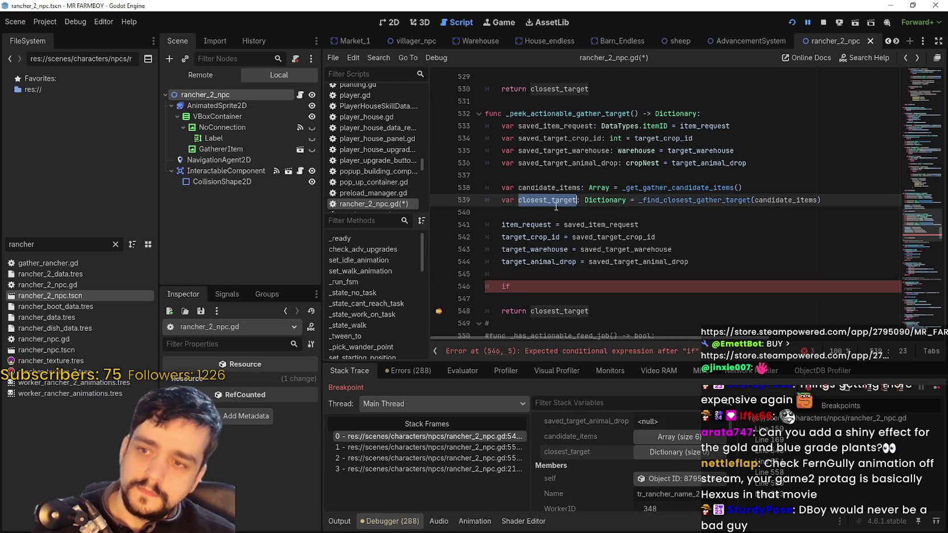
left_click(527, 291)
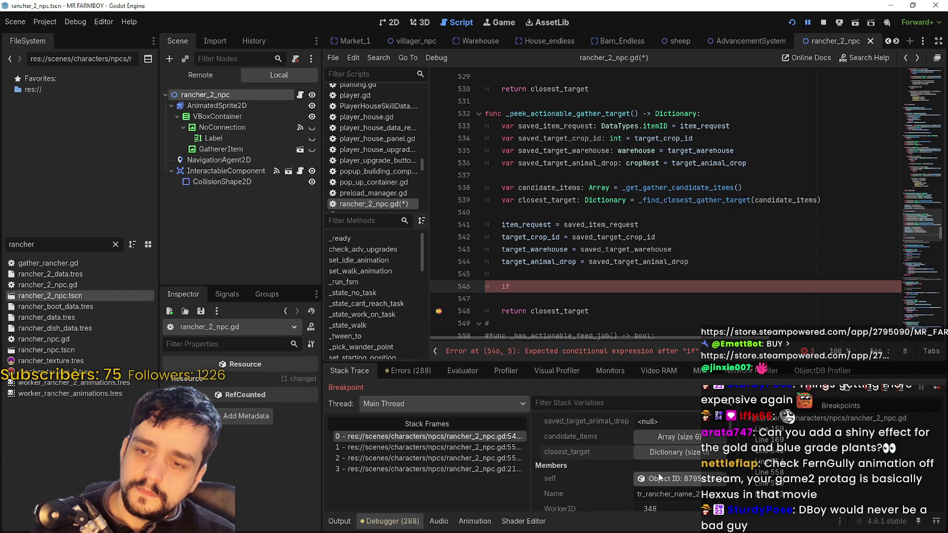
Delete the unfinished 'if' and its empty line so line 546 returns closest_target directly
scroll(615, 487, "down", 3)
scroll(613, 486, "down", 1)
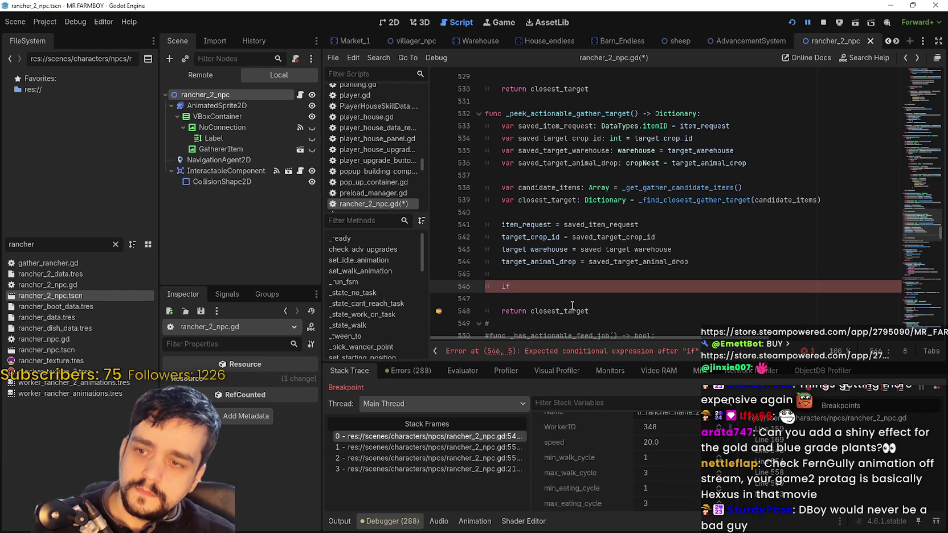
double_click(553, 199)
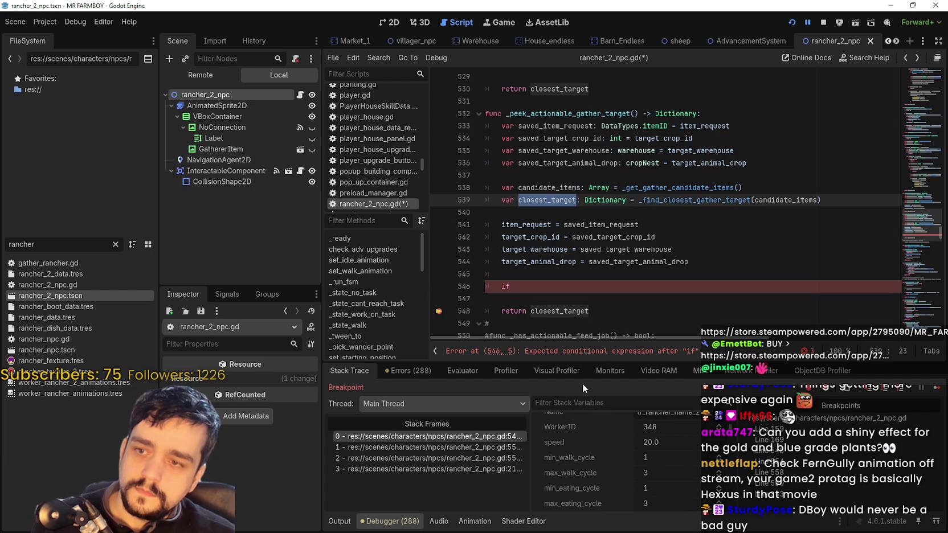
left_click(517, 284)
key("BackSpace")
key("BackSpace")
key("BackSpace")
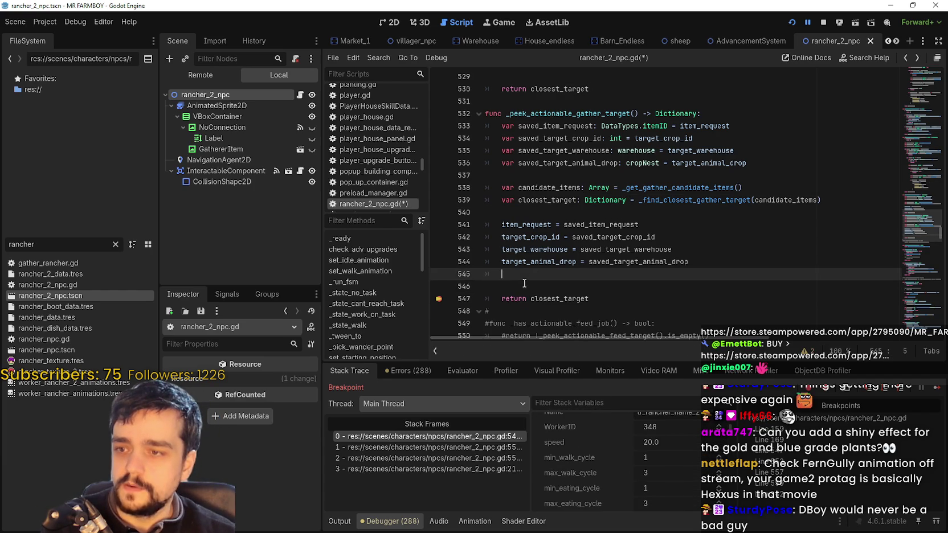
key("BackSpace")
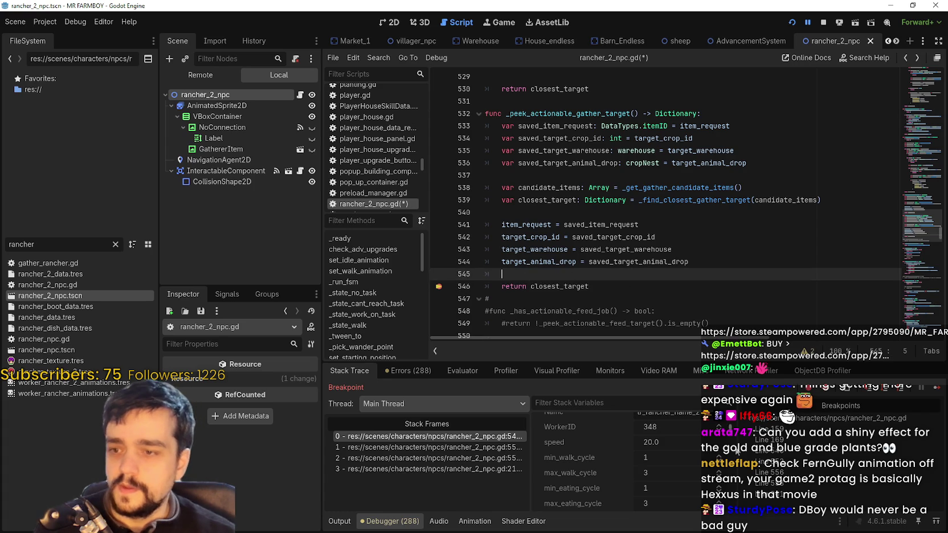
left_click(457, 447)
In check_animals, select the _peek_actionable_gather_target().is_empty() check on line 552 and the gather-job check on lines 557–558
left_click(531, 212)
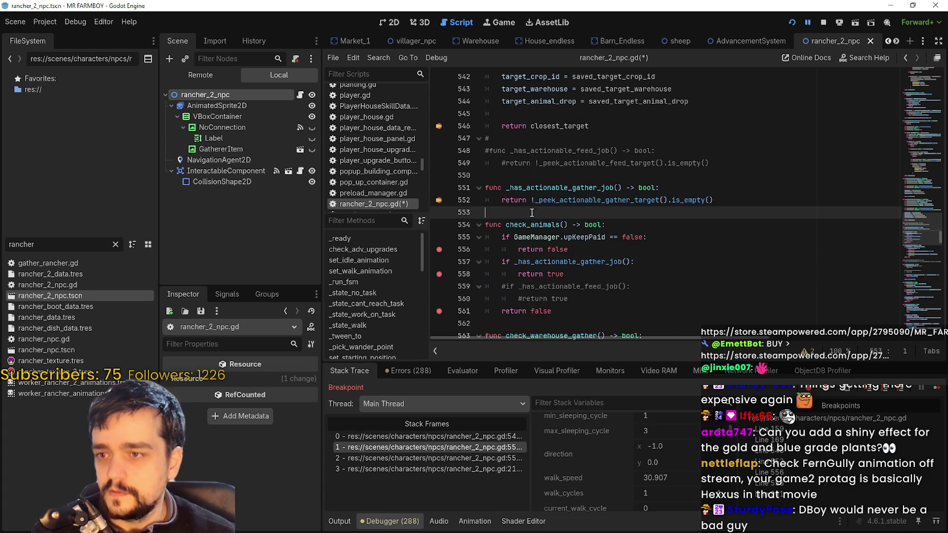
left_click(561, 194)
left_click(760, 200)
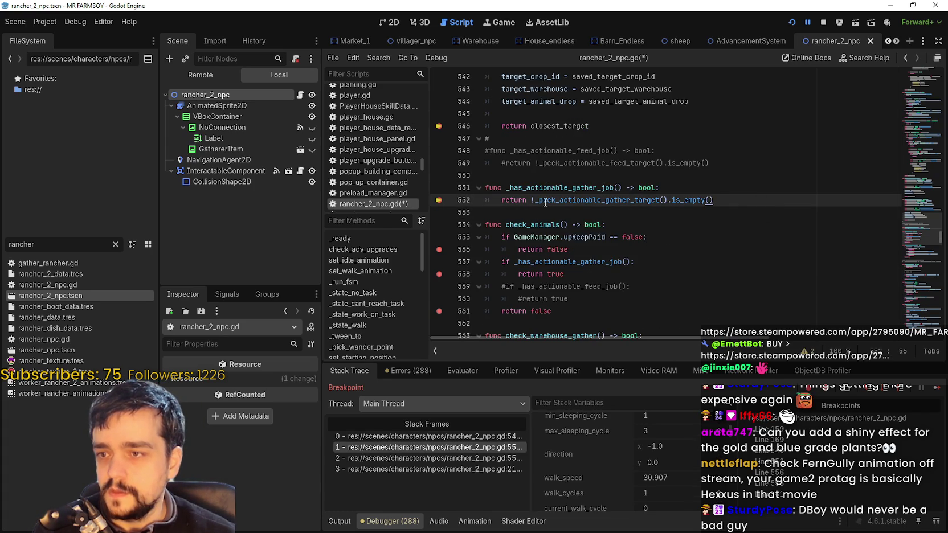
left_click_drag(690, 204, 767, 203)
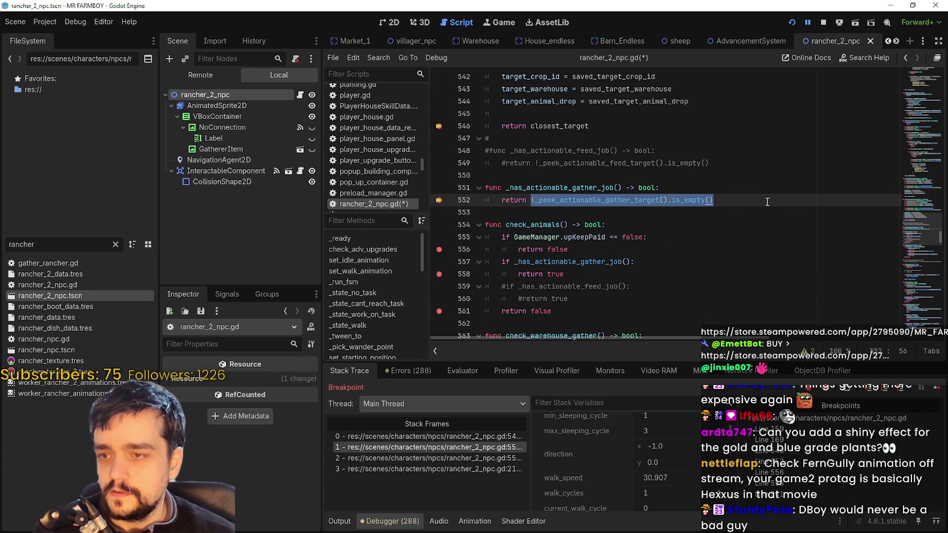
left_click(766, 201)
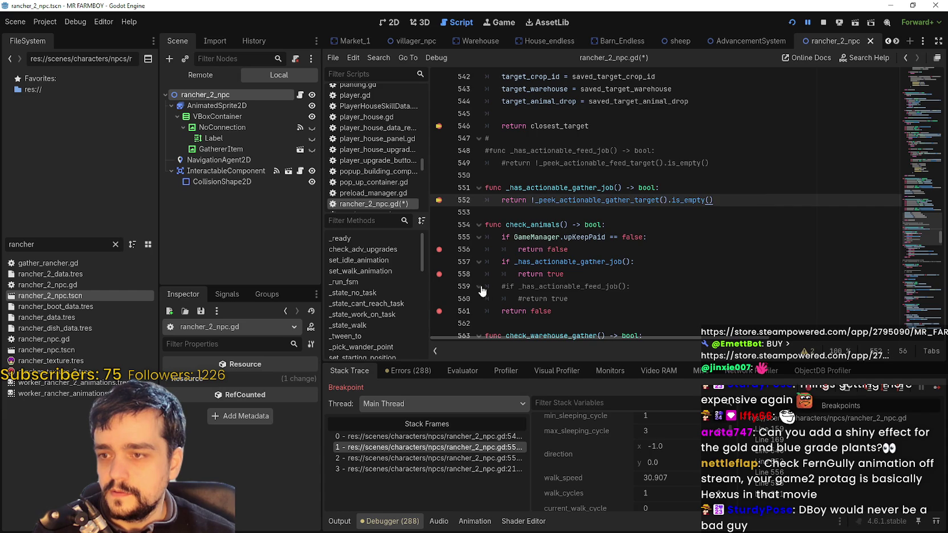
left_click_drag(577, 275, 439, 263)
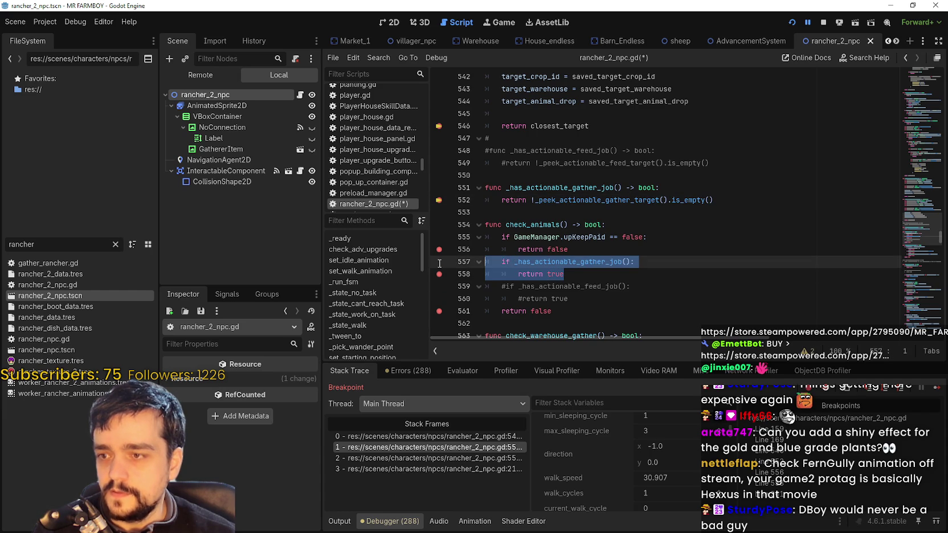
scroll(605, 272, "down", 1)
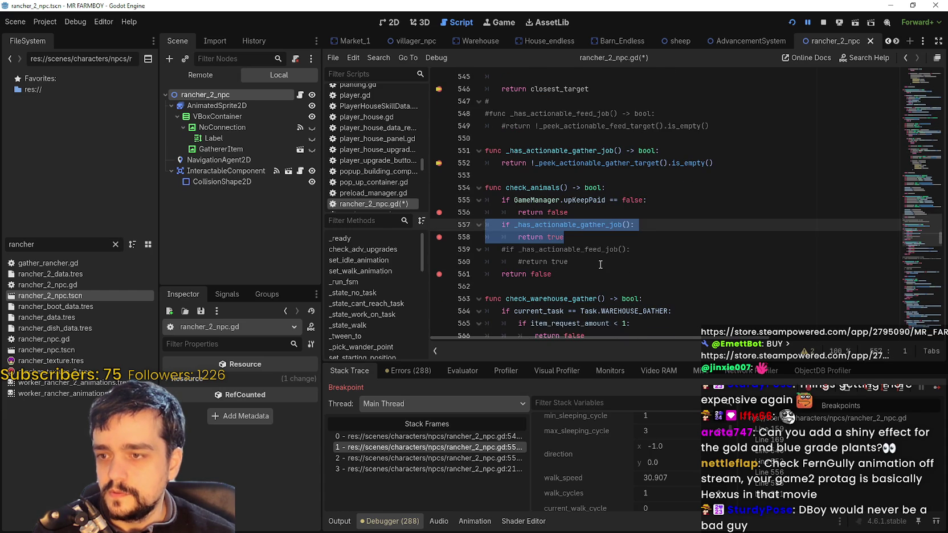
left_click(600, 265)
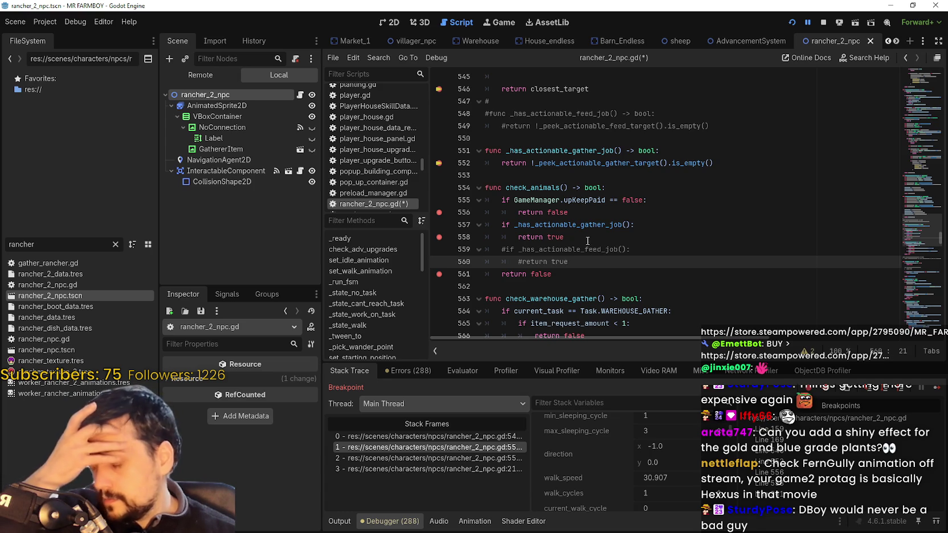
Use Lookup Symbol to follow _has_actionable_gather_job to the _peek_actionable_gather_target definition
right_click(592, 224)
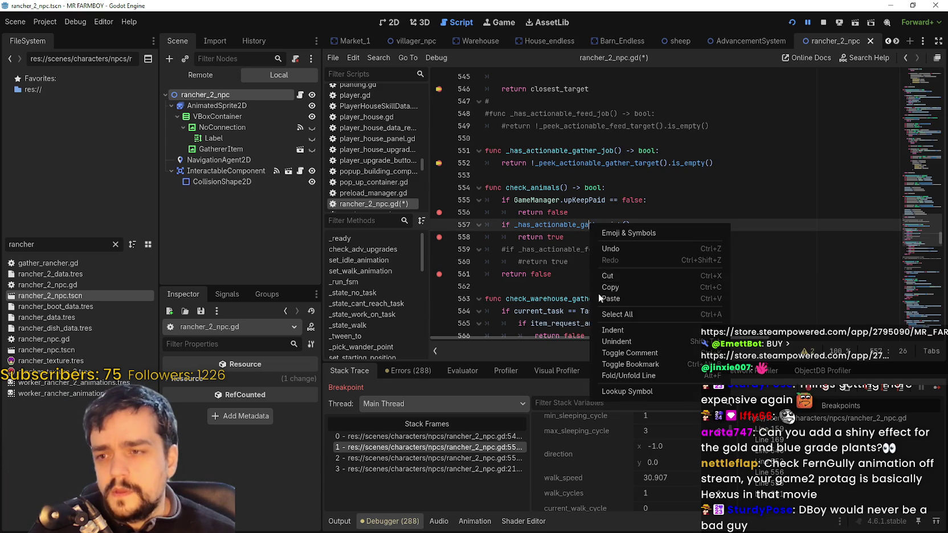
left_click(627, 391)
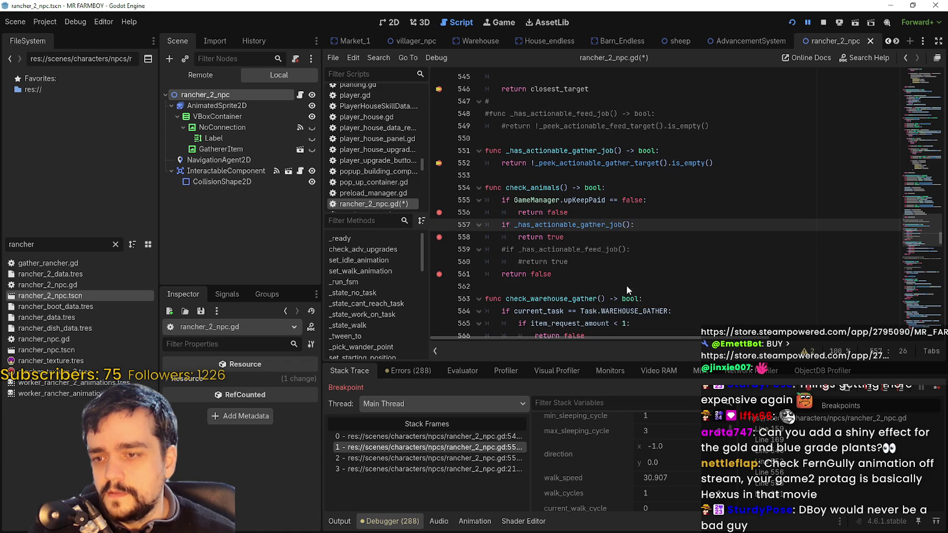
right_click(622, 214)
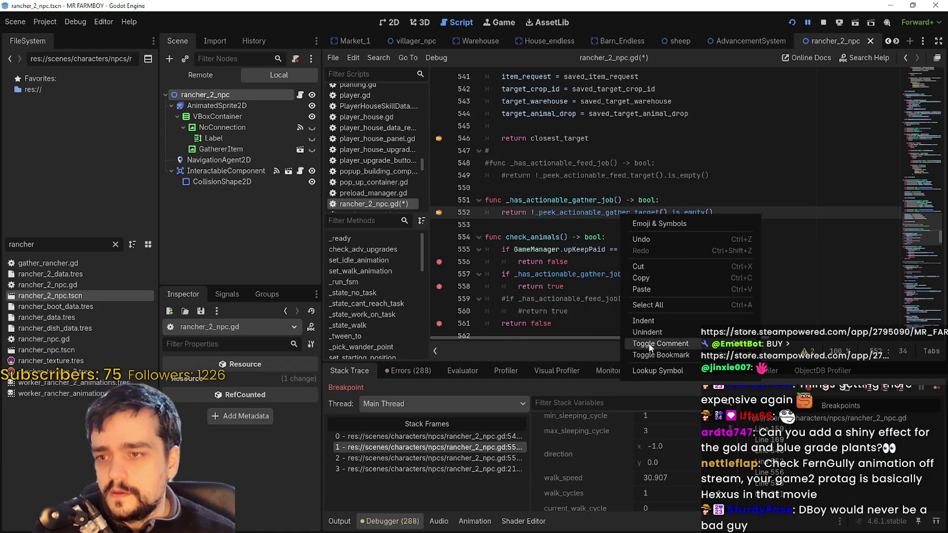
left_click(655, 371)
scroll(600, 239, "down", 3)
left_click(740, 183)
scroll(698, 219, "up", 2)
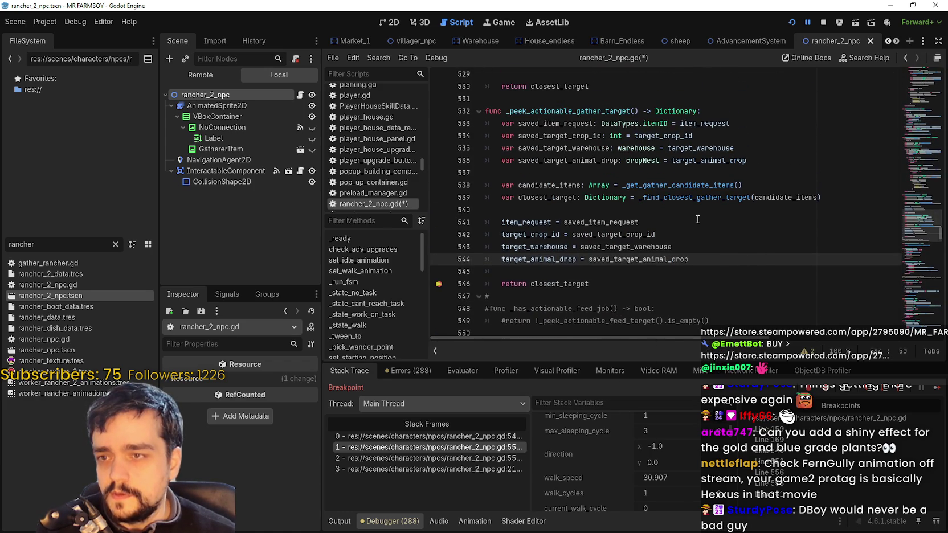
double_click(557, 198)
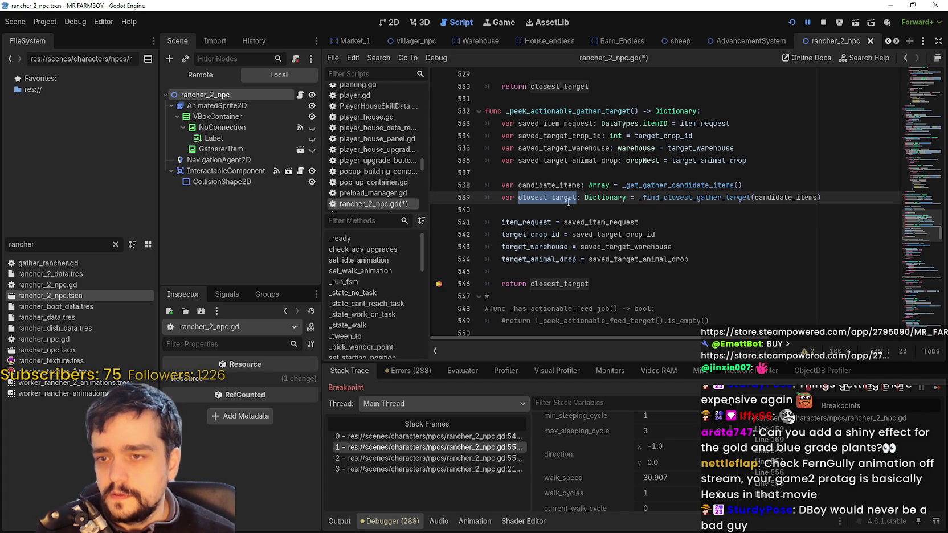
left_click(718, 253)
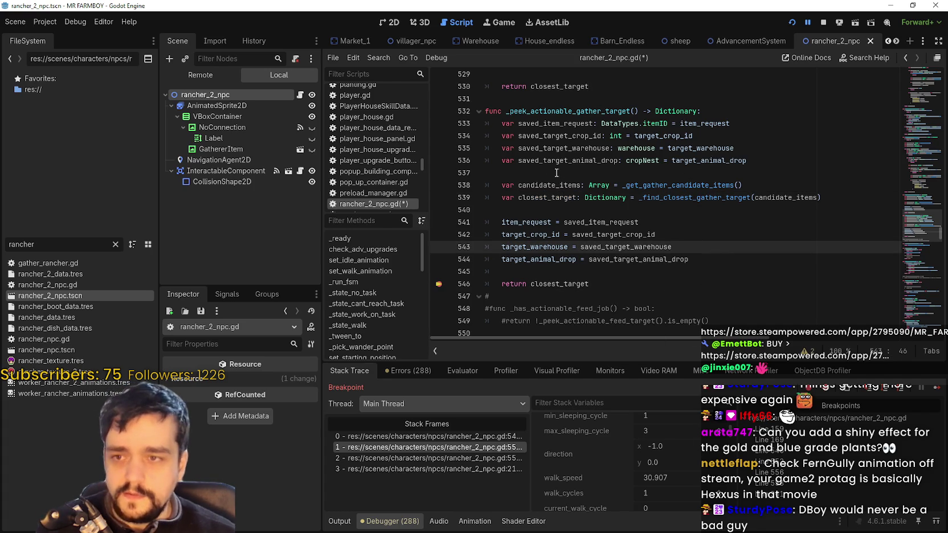
double_click(549, 185)
left_click(709, 259)
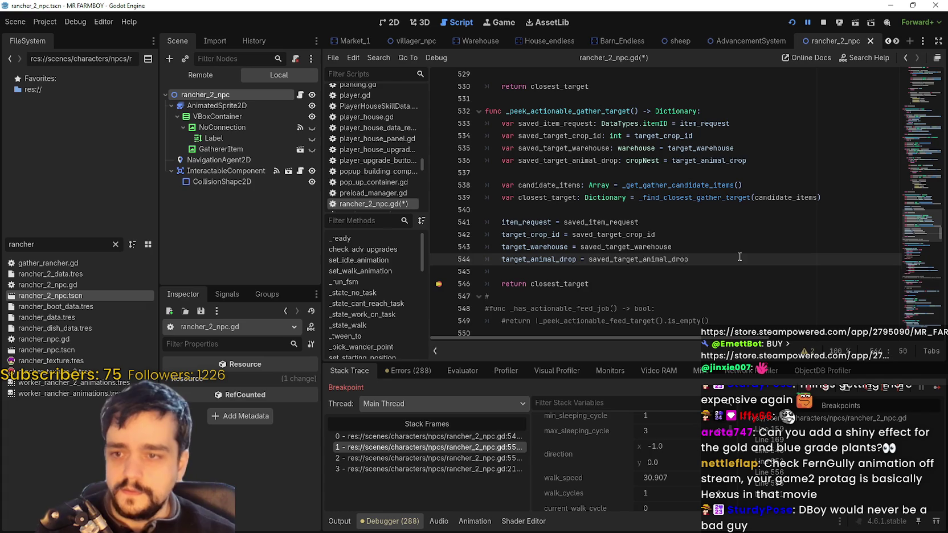
key("Return")
key("Return")
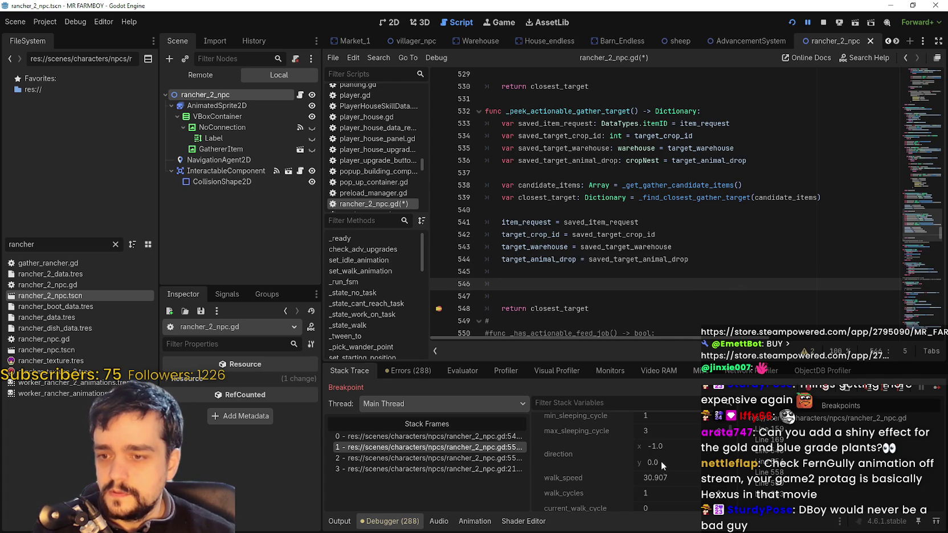
scroll(669, 488, "down", 3)
scroll(670, 479, "down", 2)
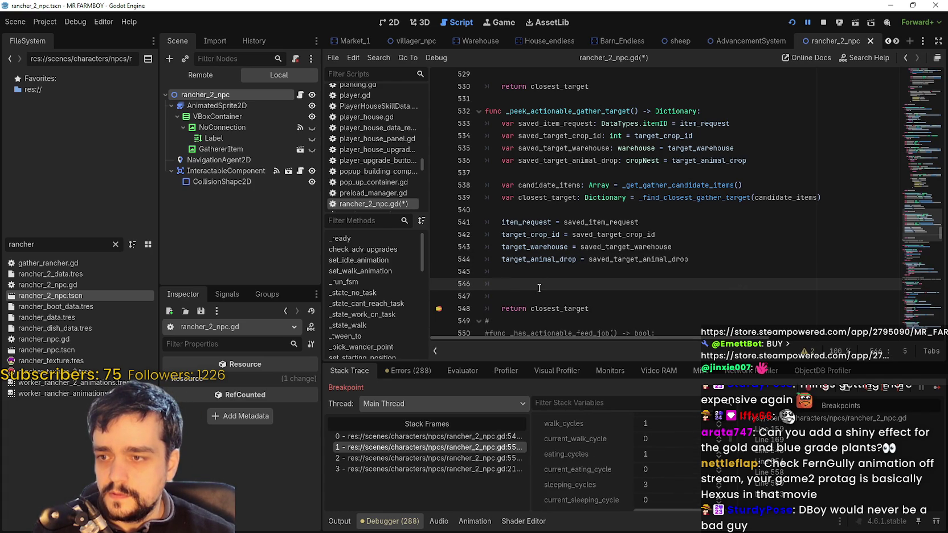
left_click(538, 211)
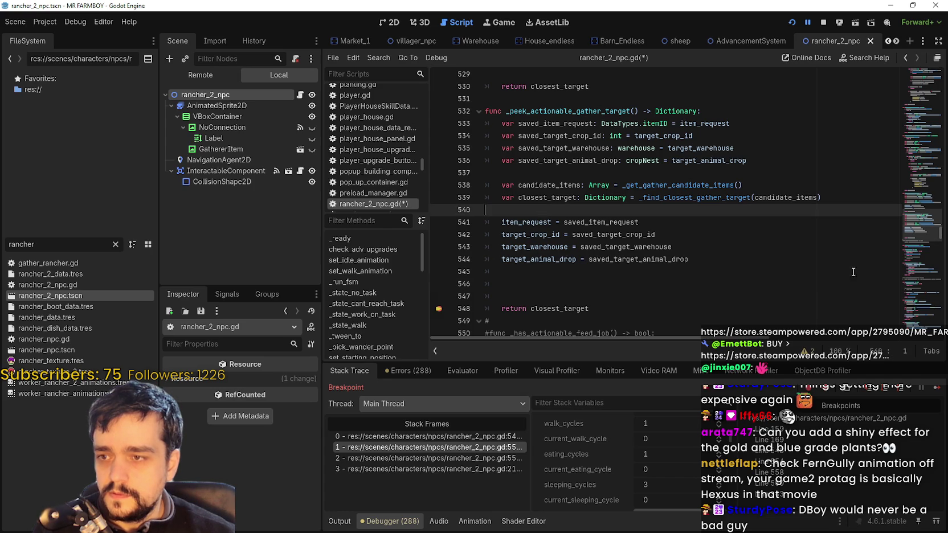
left_click(528, 275)
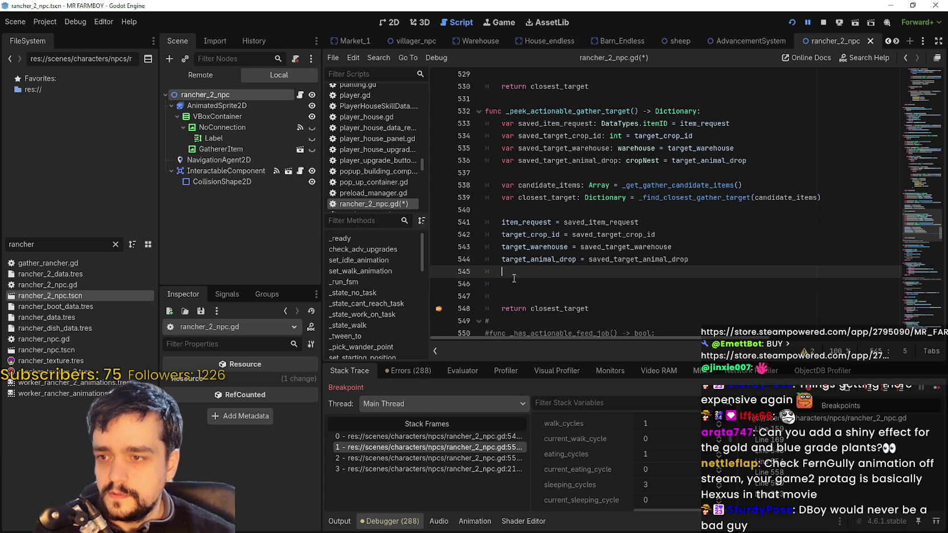
left_click(538, 199)
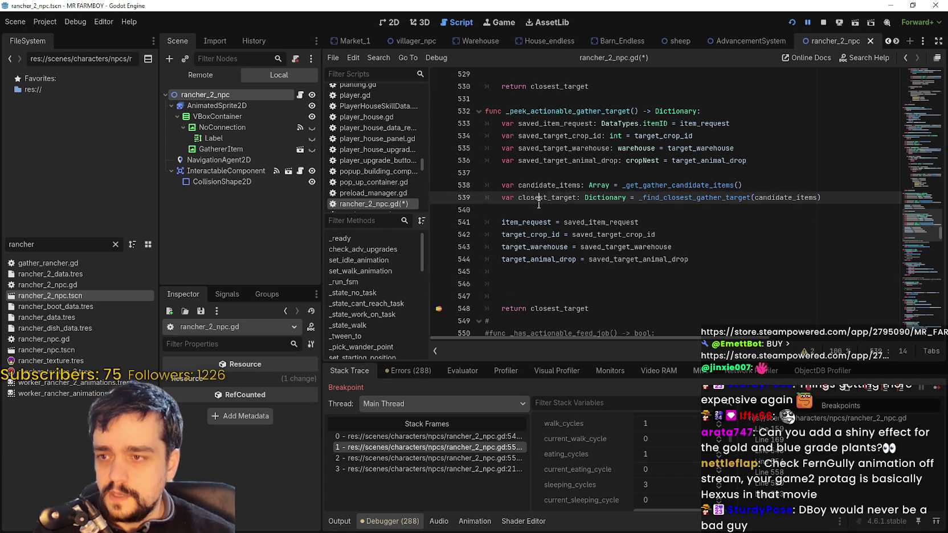
left_click(544, 210)
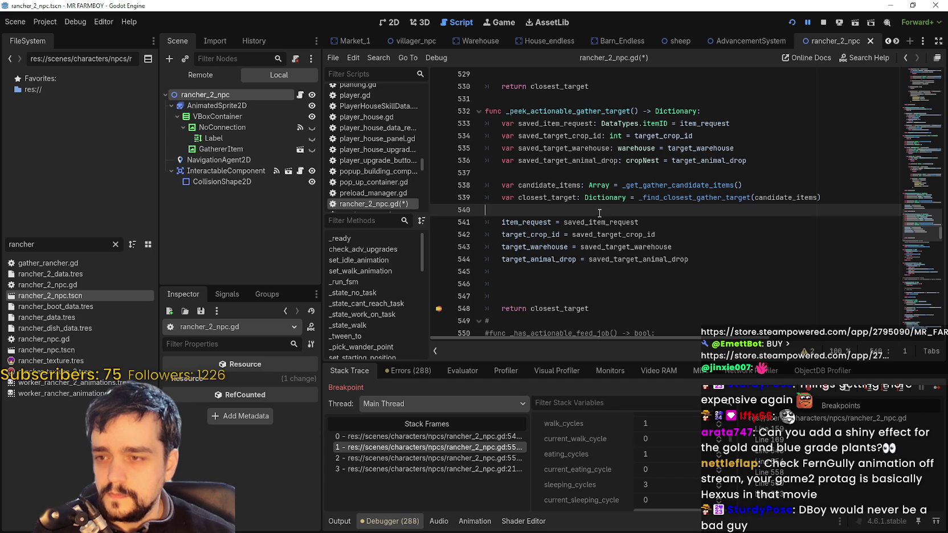
left_click(541, 289)
key("BackSpace")
key("BackSpace")
key("BackSpace")
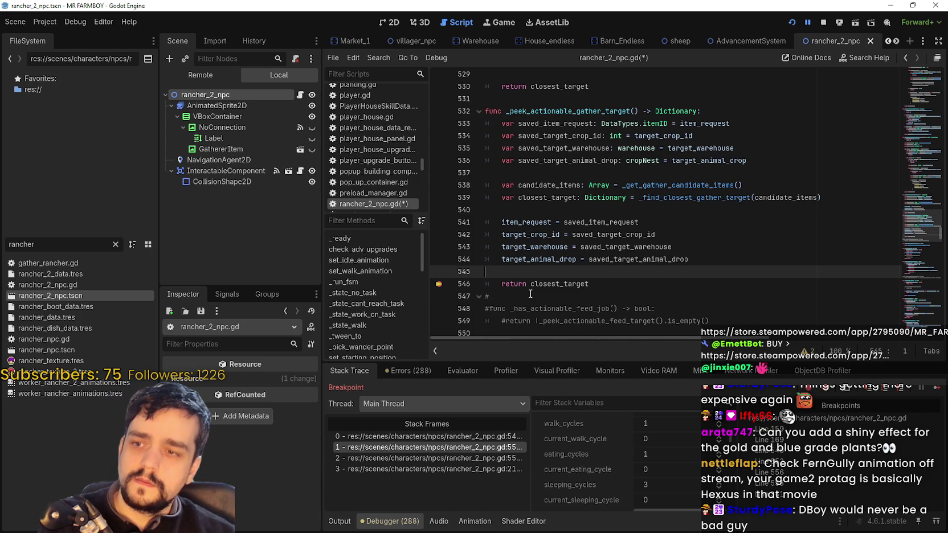
left_click(525, 207)
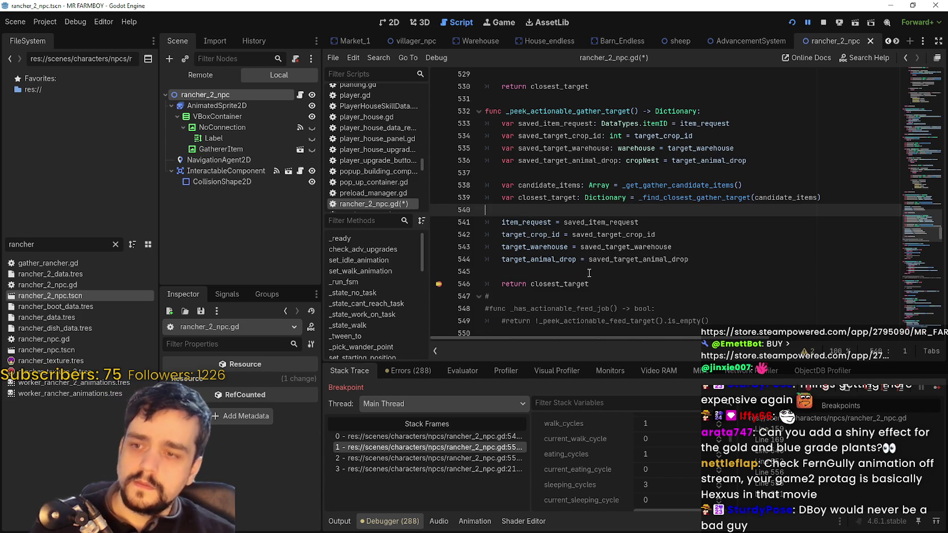
double_click(561, 283)
left_click(535, 208)
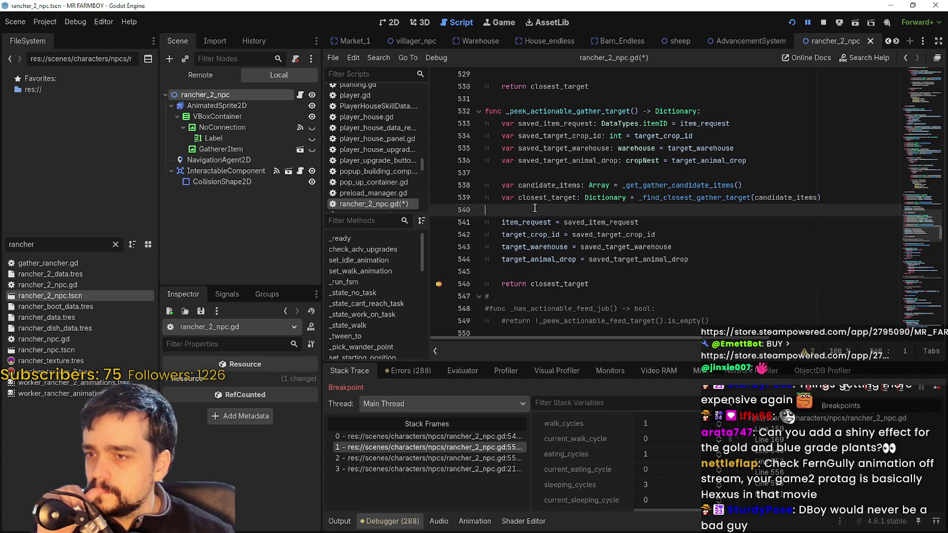
scroll(622, 476, "down", 3)
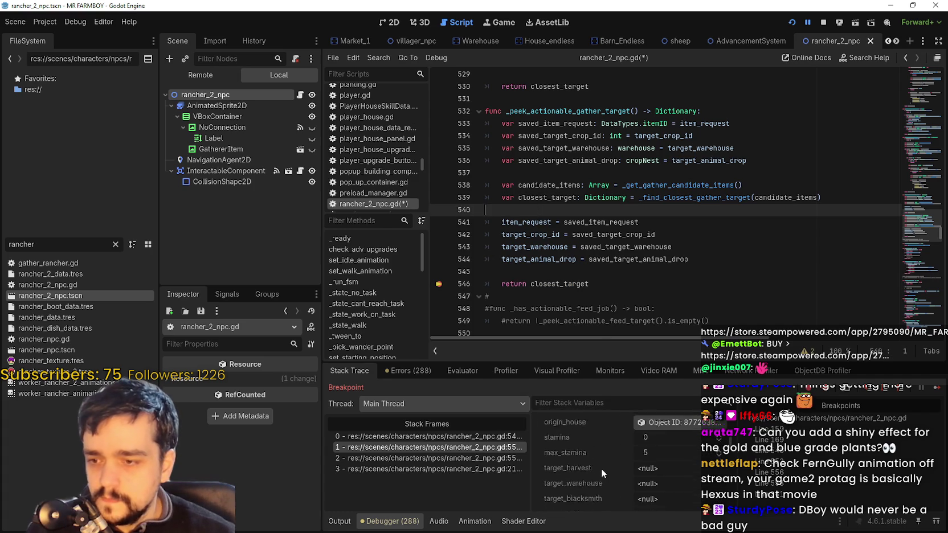
left_click(495, 436)
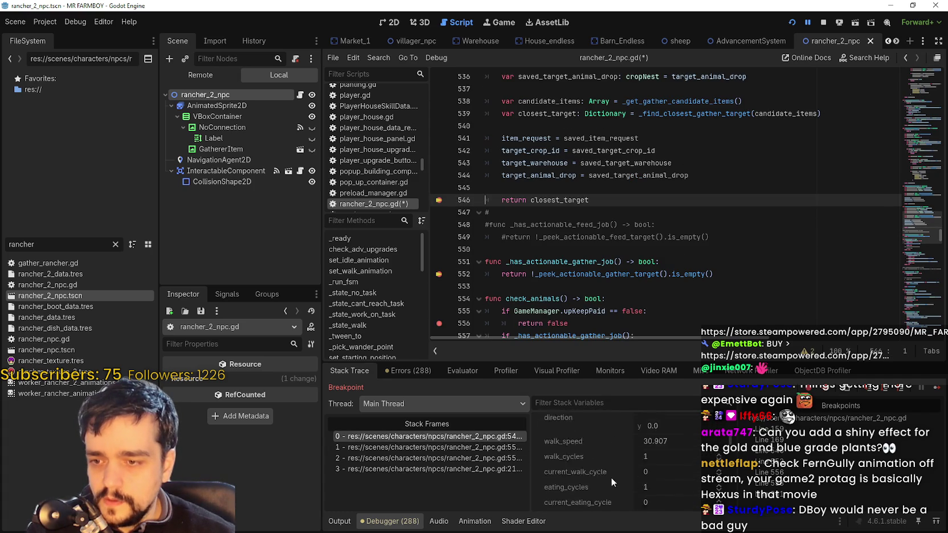
scroll(614, 463, "up", 5)
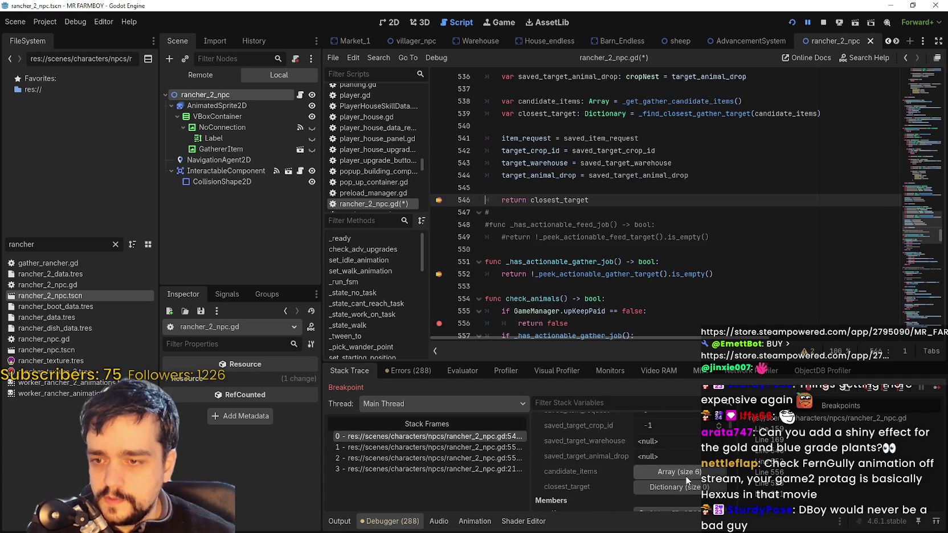
left_click(668, 473)
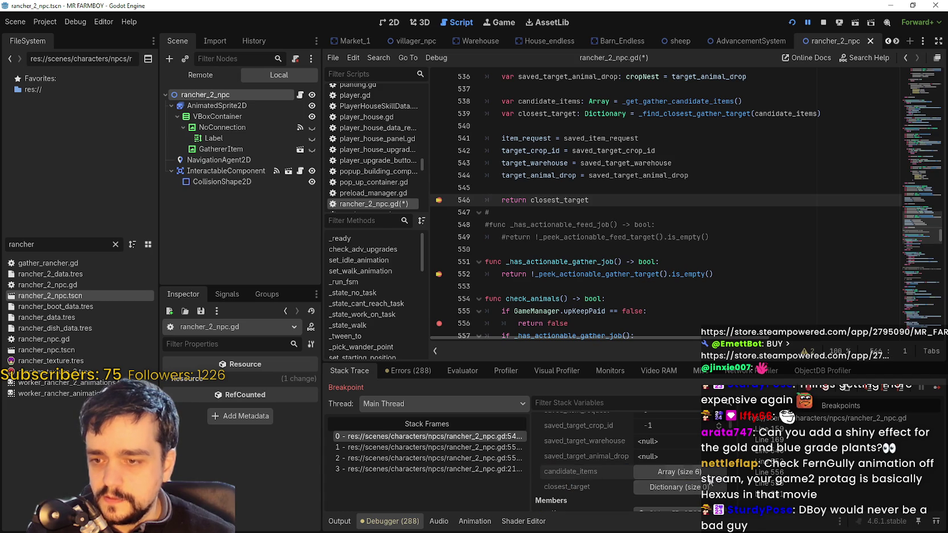
scroll(640, 484, "down", 4)
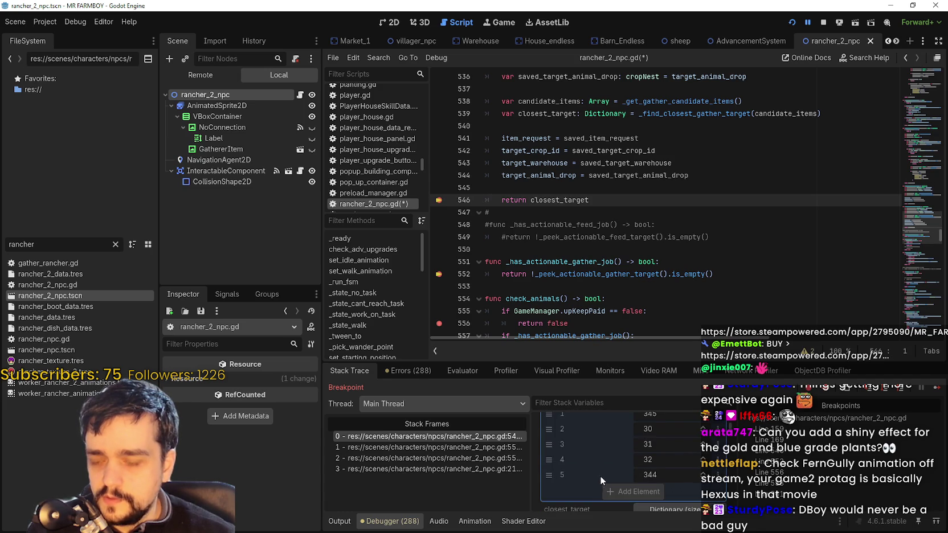
scroll(665, 460, "up", 3)
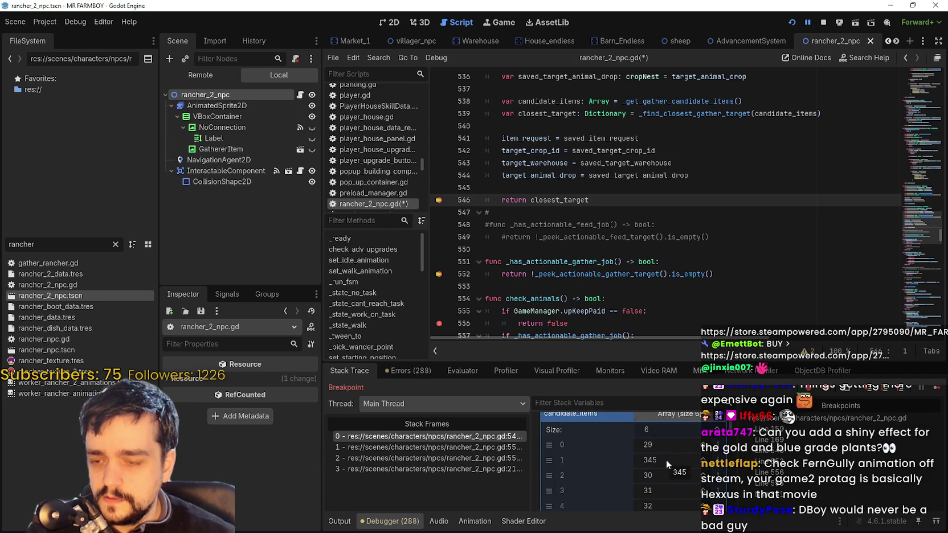
left_click(671, 413)
scroll(672, 455, "up", 3)
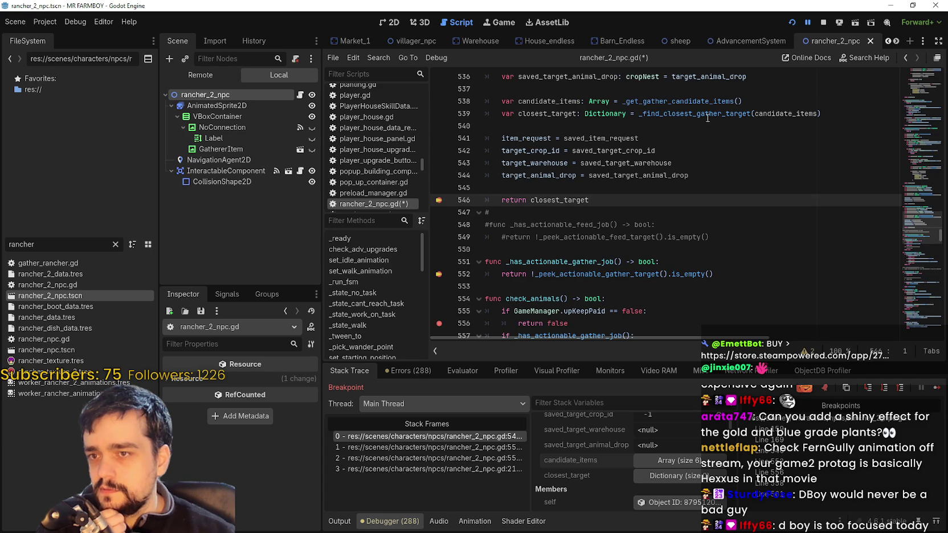
Look up _find_closest_gather_target from line 539 and highlight its closest_target uses
double_click(683, 112)
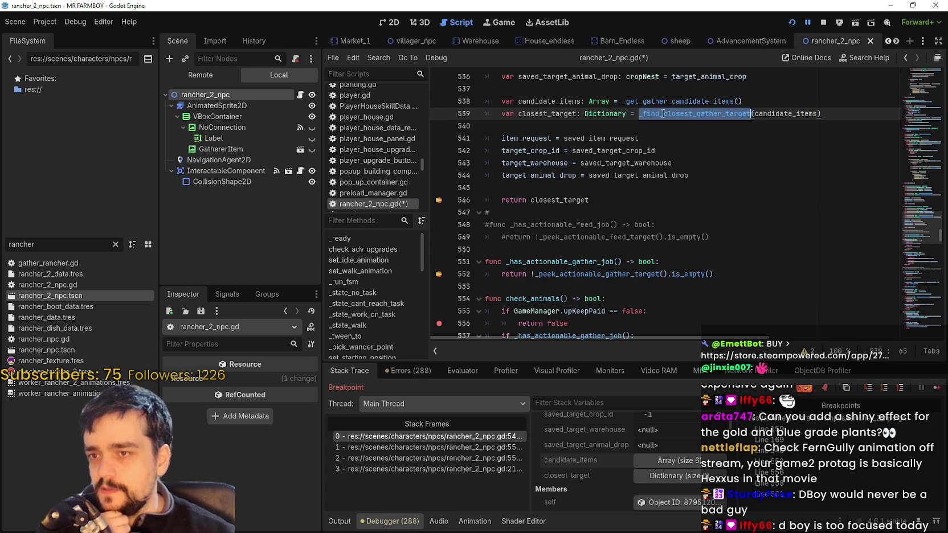
right_click(662, 114)
left_click(711, 320)
scroll(623, 178, "down", 10)
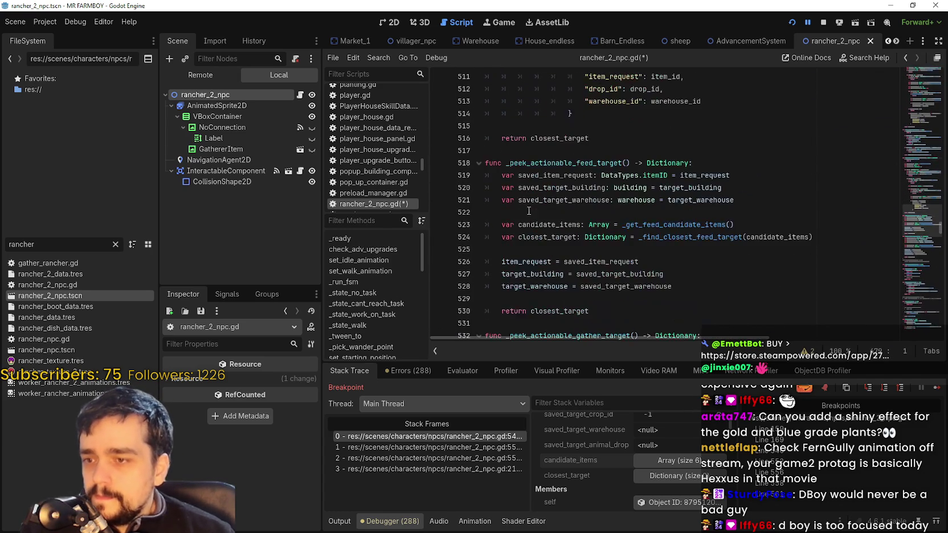
double_click(558, 140)
scroll(570, 228, "up", 6)
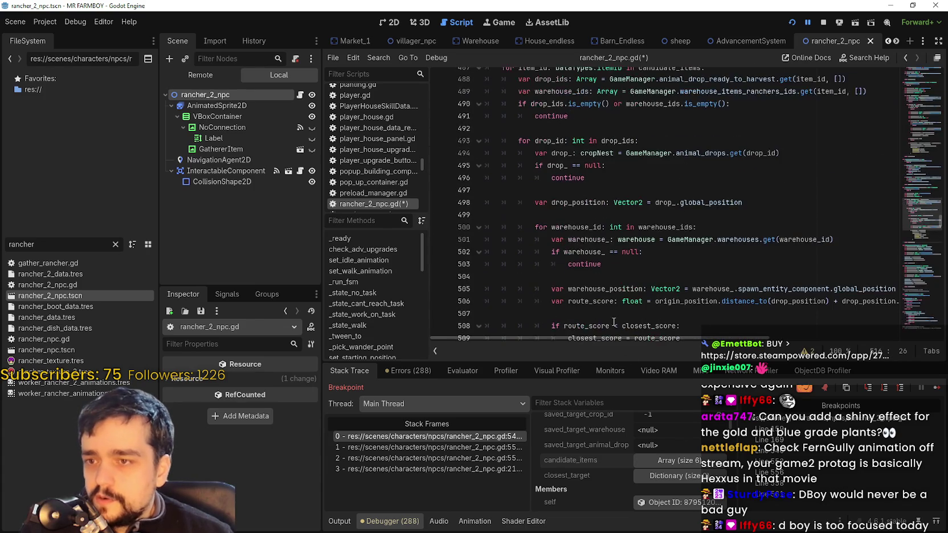
scroll(615, 319, "down", 2)
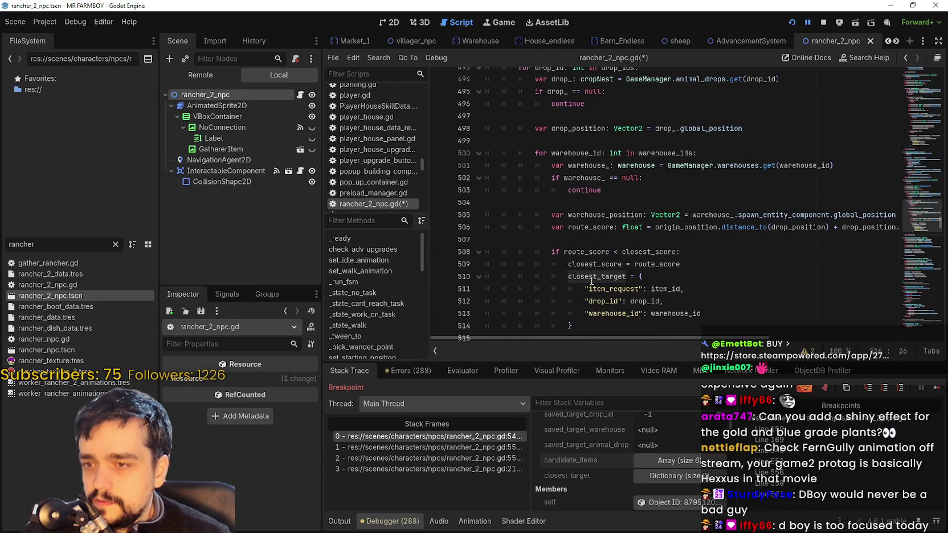
scroll(596, 281, "down", 2)
Highlight closest_score and the closest_target dictionary entries, then navigate back to line 539
double_click(590, 193)
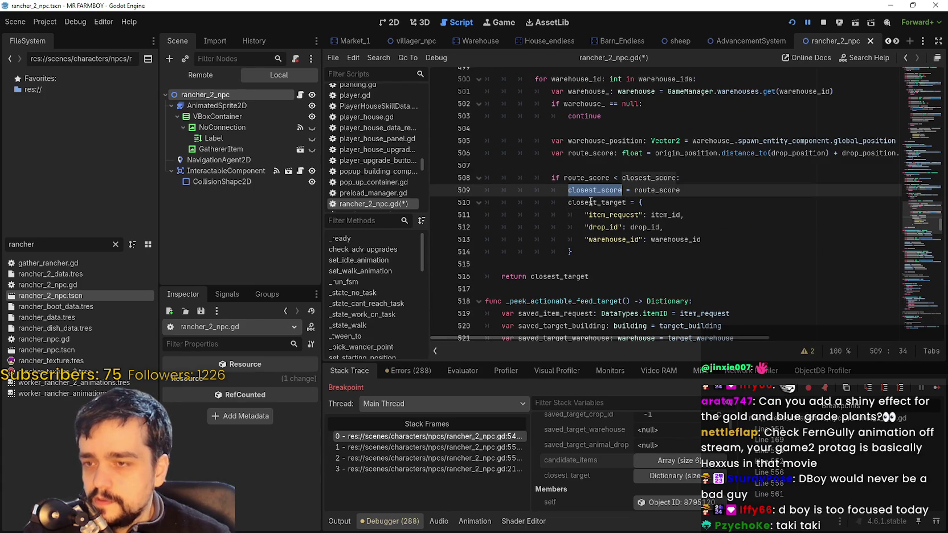
mouse_move(642, 203)
left_mouse_down()
mouse_move(689, 239)
mouse_move(734, 253)
left_mouse_up()
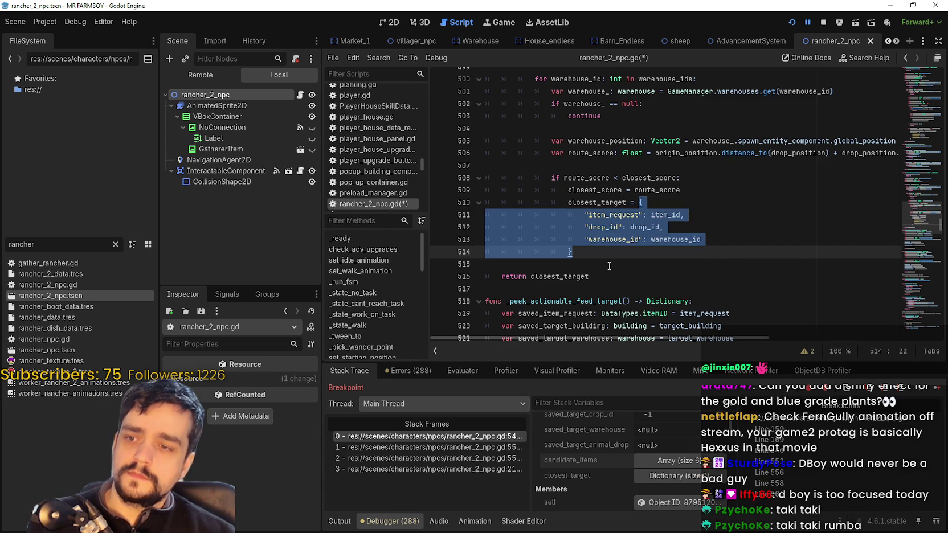
scroll(609, 266, "up", 9)
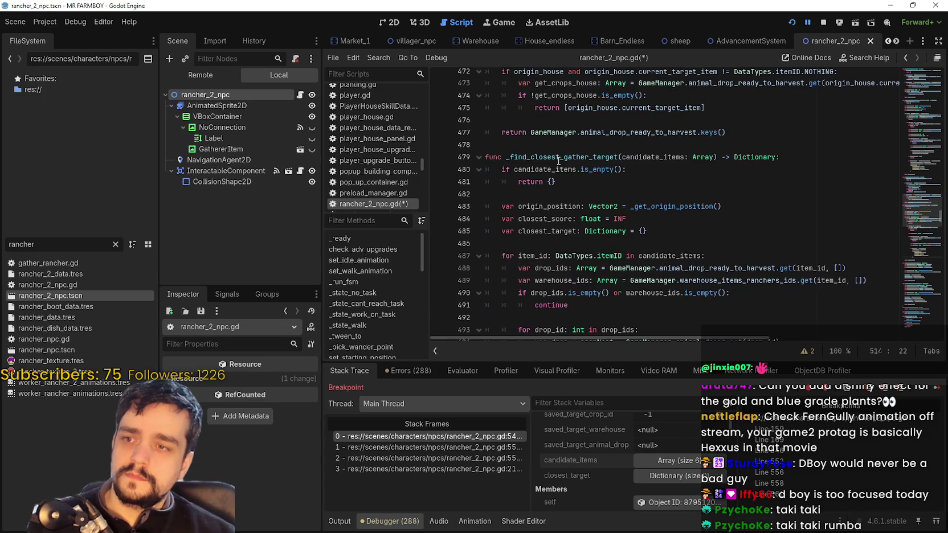
scroll(556, 161, "down", 12)
scroll(556, 161, "down", 2)
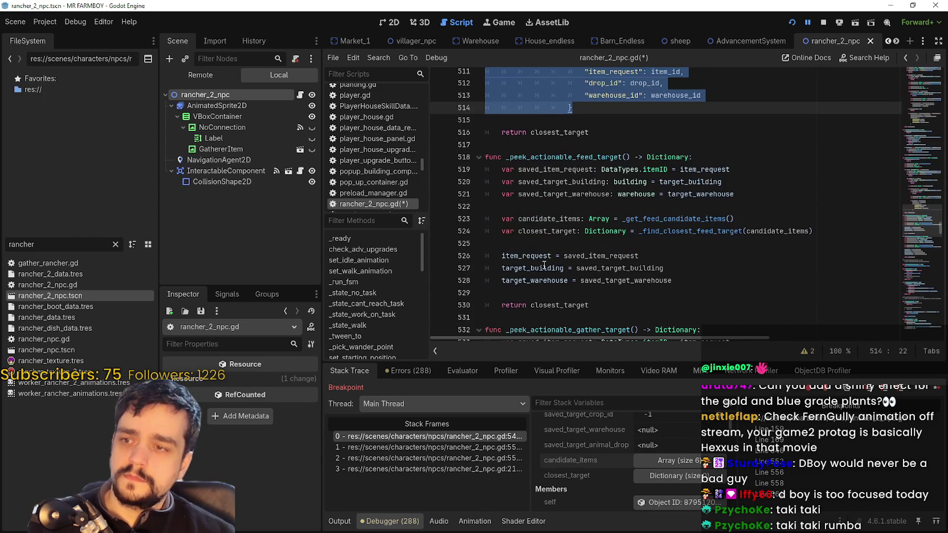
left_click(906, 59)
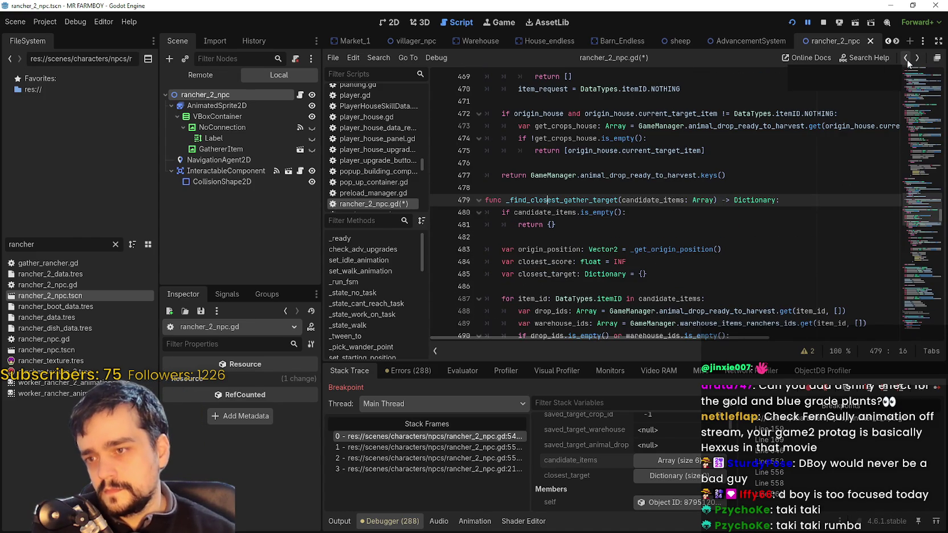
left_click(907, 59)
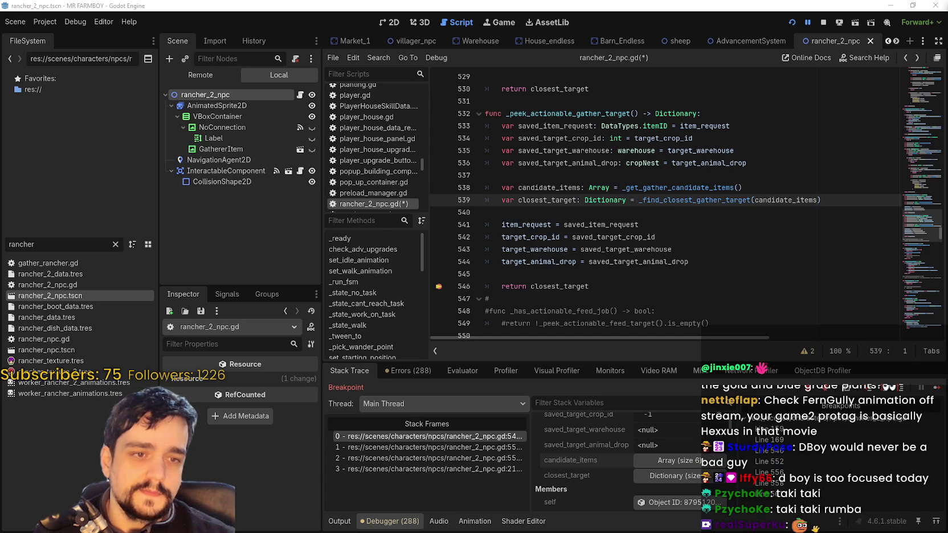
Review lines 530–541 of _peek_actionable_gather_target by moving the caret through them
left_click(603, 230)
left_click(623, 201)
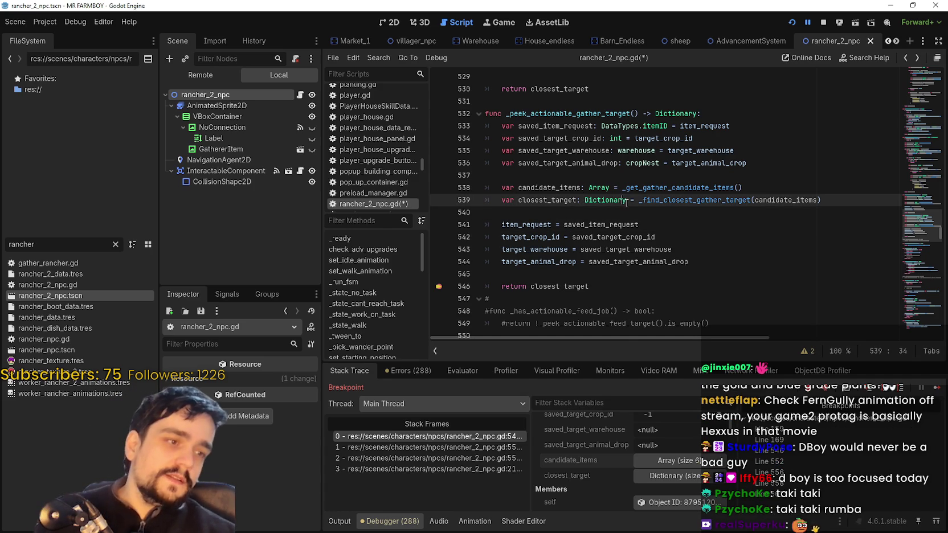
scroll(625, 228, "up", 7)
scroll(625, 236, "down", 4)
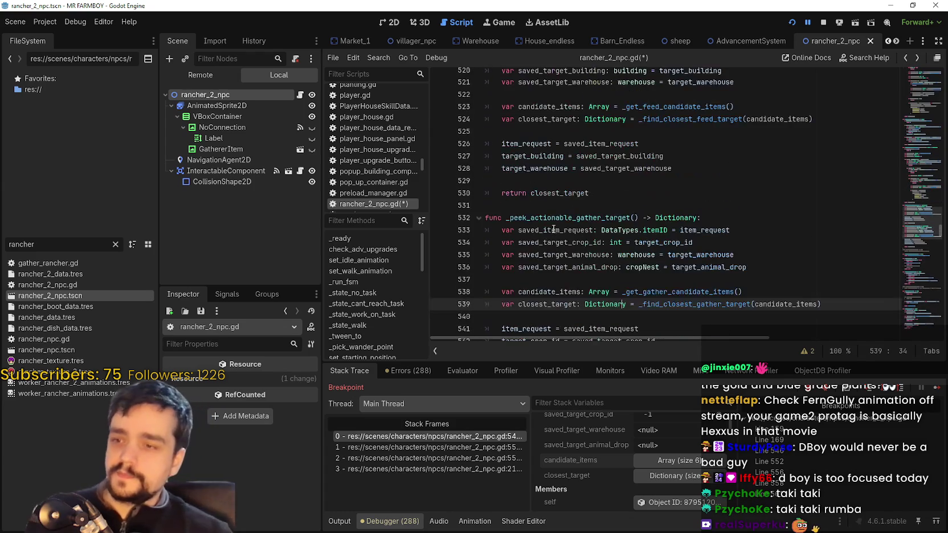
left_click(555, 204)
left_click(565, 190)
left_click(598, 206)
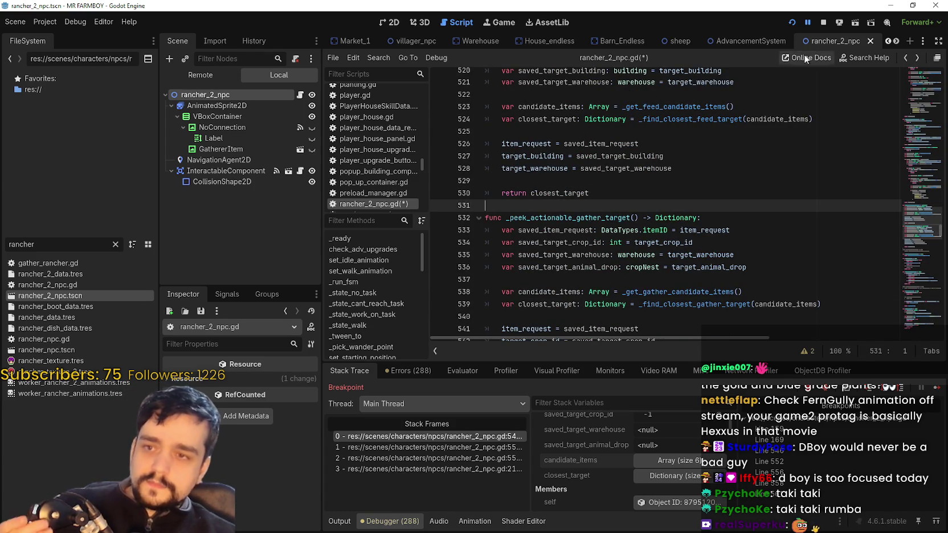
Stop the running debug session from the top toolbar
scroll(622, 319, "down", 2)
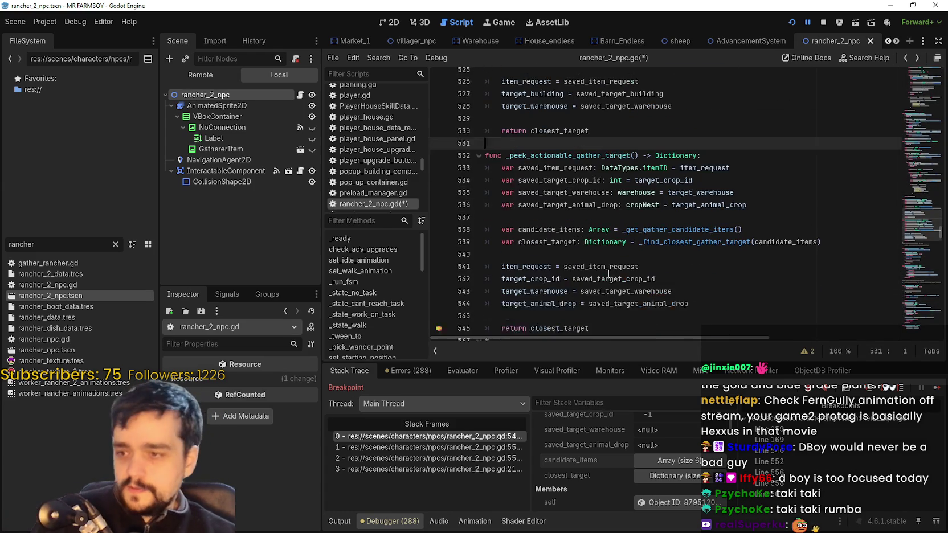
left_click(820, 25)
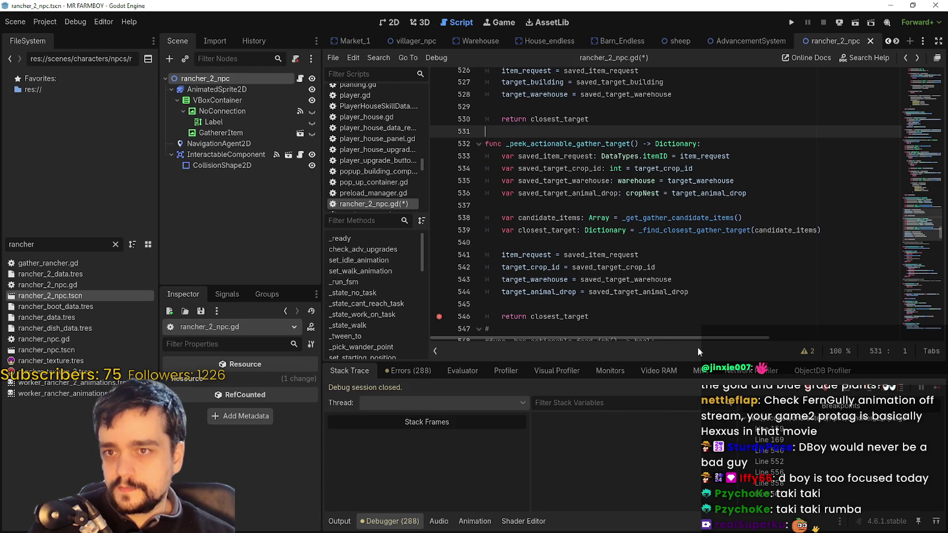
left_click(586, 292)
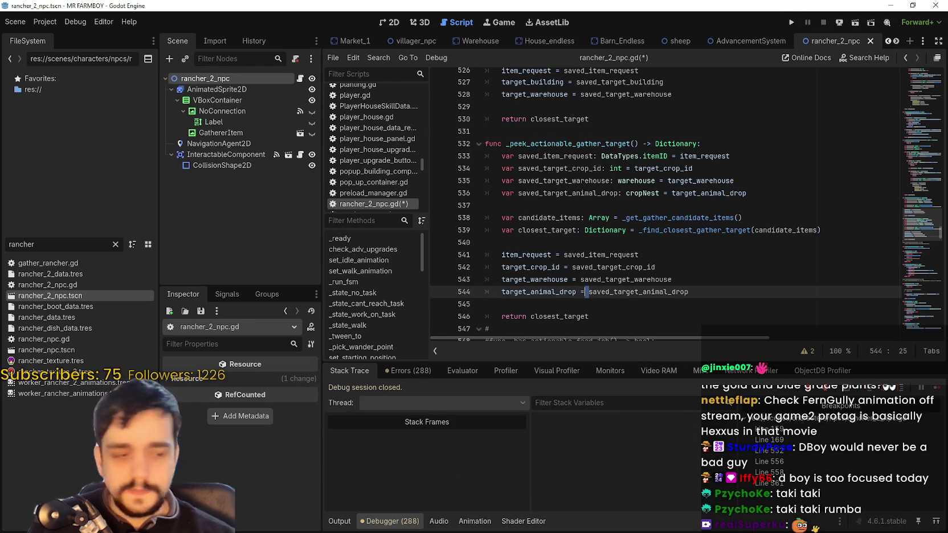
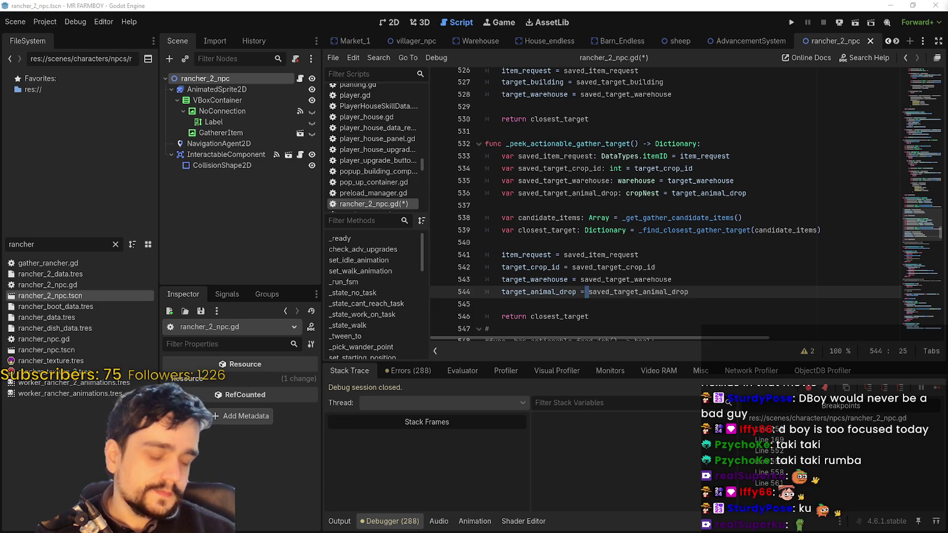
Navigate back through the script to the check_animals function
left_click(572, 218)
scroll(564, 222, "up", 10)
scroll(561, 226, "up", 1)
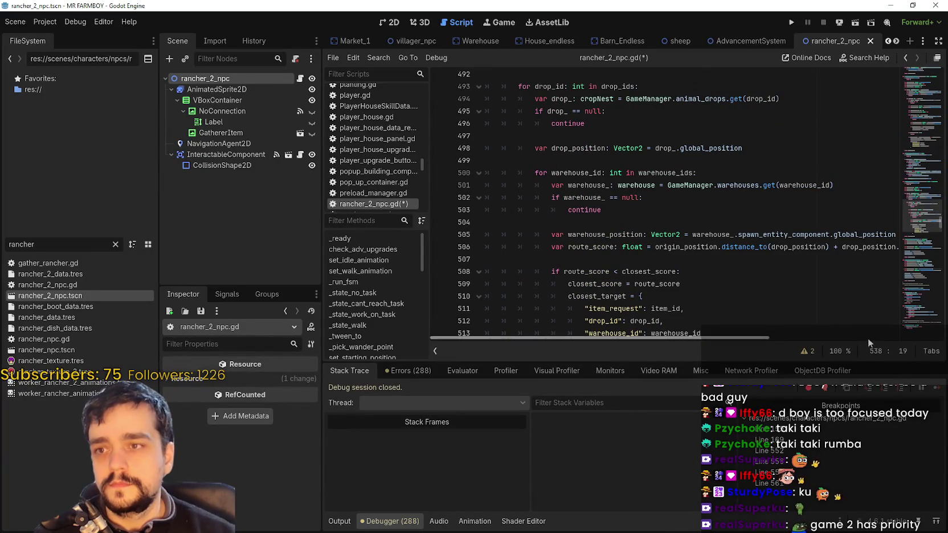
left_click(906, 57)
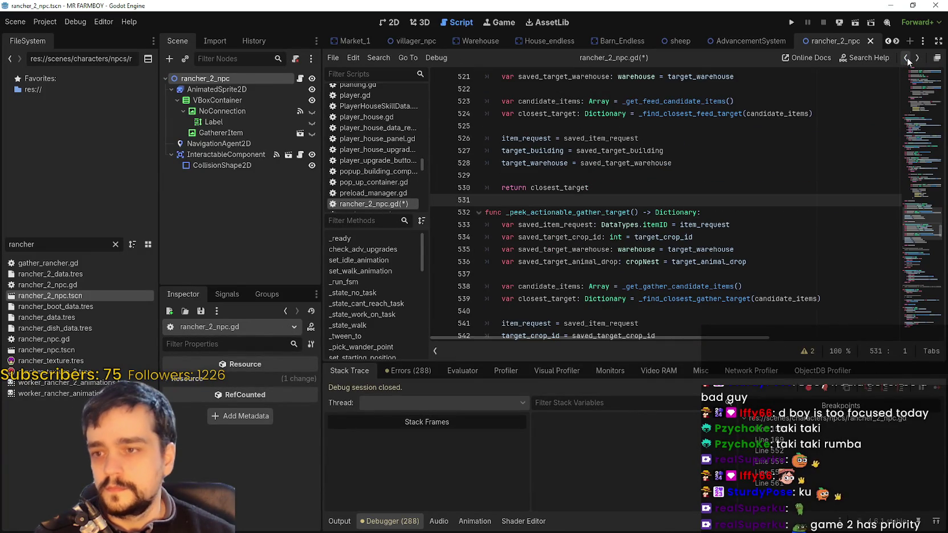
scroll(918, 91, "up", 3)
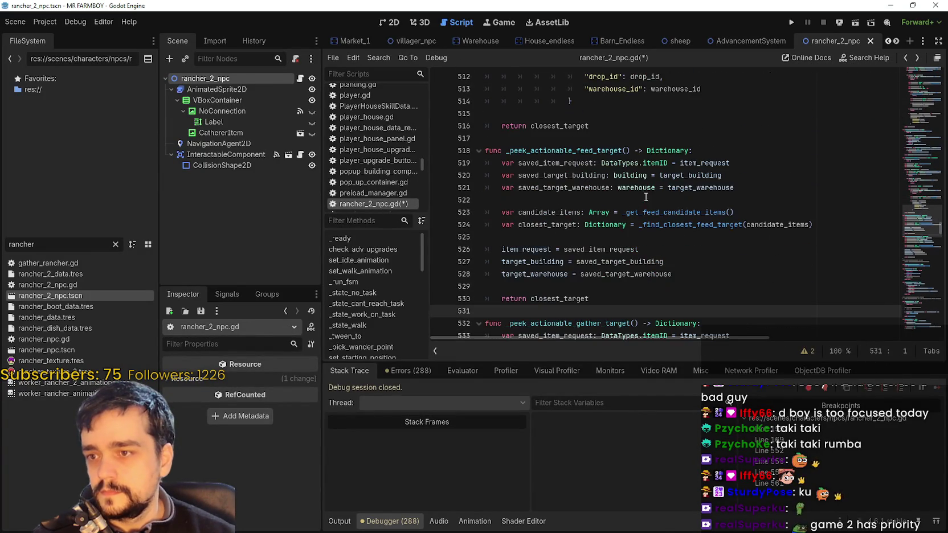
left_click(906, 58)
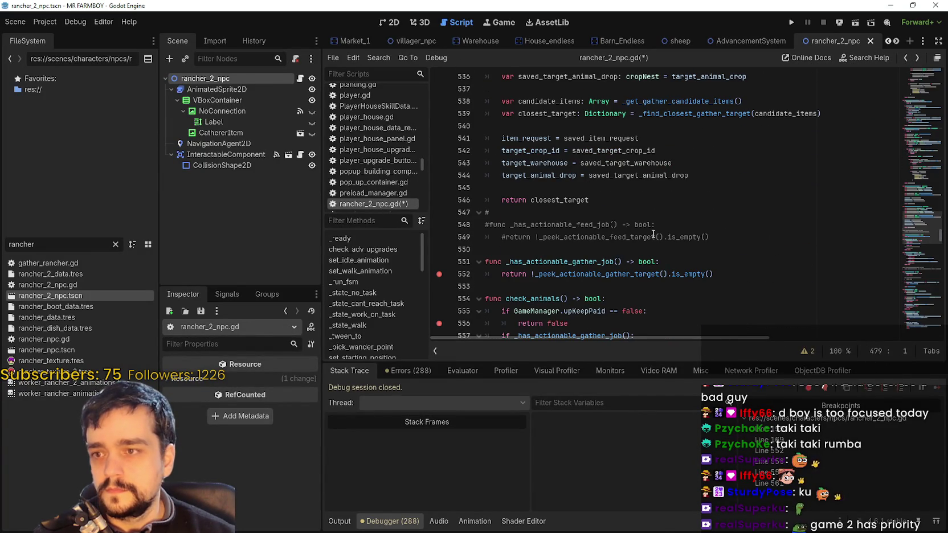
scroll(647, 247, "down", 1)
scroll(647, 248, "down", 1)
left_click(645, 216)
scroll(645, 216, "down", 1)
left_click(572, 212)
Go from the _has_actionable_gather_job call to the _peek_actionable_gather_target definition
double_click(579, 223)
right_click(606, 227)
left_click(568, 223)
double_click(568, 224)
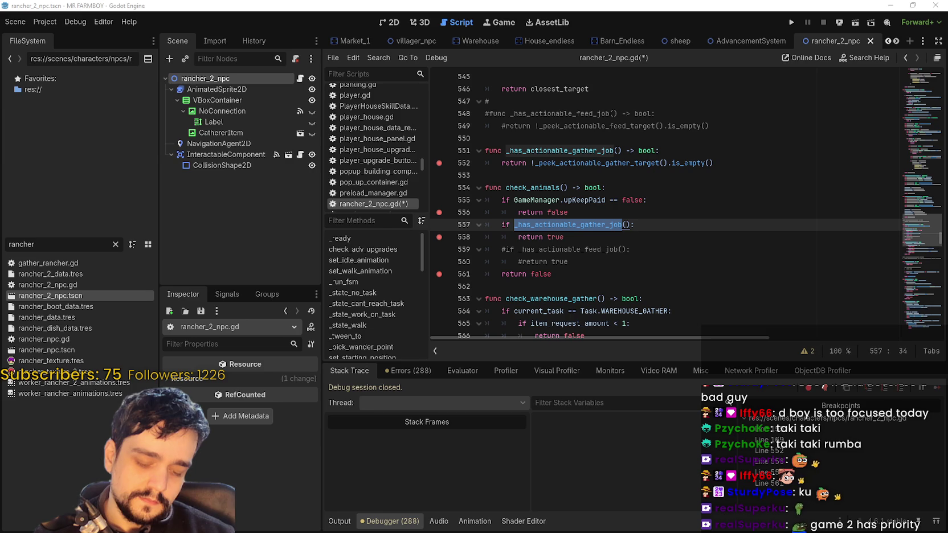
left_click(576, 224)
right_click(577, 225)
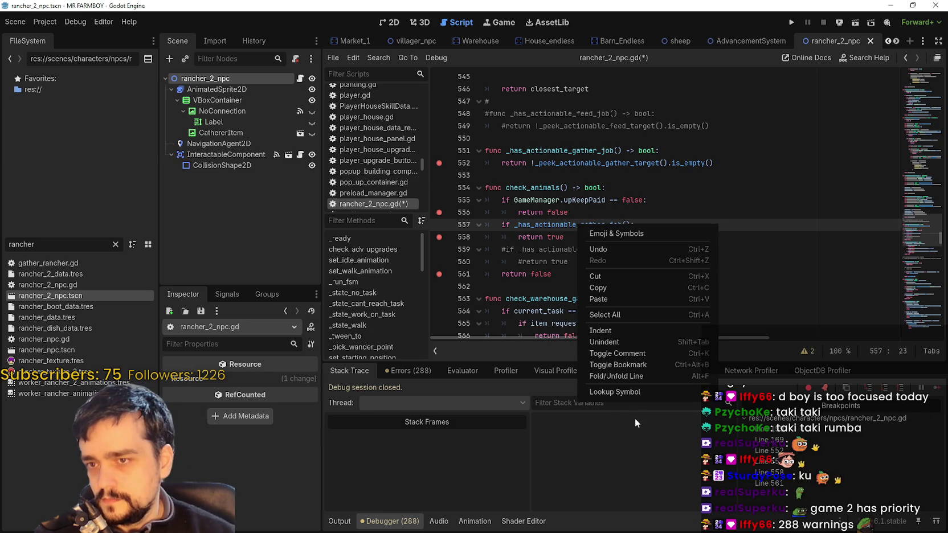
left_click(594, 165)
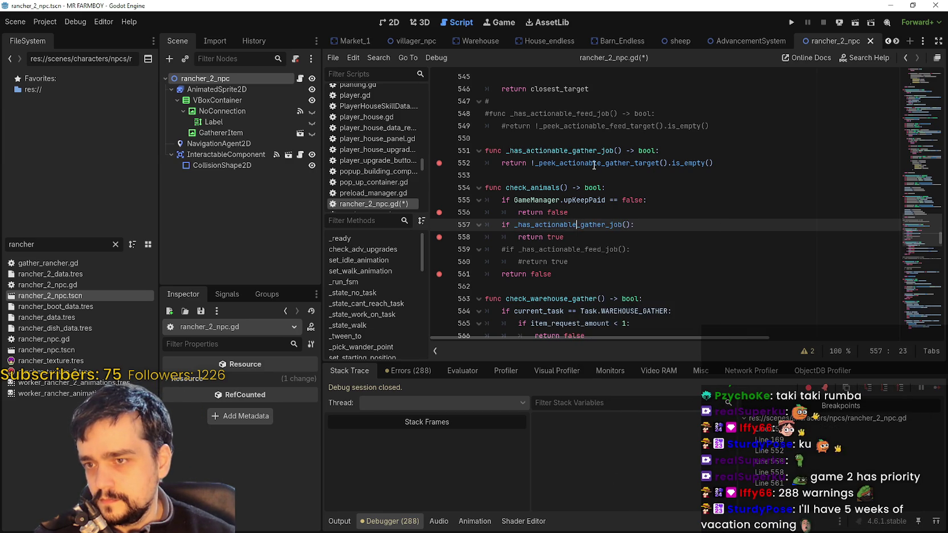
right_click(594, 166)
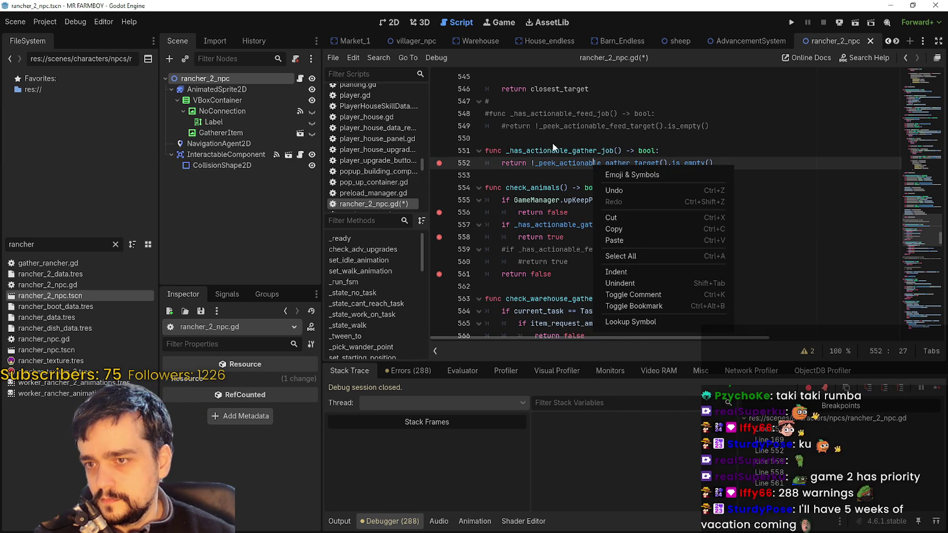
left_click(556, 161)
double_click(557, 163)
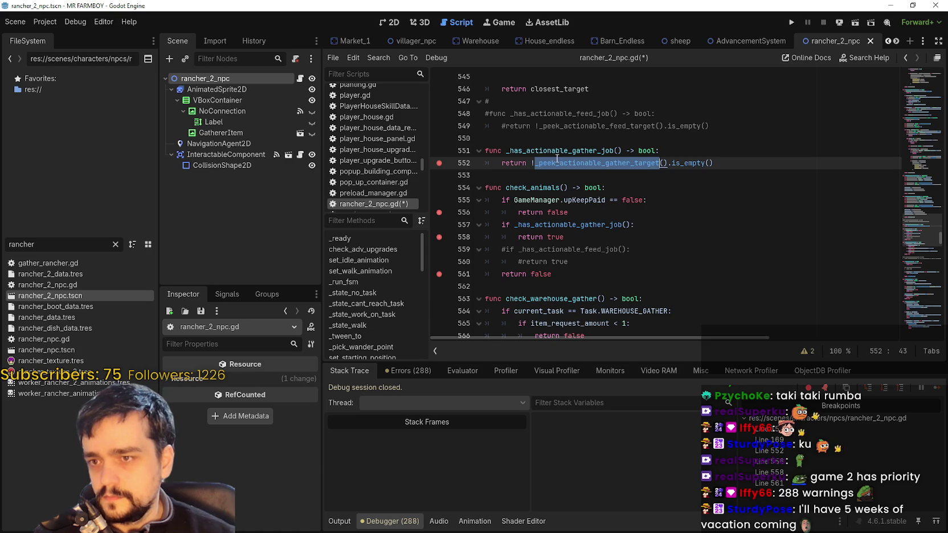
right_click(558, 163)
left_click(587, 365)
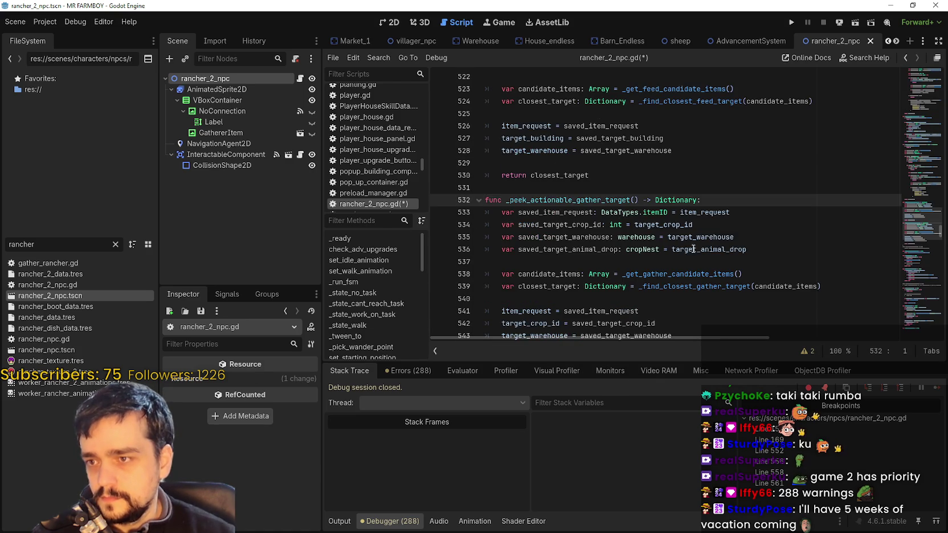
Browse the candidate items lines inside _peek_actionable_gather_target
scroll(693, 249, "down", 2)
left_click(696, 181)
left_click(707, 204)
scroll(745, 210, "down", 1)
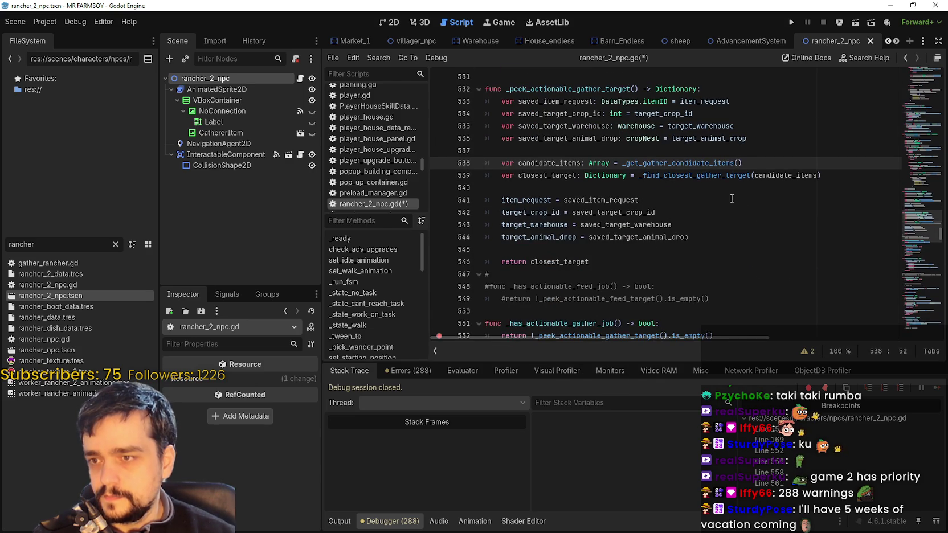
left_click(707, 189)
scroll(709, 192, "down", 2)
scroll(709, 192, "up", 2)
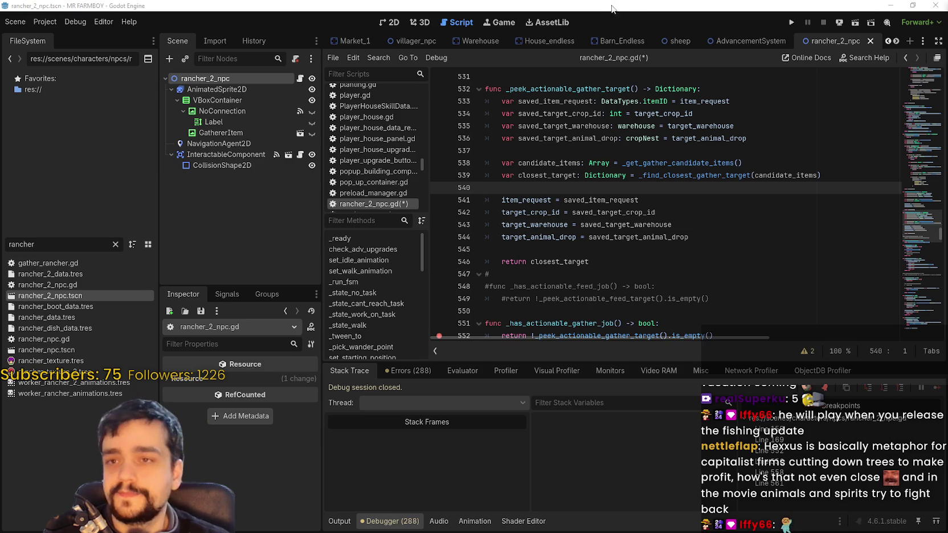
Switch to the GrowHarvestSell editor and run the project in debug mode
key("alt+Tab")
left_click(755, 200)
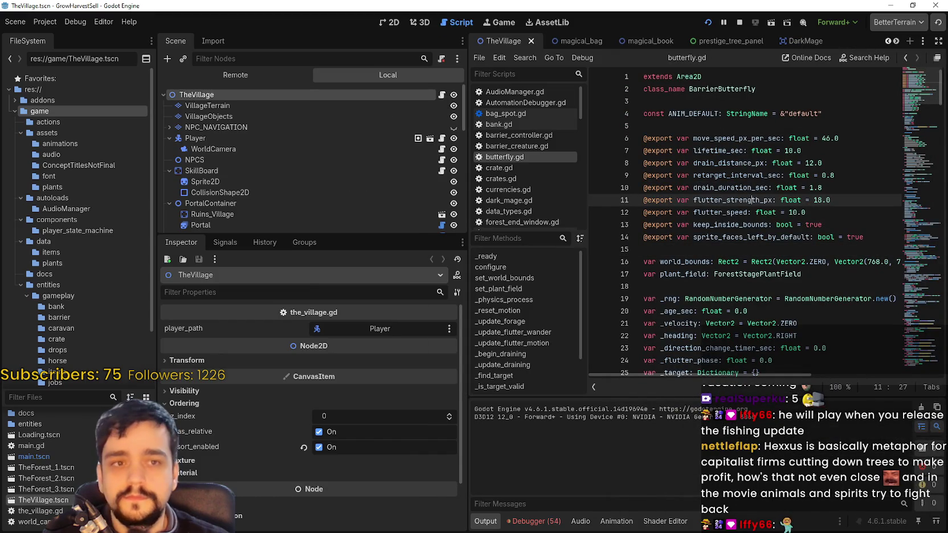
left_click(709, 22)
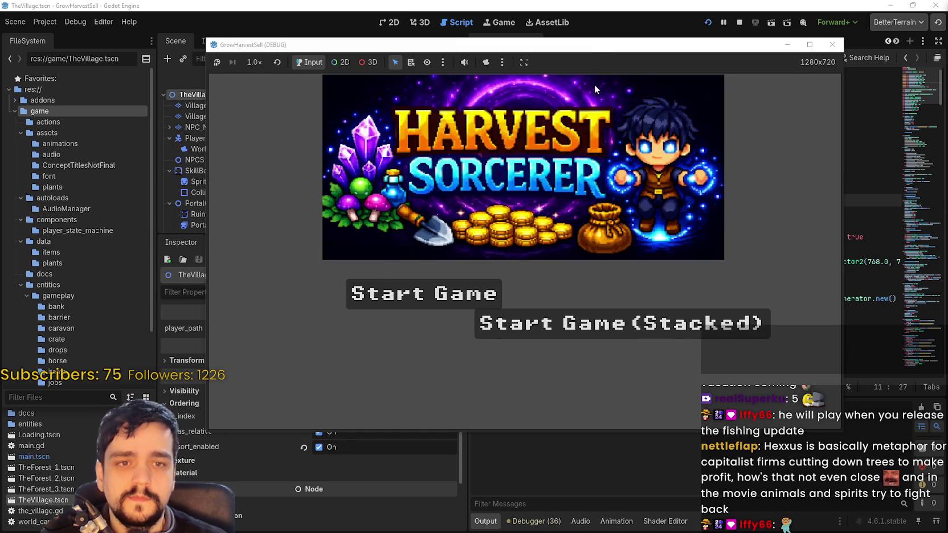
Move the Harvest Sorcerer game window up-right and maximise it to fill the screen
left_click_drag(577, 51, 625, 25)
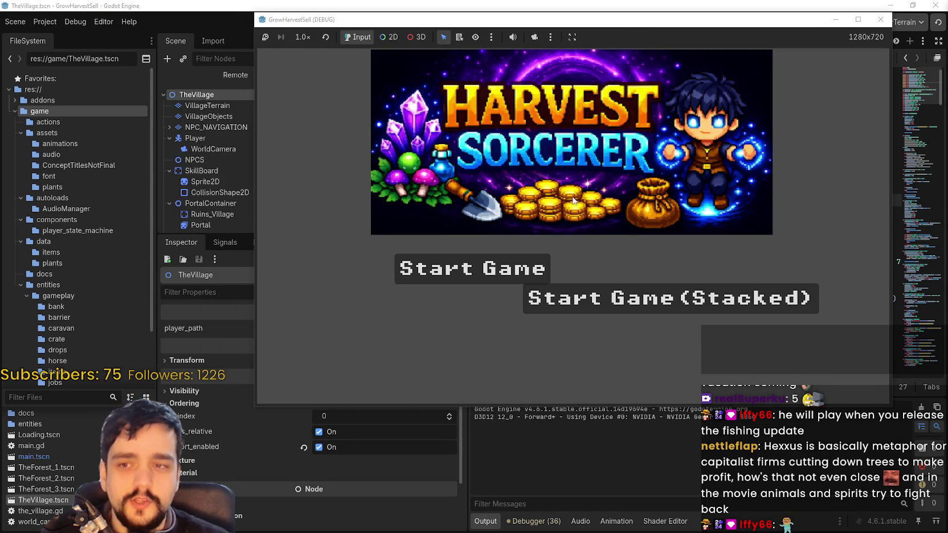
left_click(858, 19)
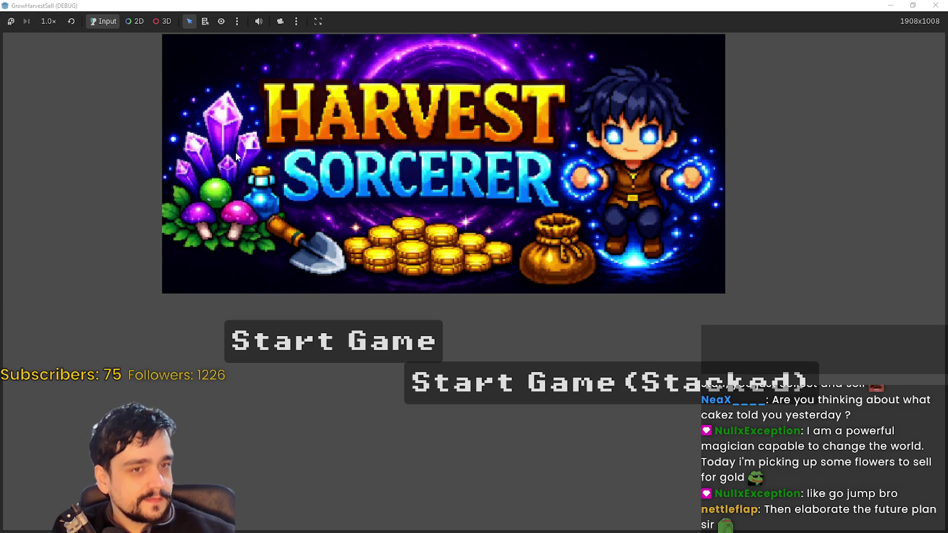
Start the game and walk to the Skill Board to view the prestige tree
left_click(655, 399)
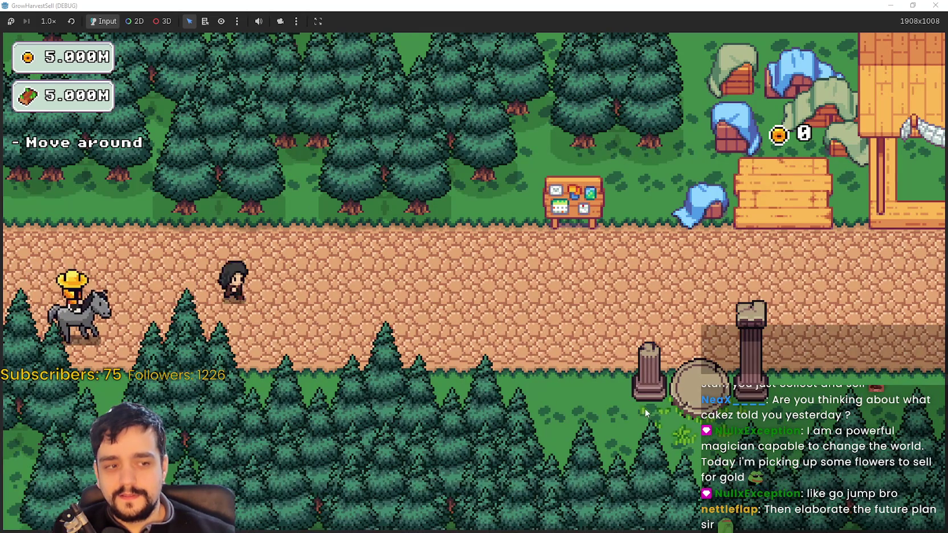
key("d")
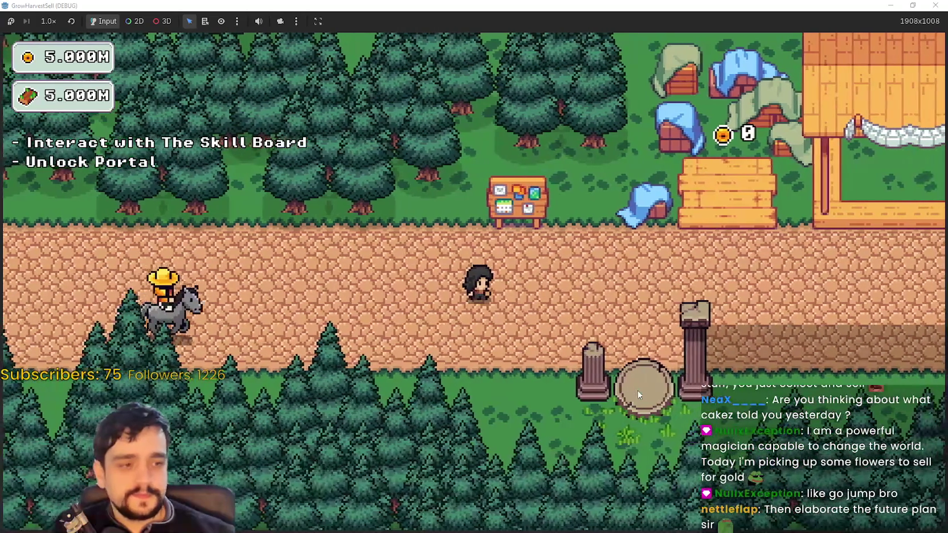
key("w")
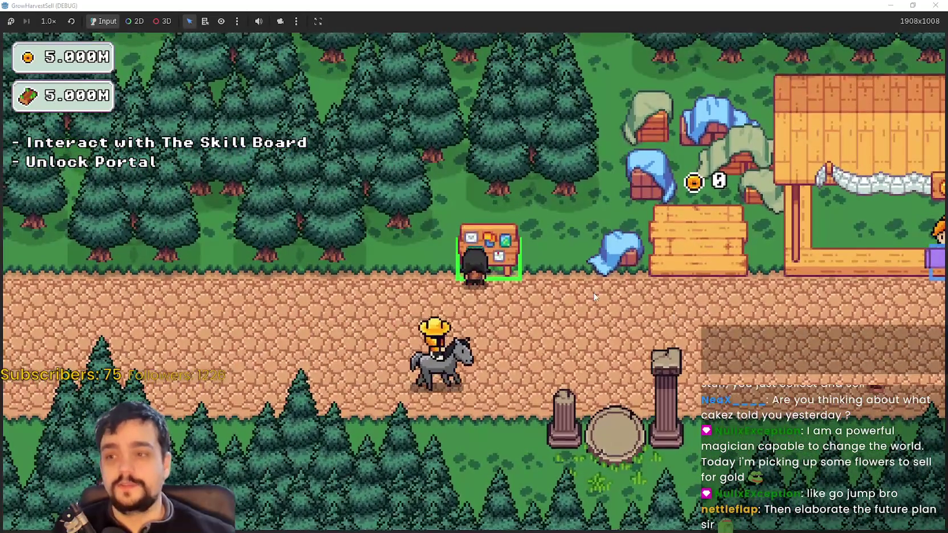
key("e")
mouse_move(451, 271)
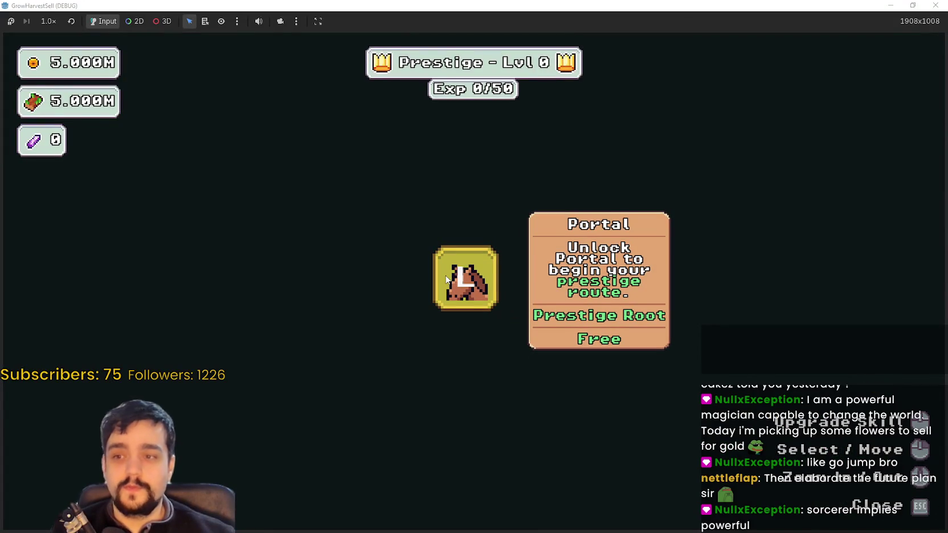
key("Escape")
Walk left and right along the village path back toward the skill board
key("a")
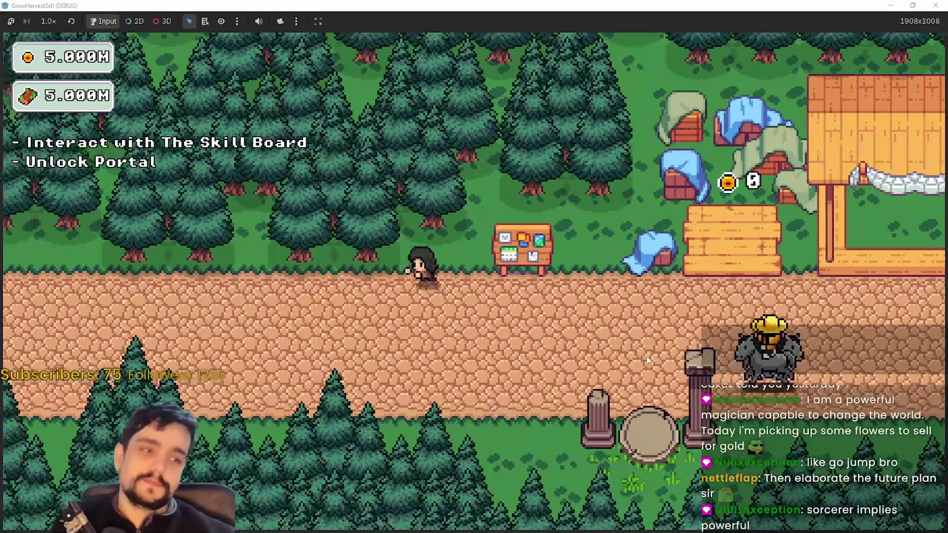
key("s")
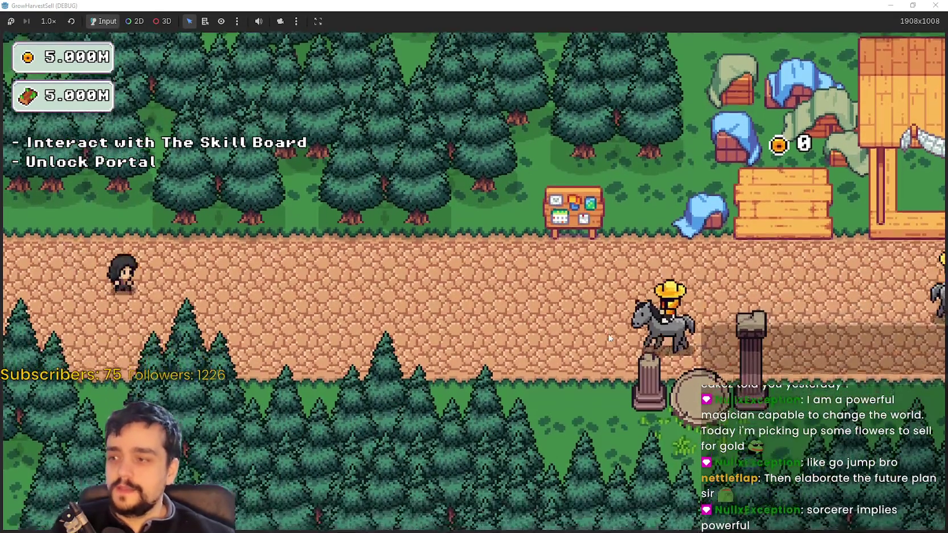
key("d")
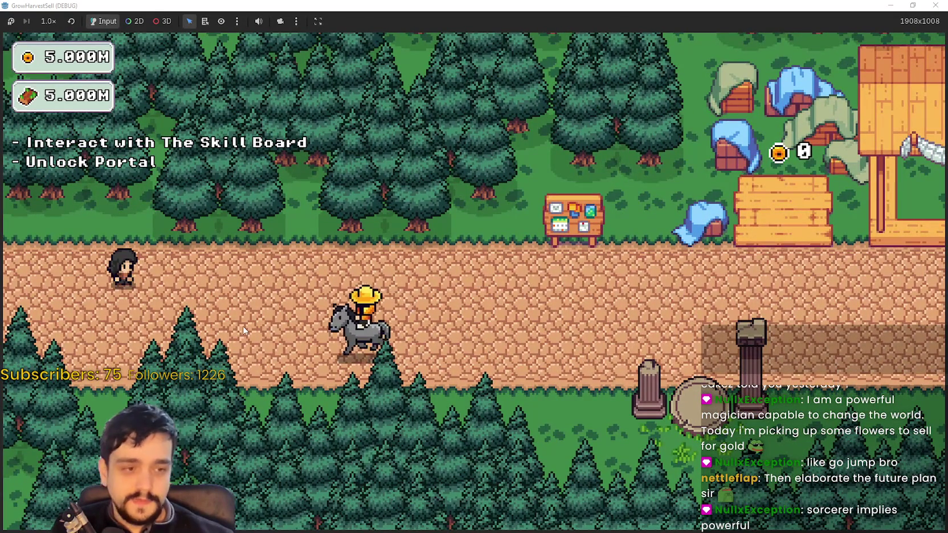
key("d")
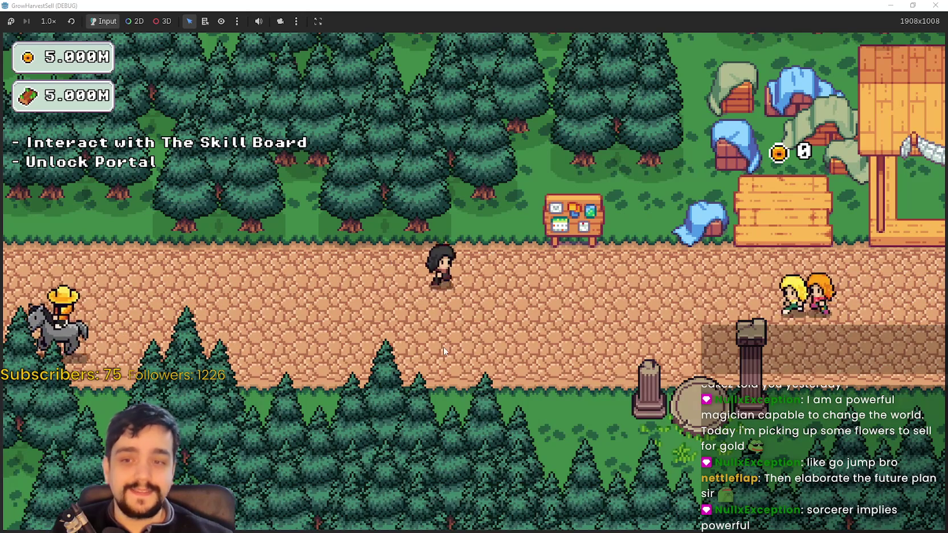
key("d")
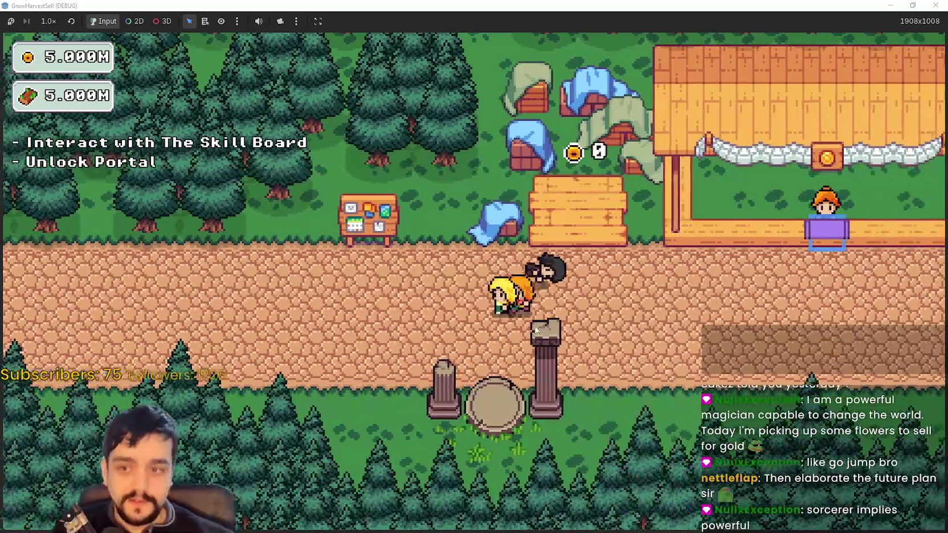
key("a")
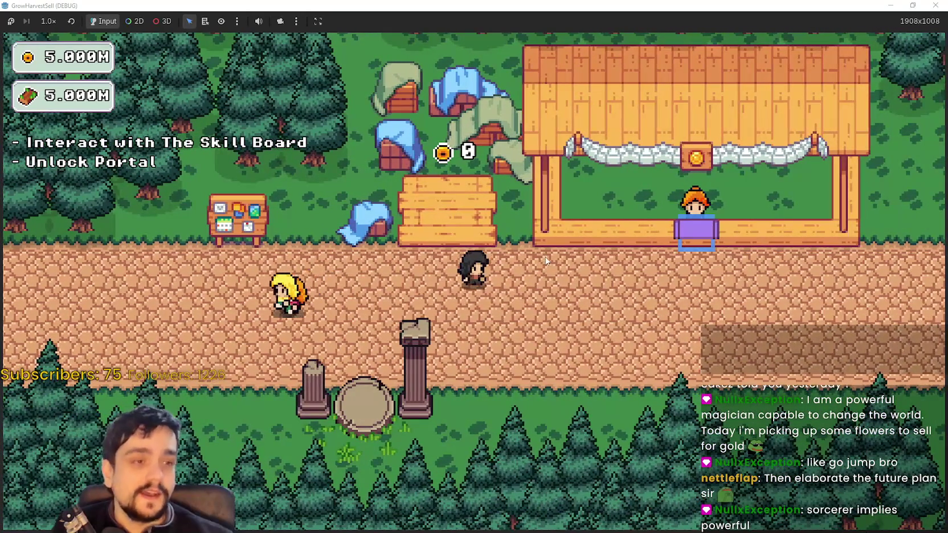
key("a")
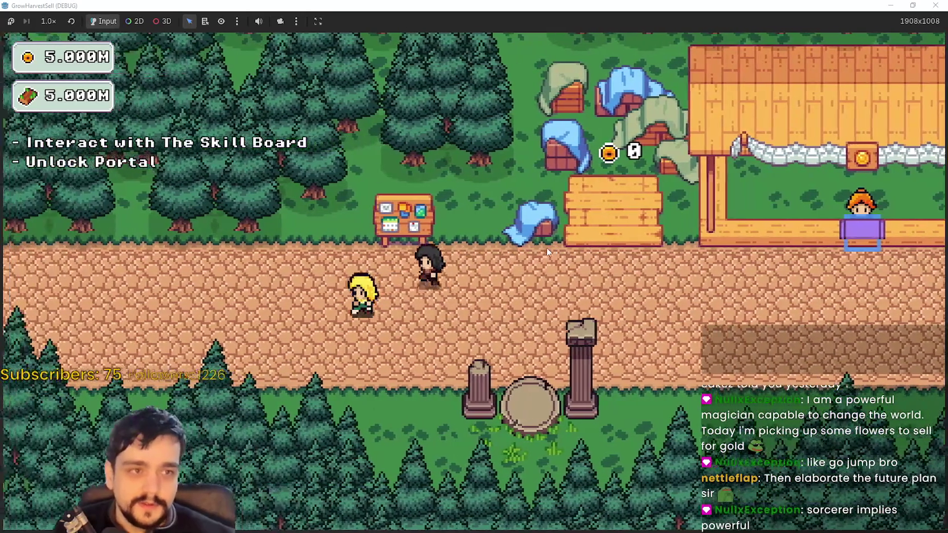
key("a")
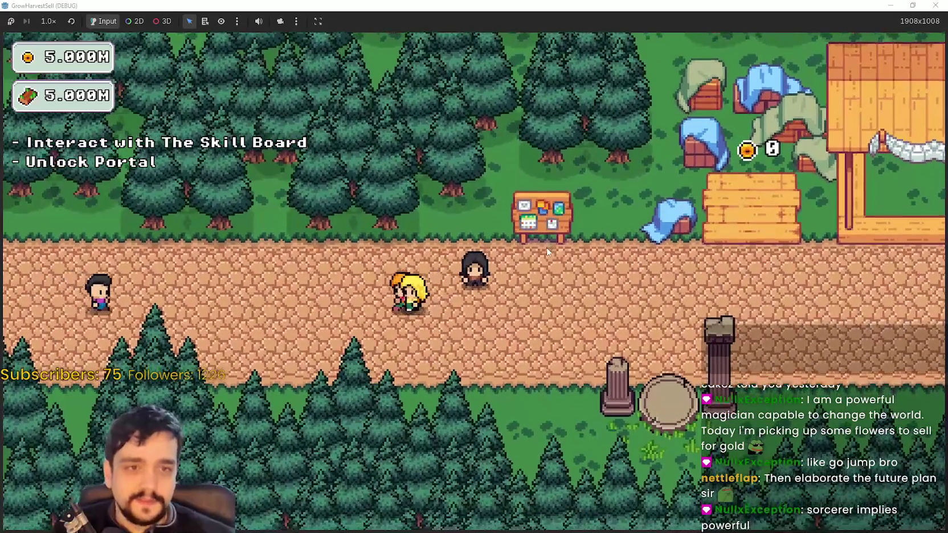
key("a")
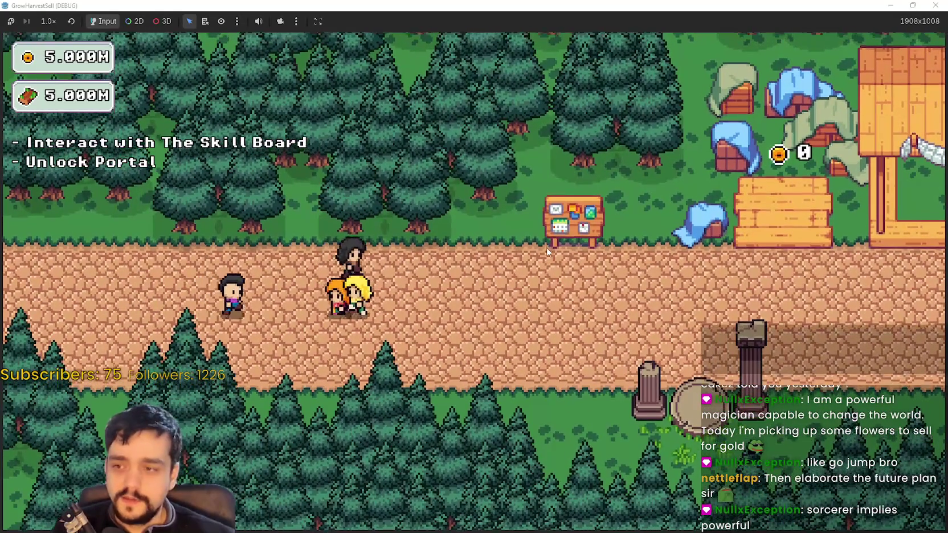
key("d")
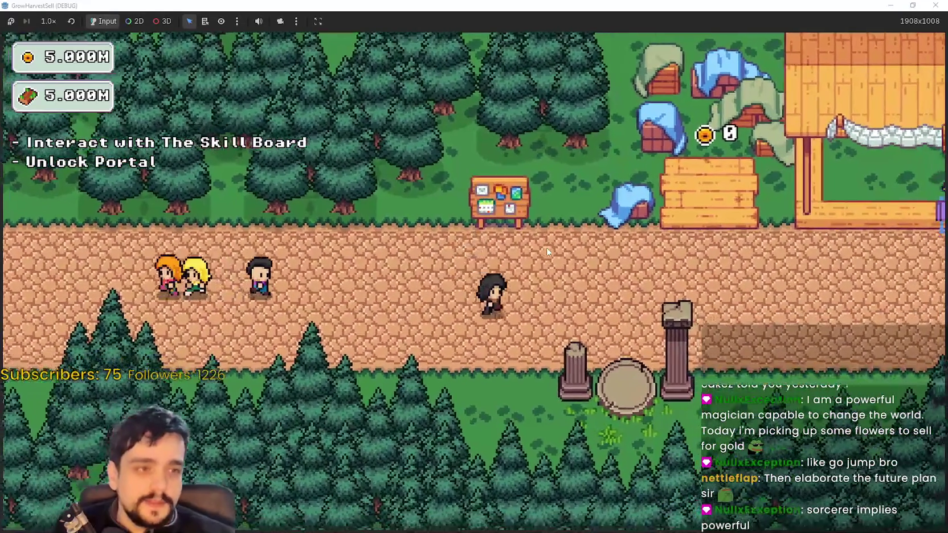
key("d")
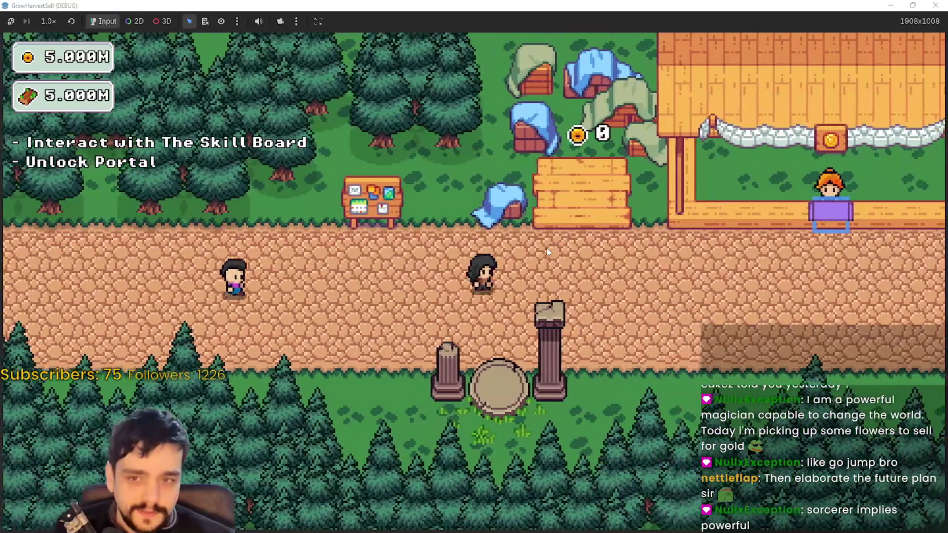
key("a")
Unlock the free Portal skill on the skill board, then head right toward the portal
key("w")
key("e")
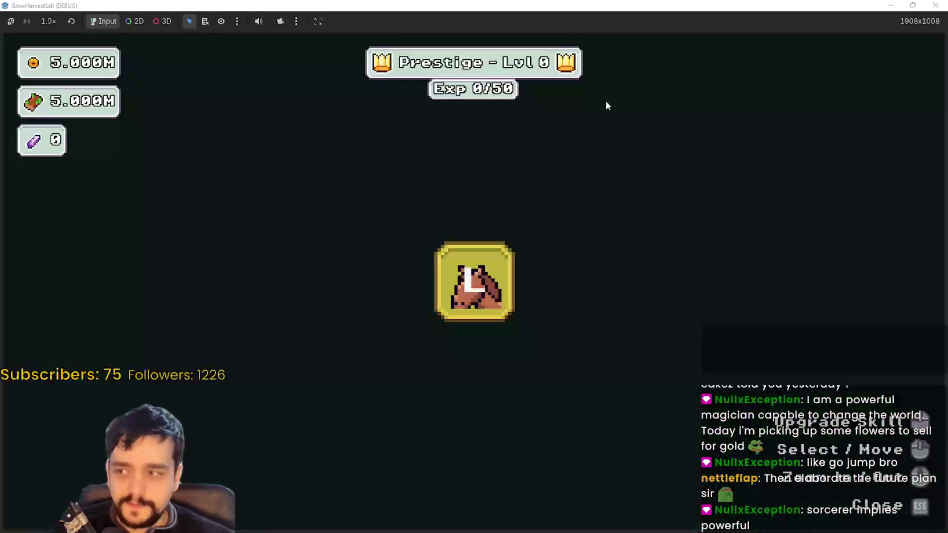
left_click(499, 274)
key("Escape")
key("d")
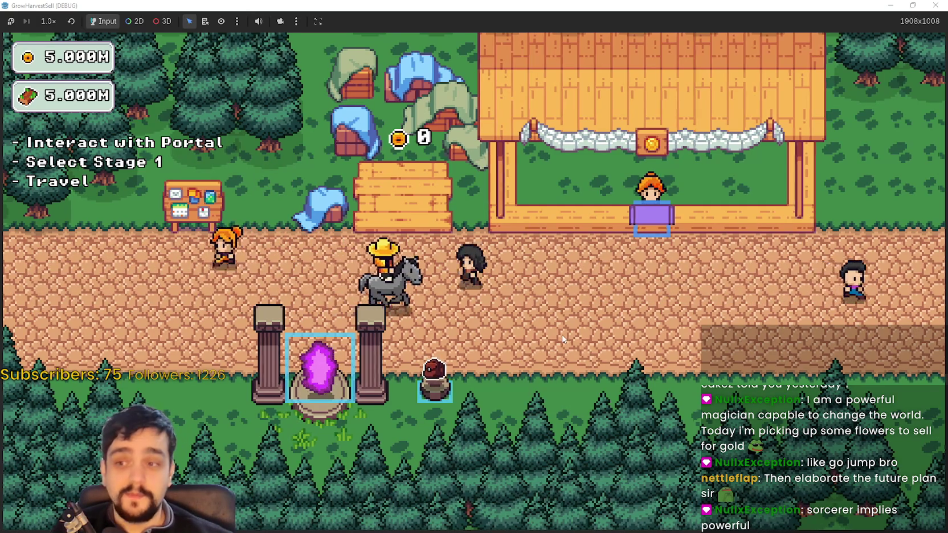
Use the village portal to travel to Stage 1 in the forest
key("a")
key("s")
key("e")
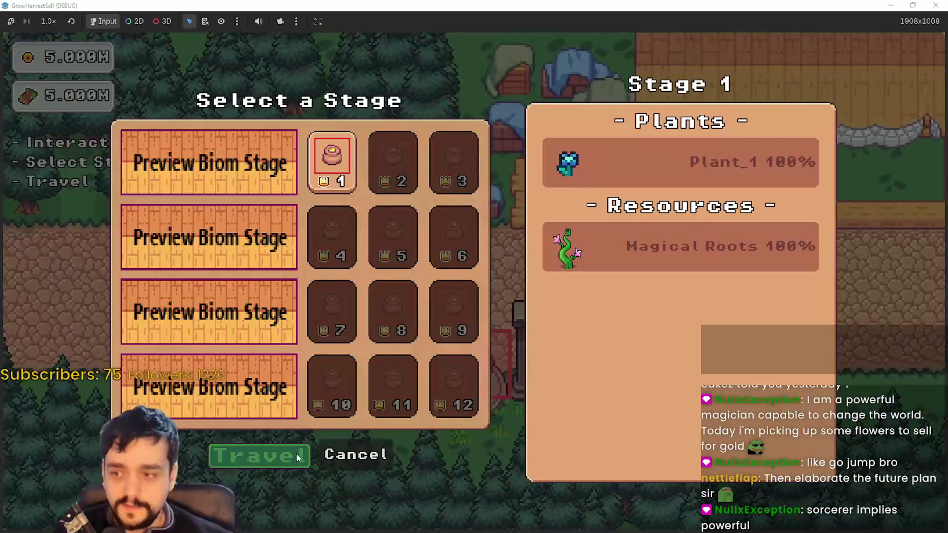
left_click(283, 460)
Harvest the nearby flowers around the forest starting area
key("s")
key("d")
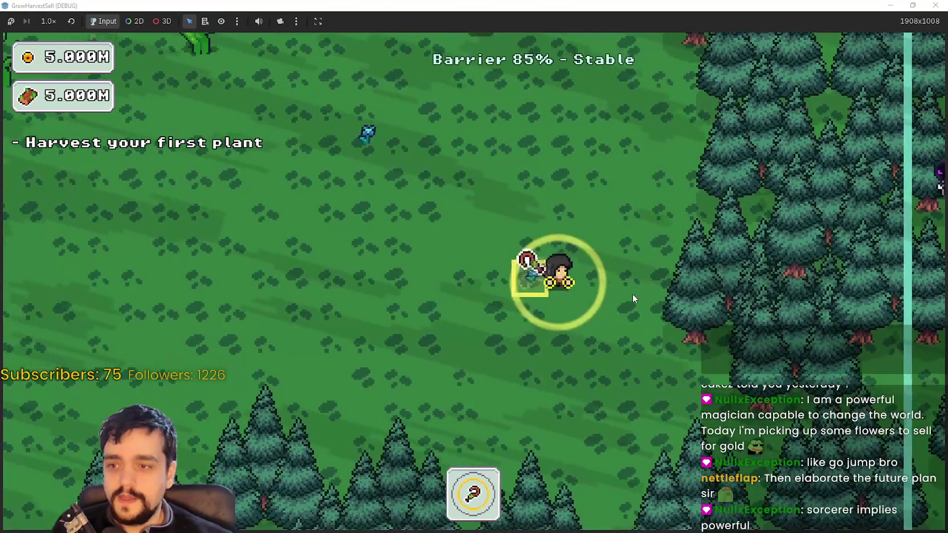
key("e")
key("a")
key("w")
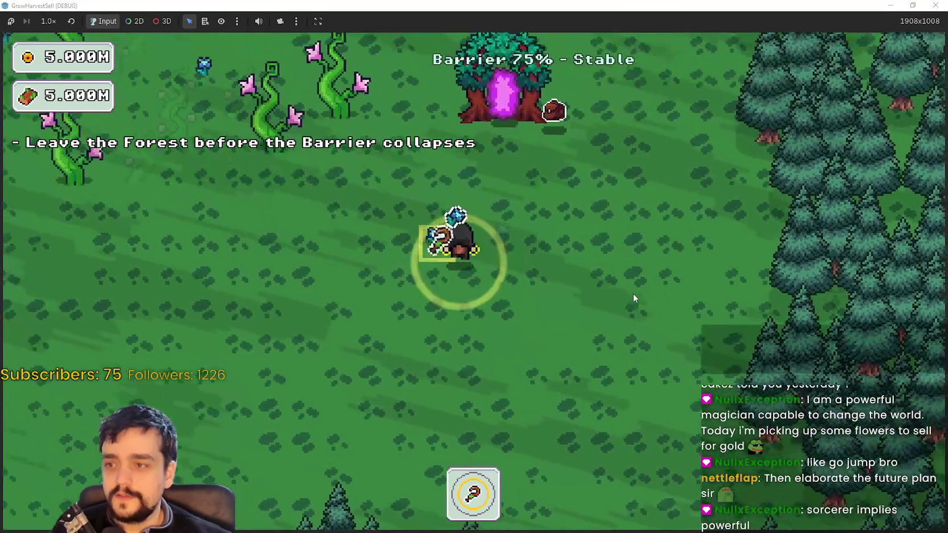
key("a")
key("e")
key("d")
key("w")
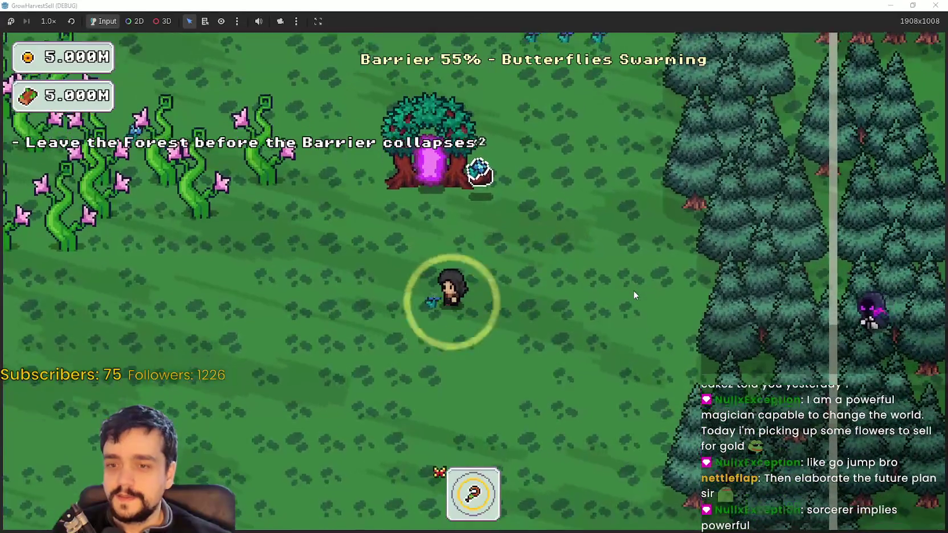
Harvest the boxed plants to the right of the portal tree
key("s")
key("w")
key("d")
key("e")
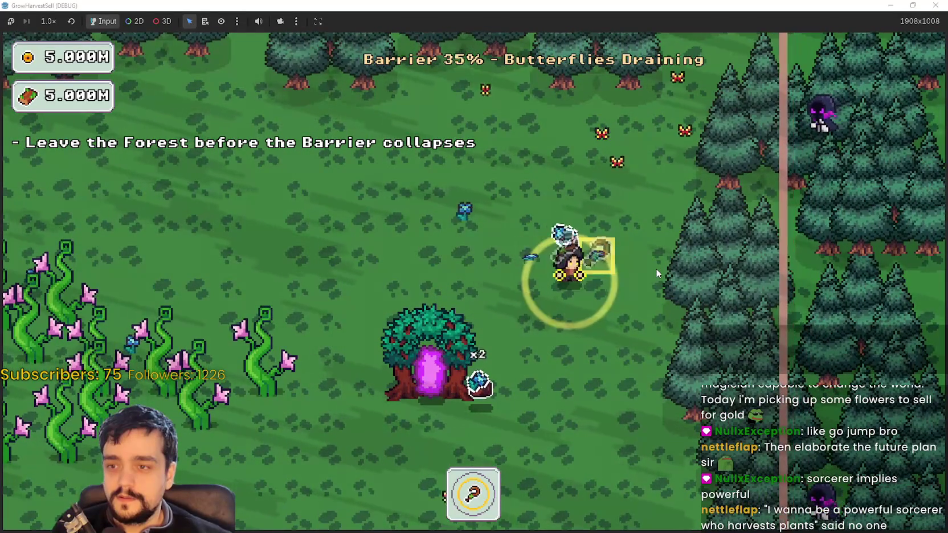
key("s")
key("a")
Keep moving as the barrier falls, then return to the village through the portal tree
key("s")
key("d")
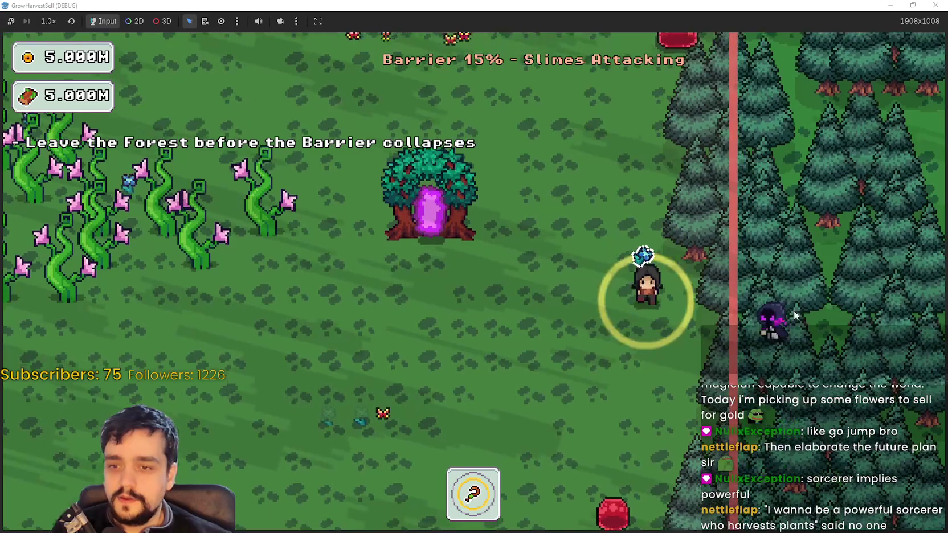
key("s")
key("a")
key("s")
key("w")
key("a")
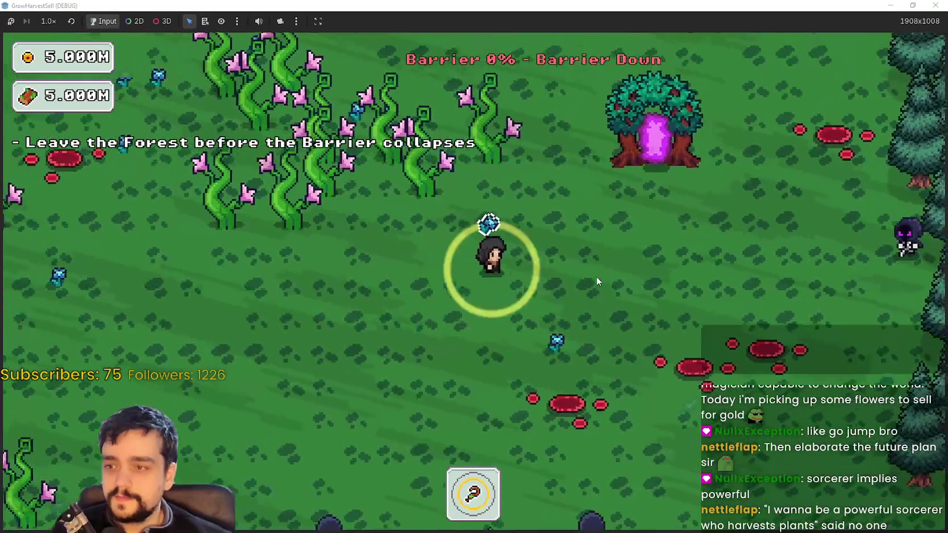
key("d")
key("w")
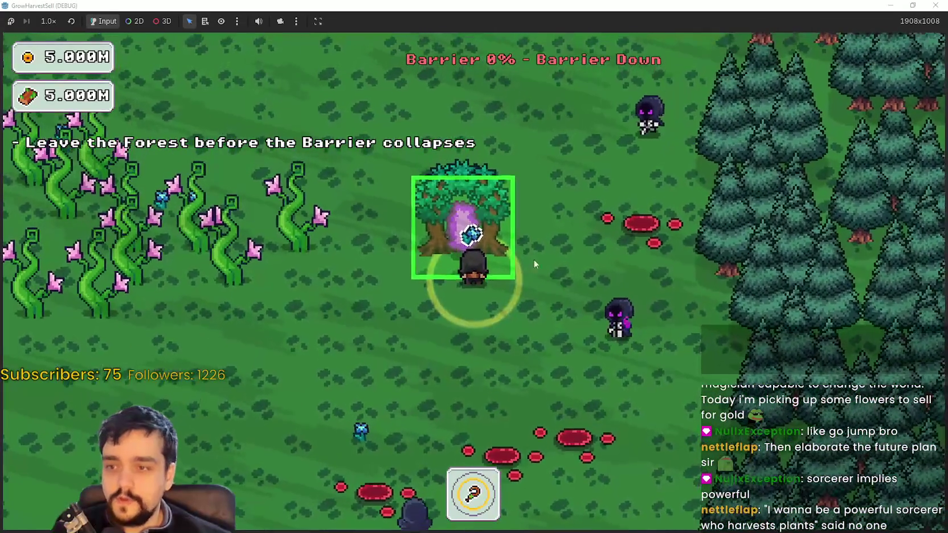
left_click(456, 221)
Walk through the village and drop the x4 plants at the market stall
key("d")
key("a")
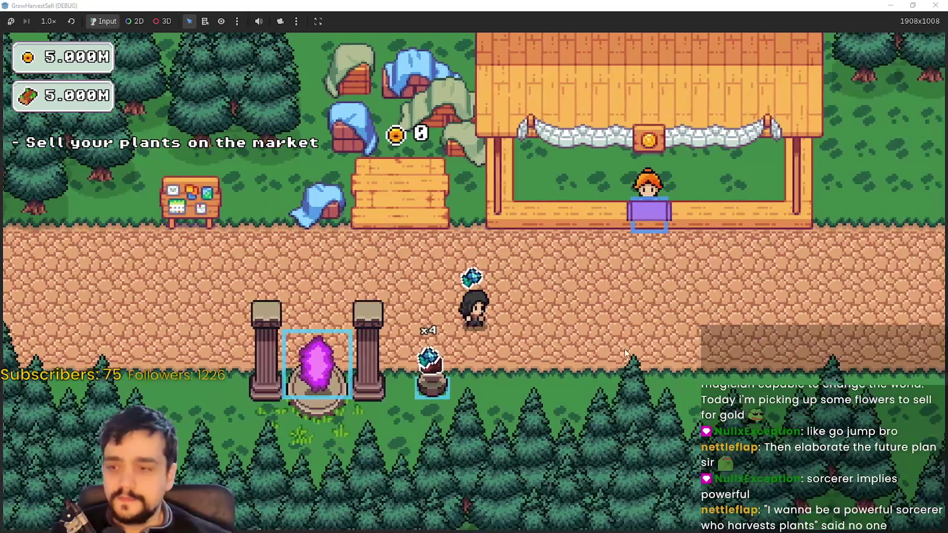
key("s")
key("d")
key("w")
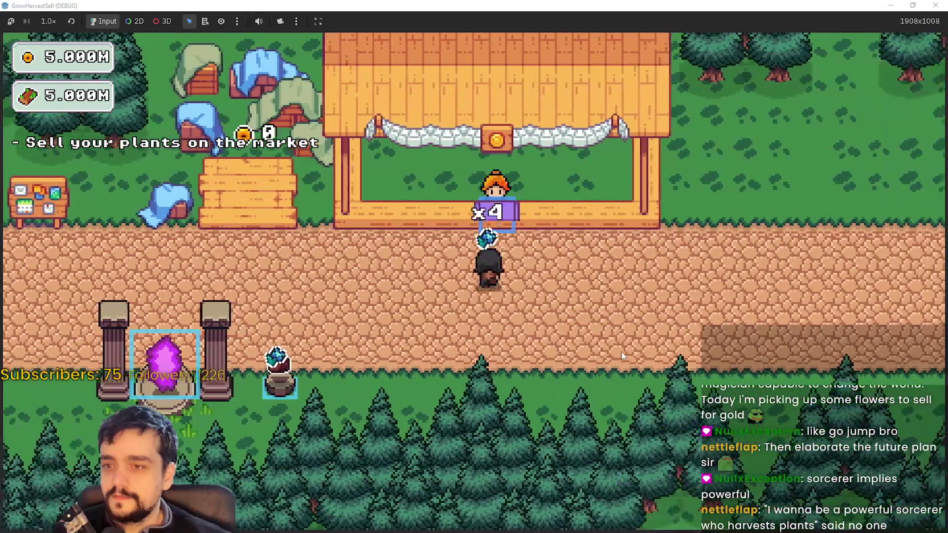
key("s")
key("a")
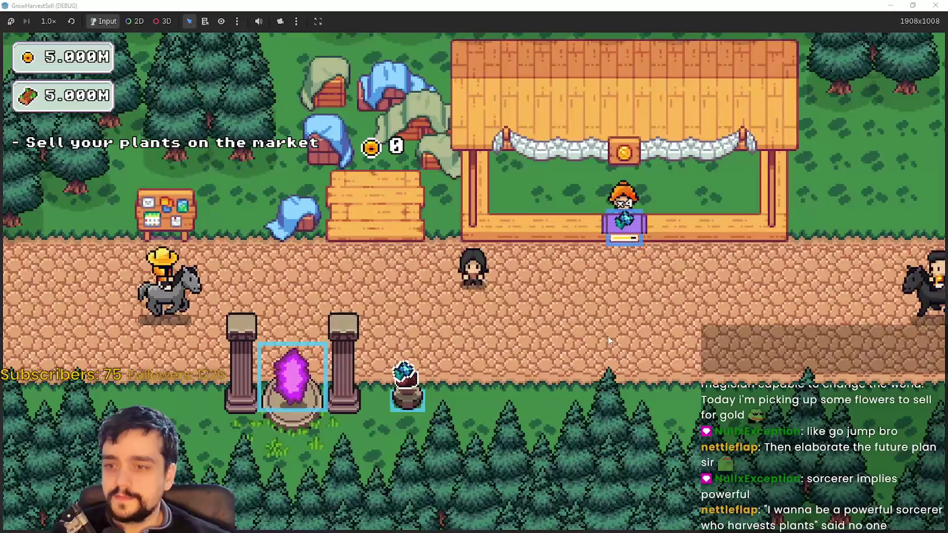
Walk up to the bank and collect the gold from the plant sale
key("d")
key("a")
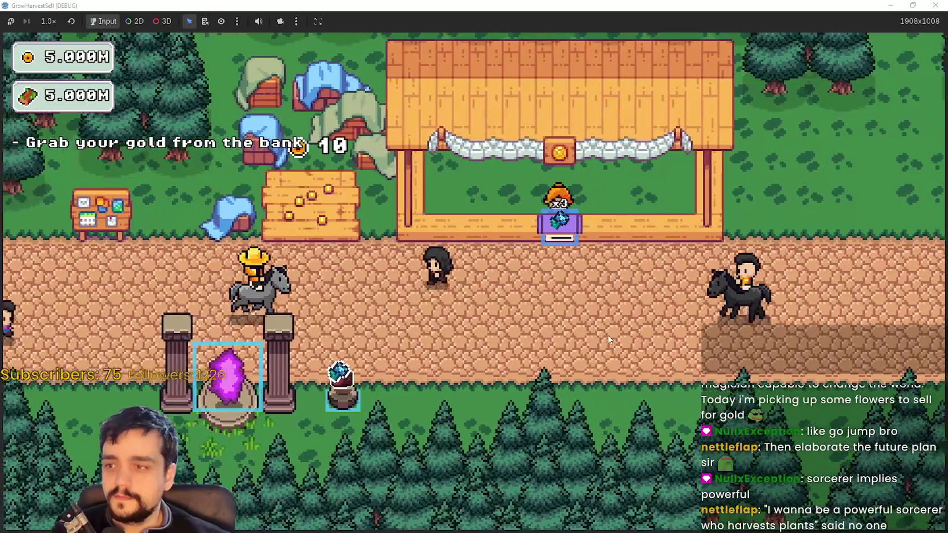
key("w")
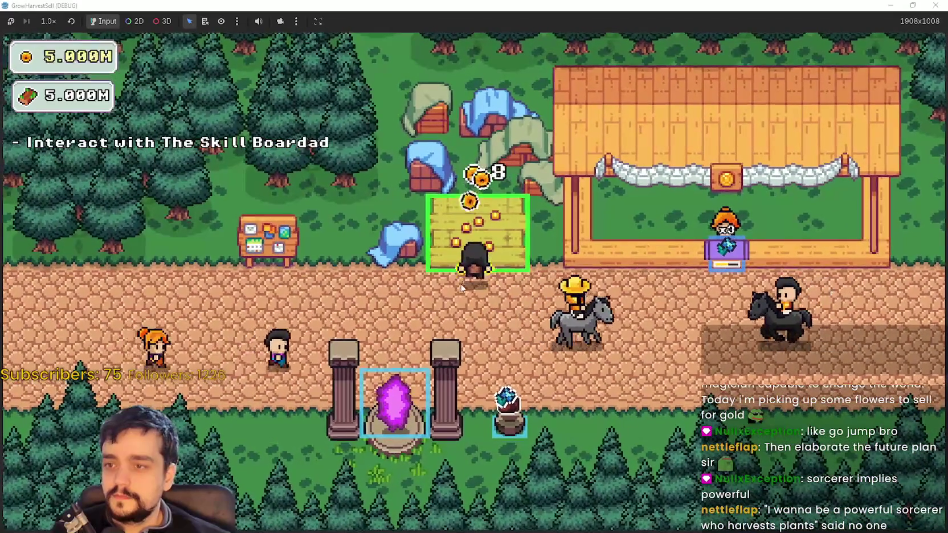
key("d")
key("a")
key("w")
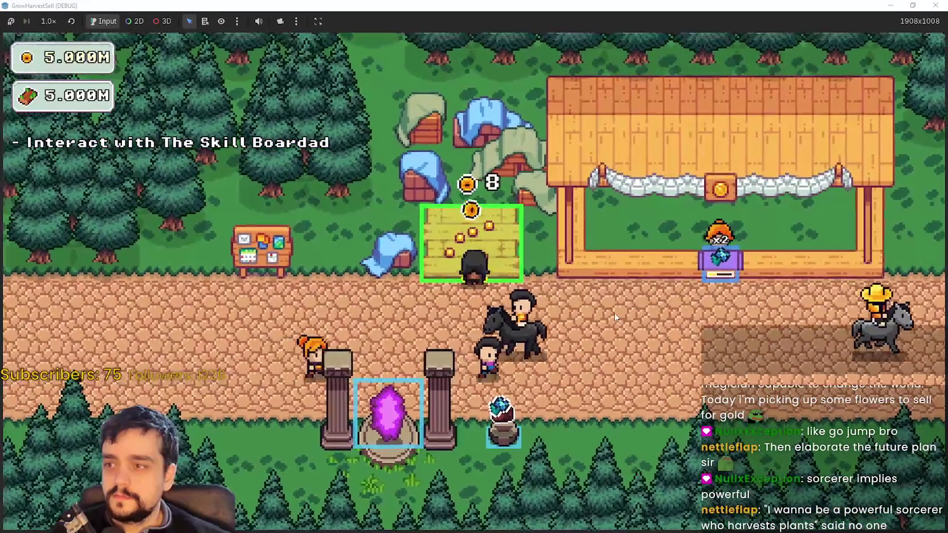
key("s")
Step back onto the bank platform repeatedly to collect the remaining coins
key("d")
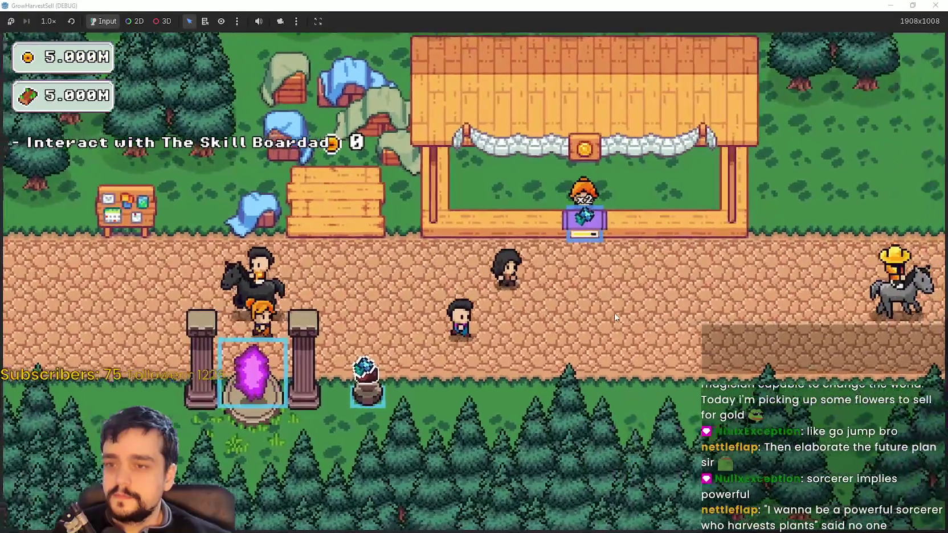
key("a")
key("w")
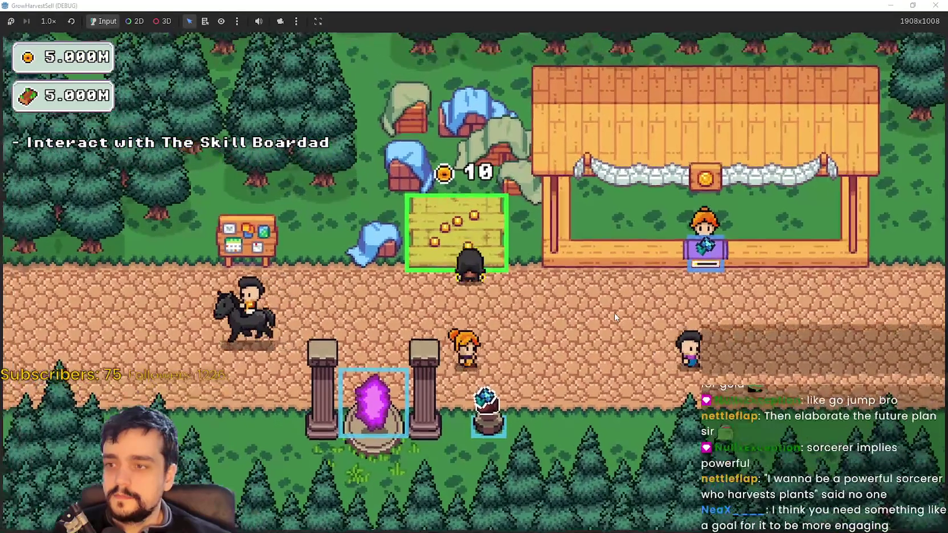
key("s")
key("d")
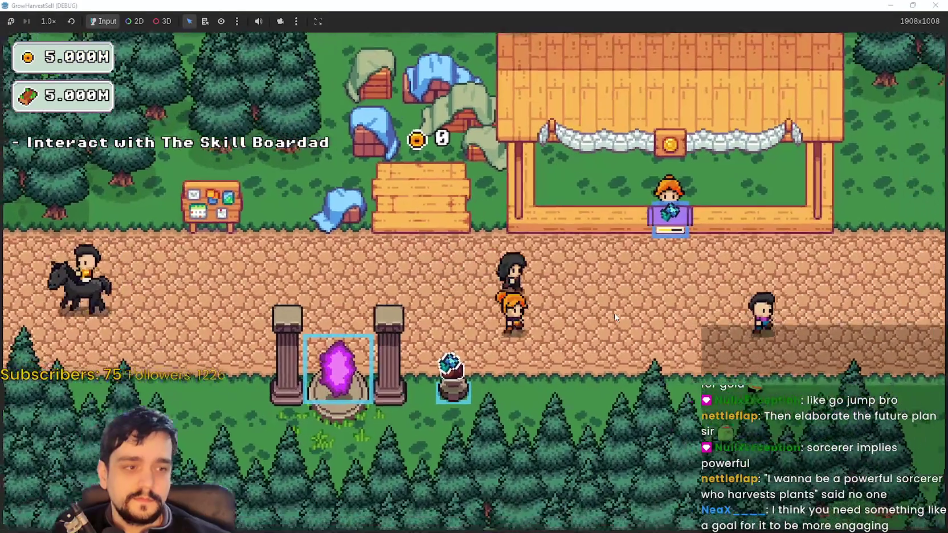
key("a")
key("w")
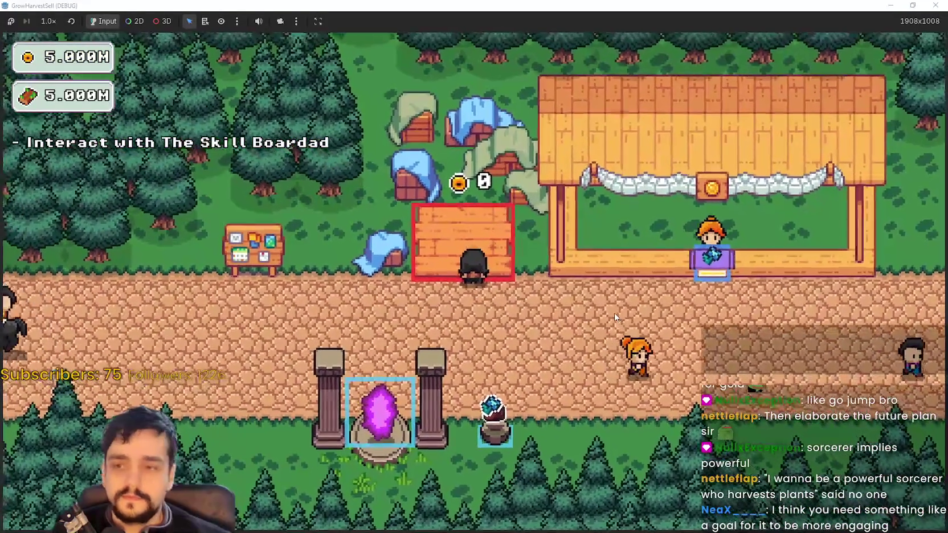
key("w")
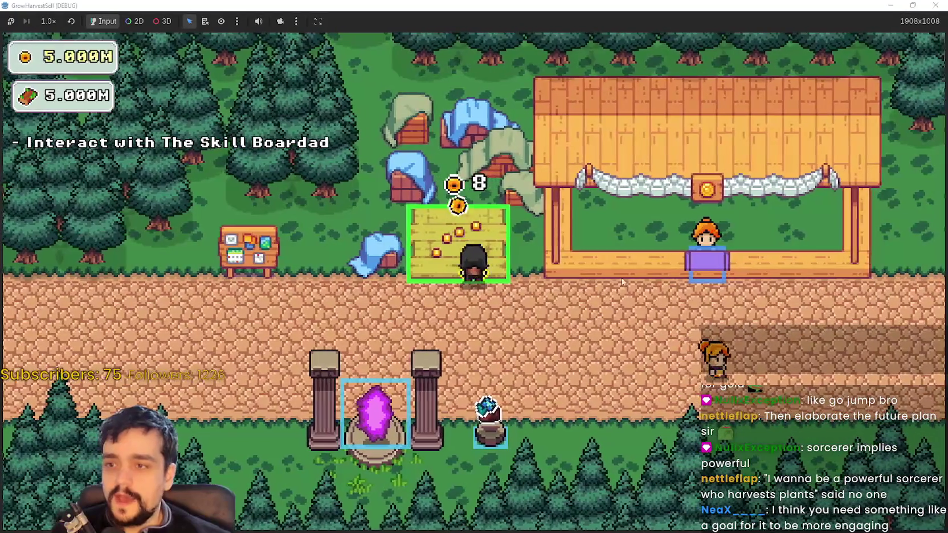
Walk over to the skill board and bring up the Prestige tree
key("a")
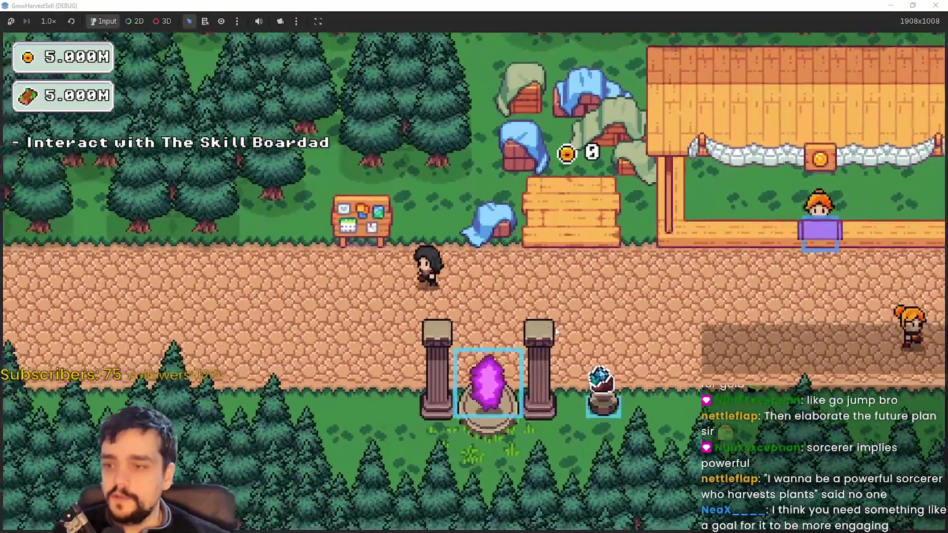
key("e")
scroll(574, 339, "down", 3)
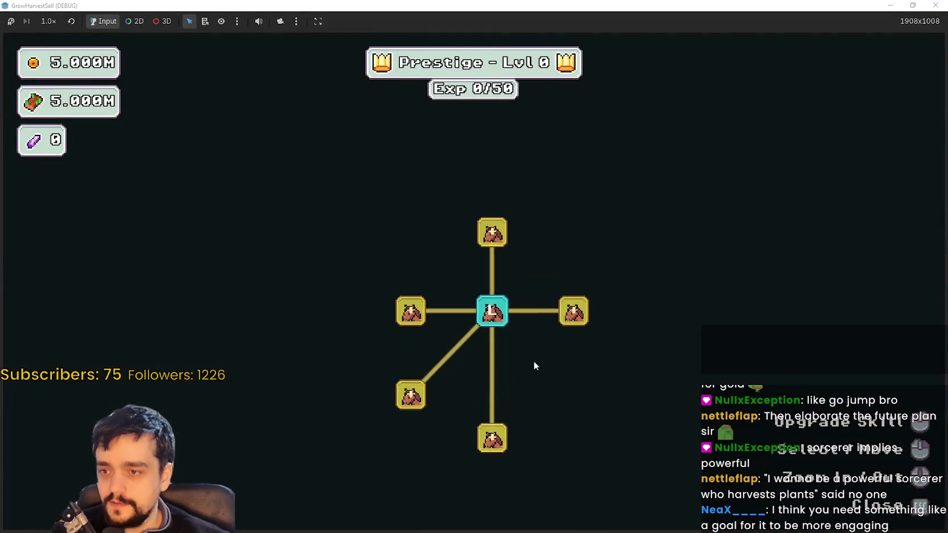
Buy Plant Domain Damage, Domain Expansion and Dopple Sickle, maxing Plant Domain Damage II
mouse_move(555, 291)
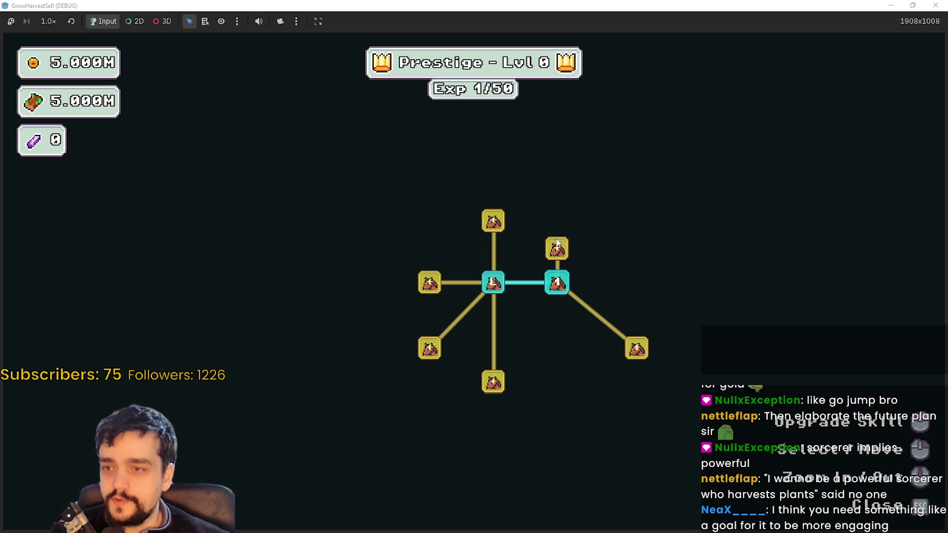
mouse_move(556, 246)
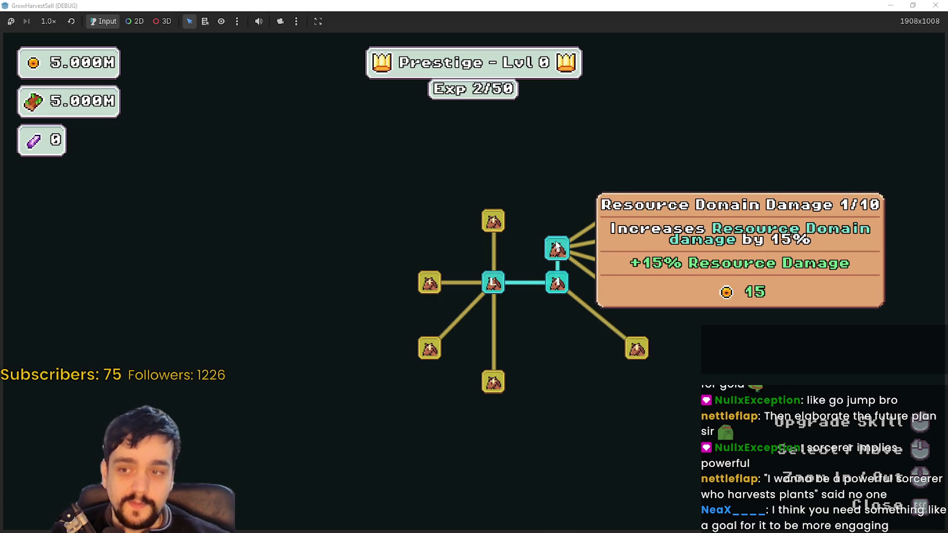
left_click(422, 285)
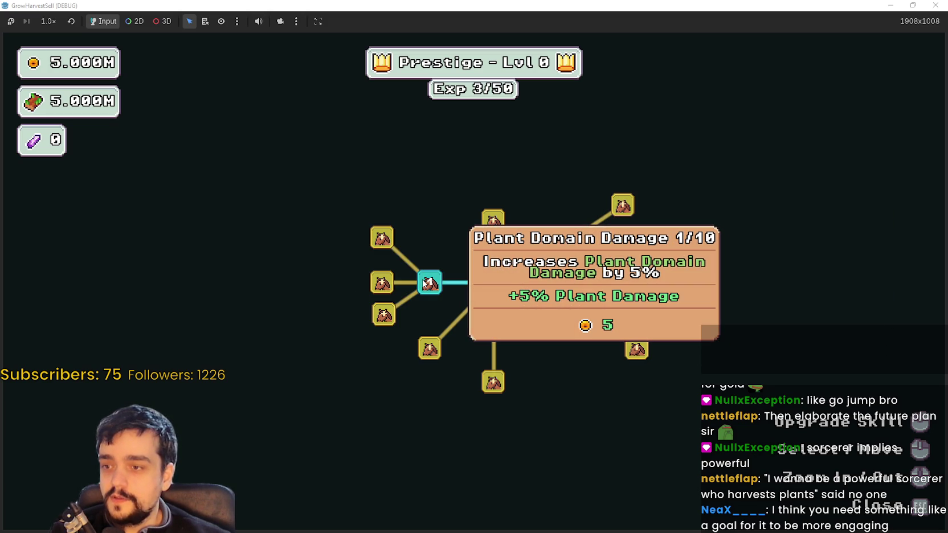
mouse_move(388, 283)
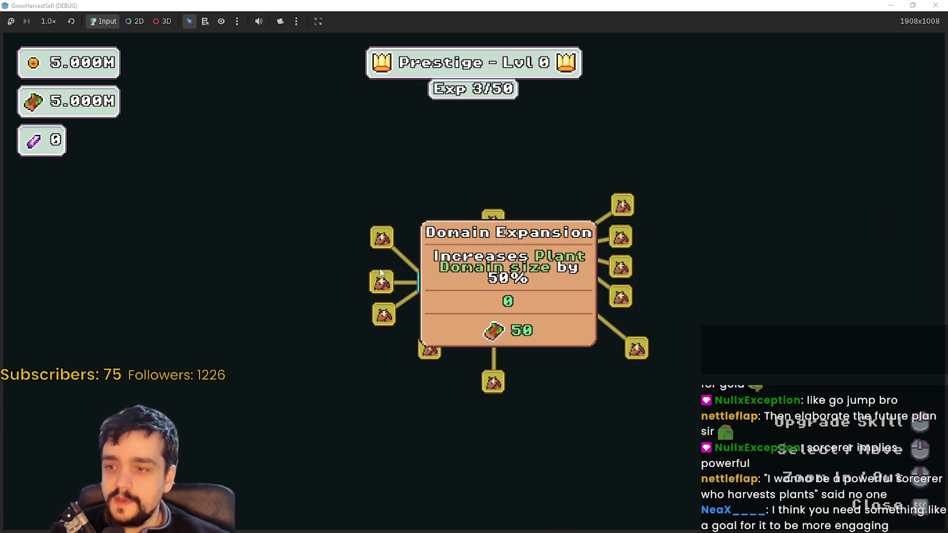
left_click(381, 282)
mouse_move(385, 317)
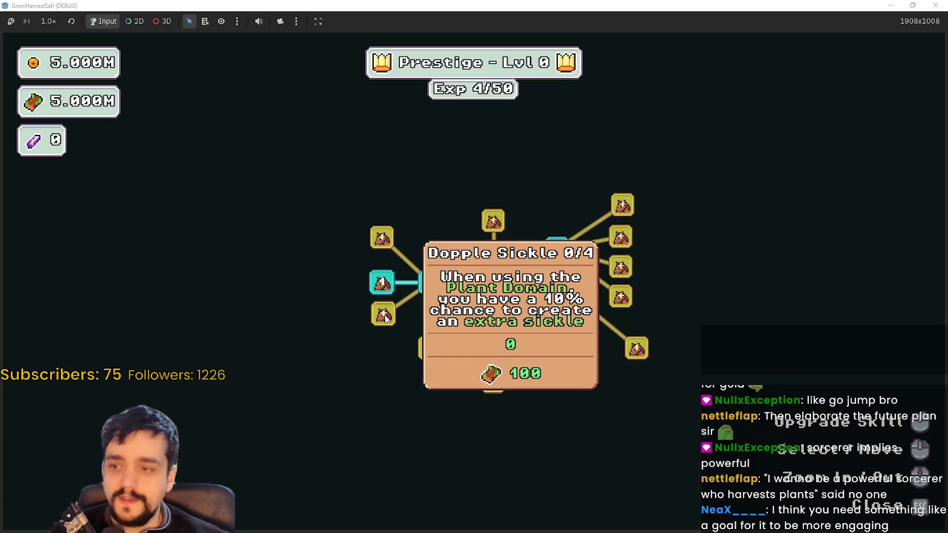
left_click(382, 237)
left_click(384, 313)
left_click(382, 239)
left_click(381, 239)
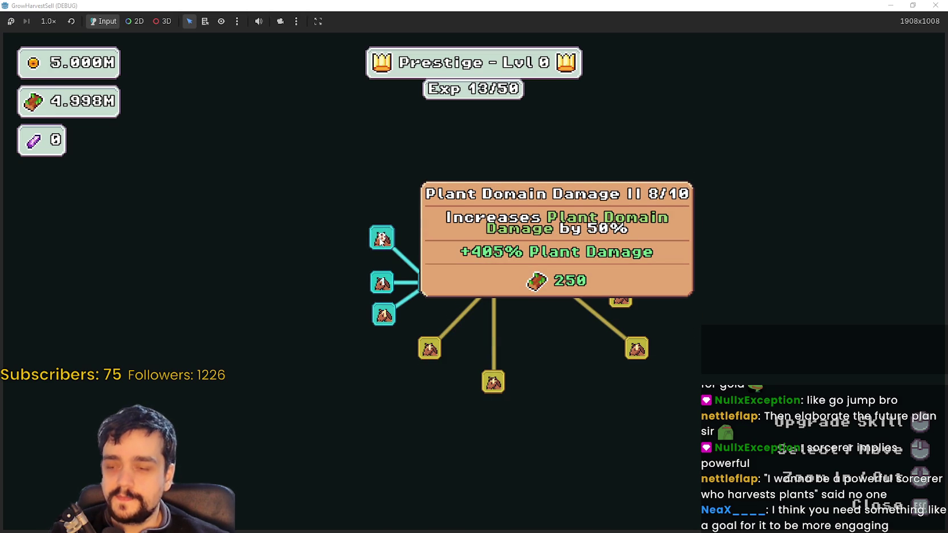
left_click(381, 239)
left_click(381, 240)
left_click(428, 280)
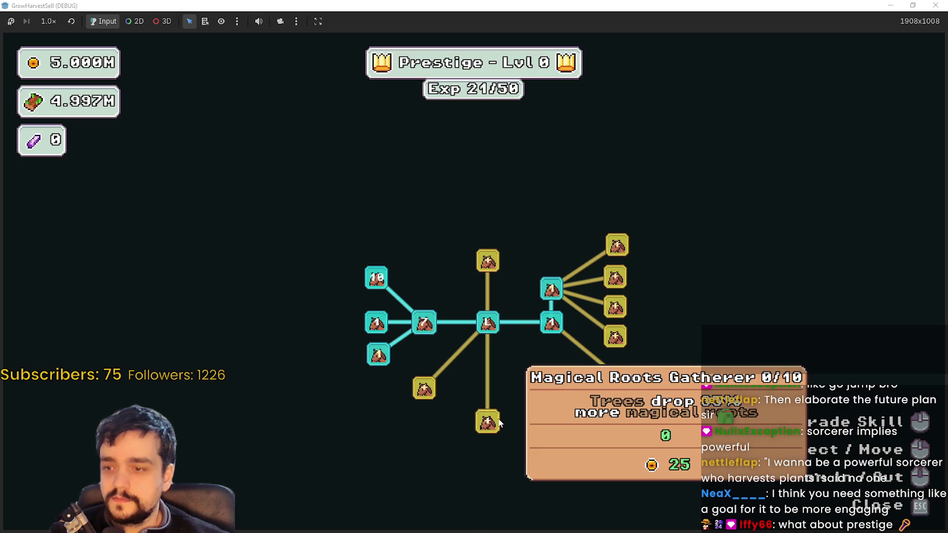
Max out Magical Roots Gatherer, Plants Value and Forest 1 - 3 Spawn Rate
left_click(500, 420)
left_click(517, 336)
left_click(516, 336)
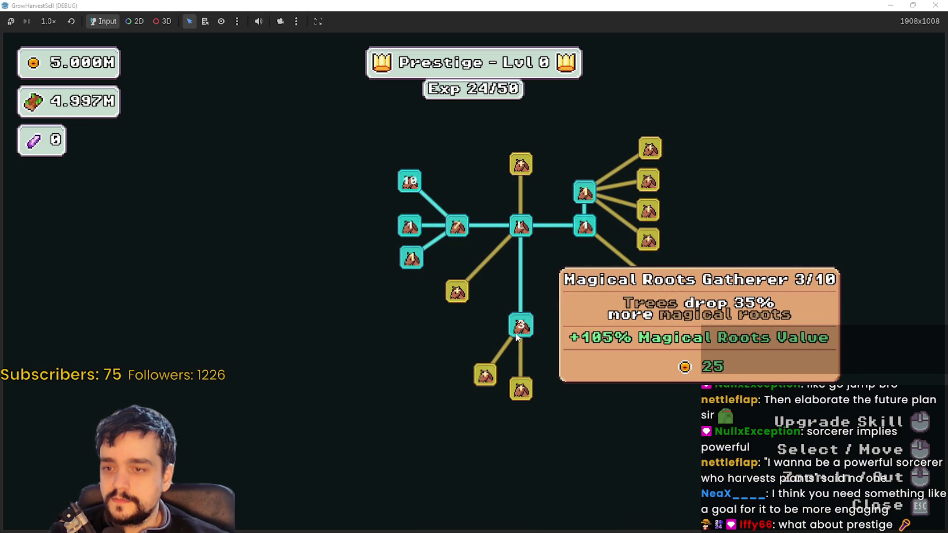
left_click(516, 336)
left_click(517, 336)
left_click(454, 297)
left_click(452, 298)
left_click(451, 299)
left_click(452, 298)
left_click(452, 298)
left_click(451, 297)
left_click(452, 298)
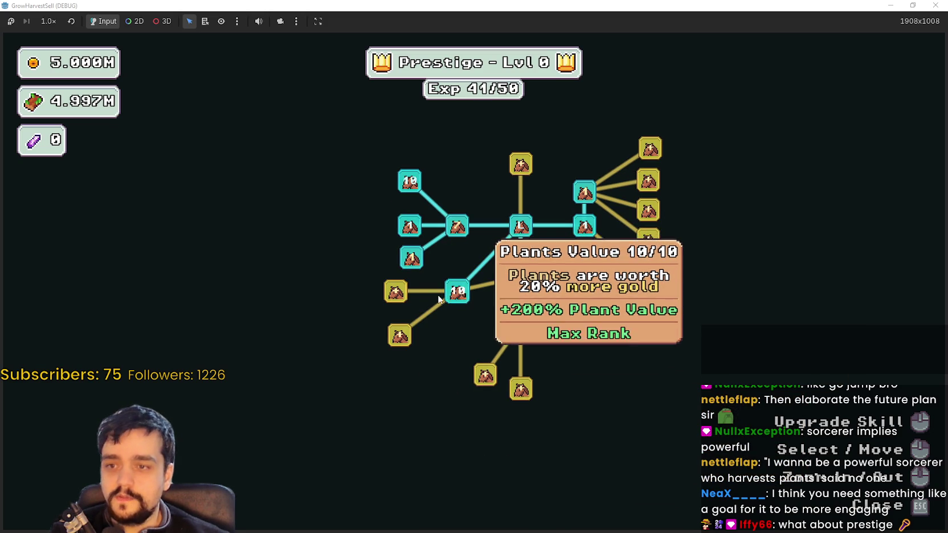
left_click(389, 292)
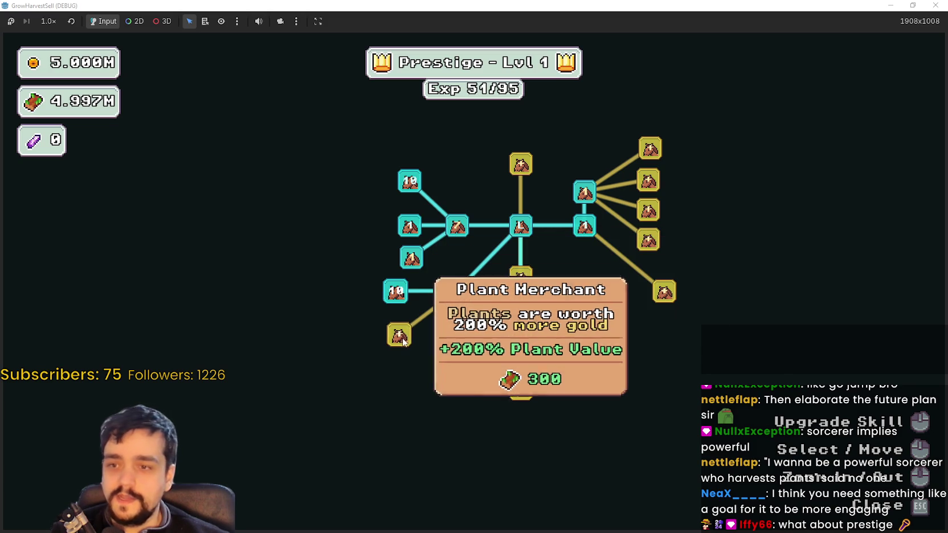
Max Forest 1 - 3 Spawn Rate and Magical Roots, then buy Plant Insurance and a Light Feet rank
left_click(406, 343)
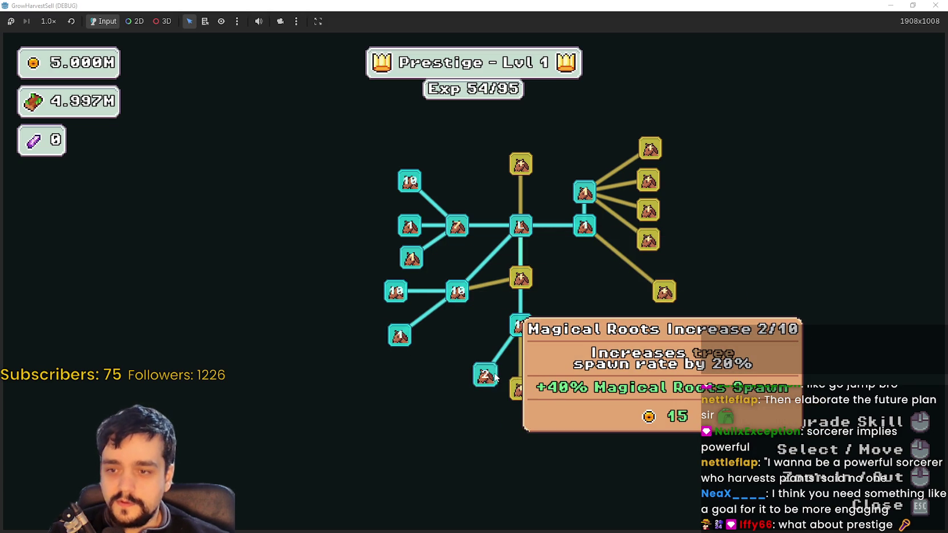
left_click(485, 374)
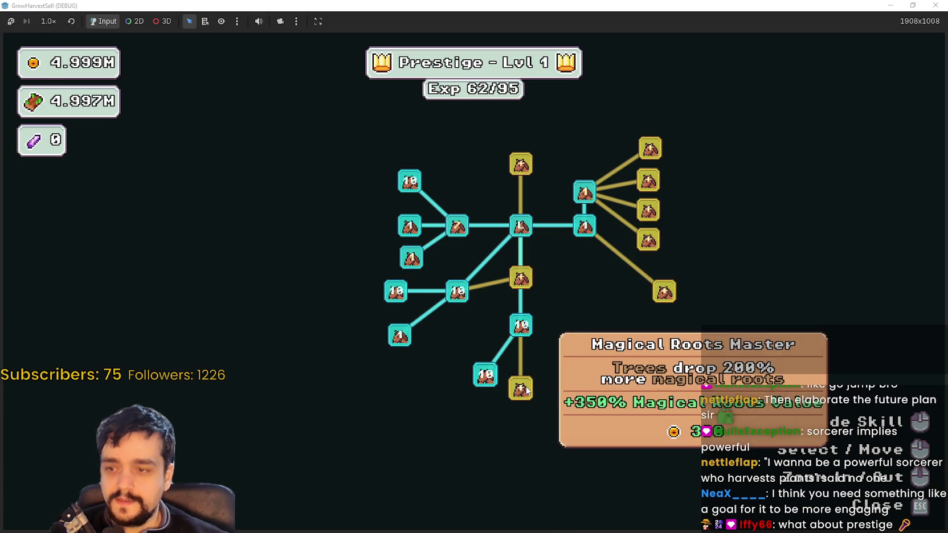
left_click(496, 347)
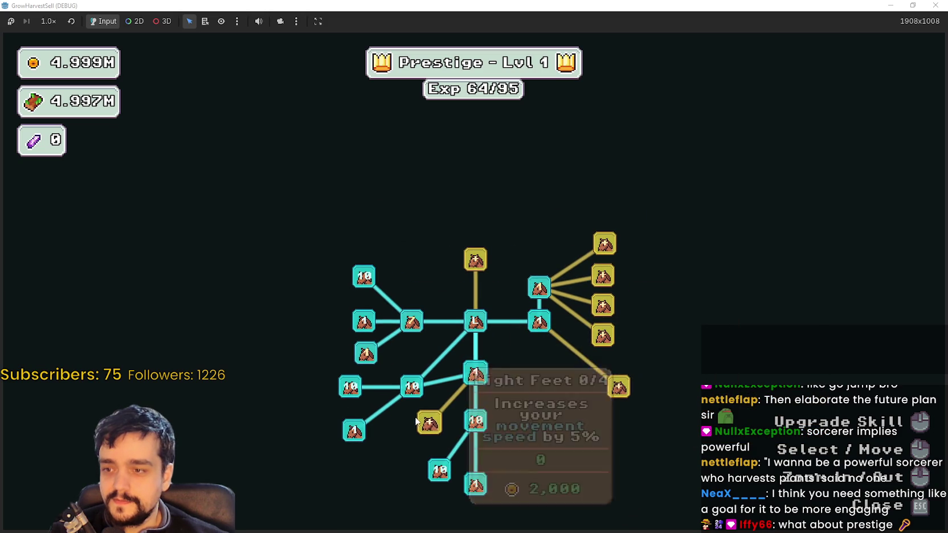
left_click(427, 424)
left_click(427, 424)
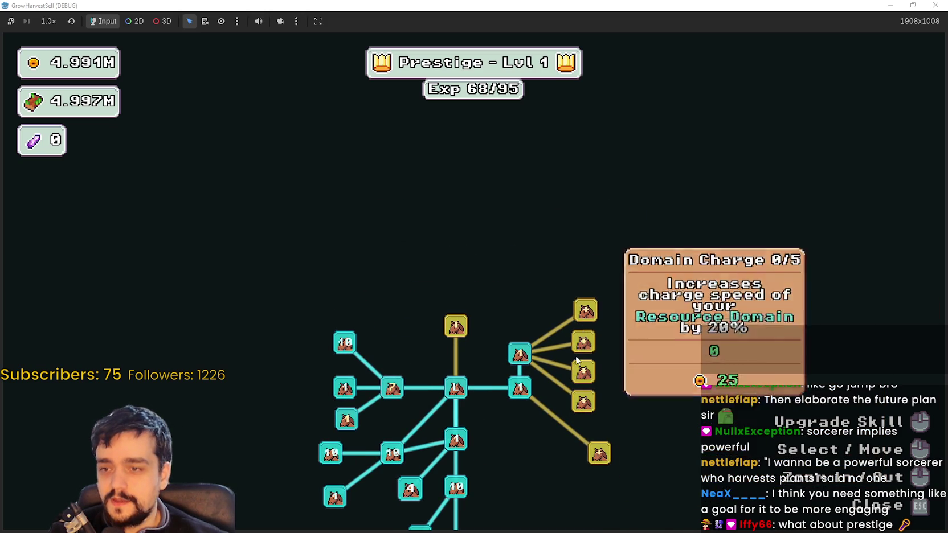
Buy Domain Range and two Resource Domain Damage ranks, then return to the village
left_click(578, 400)
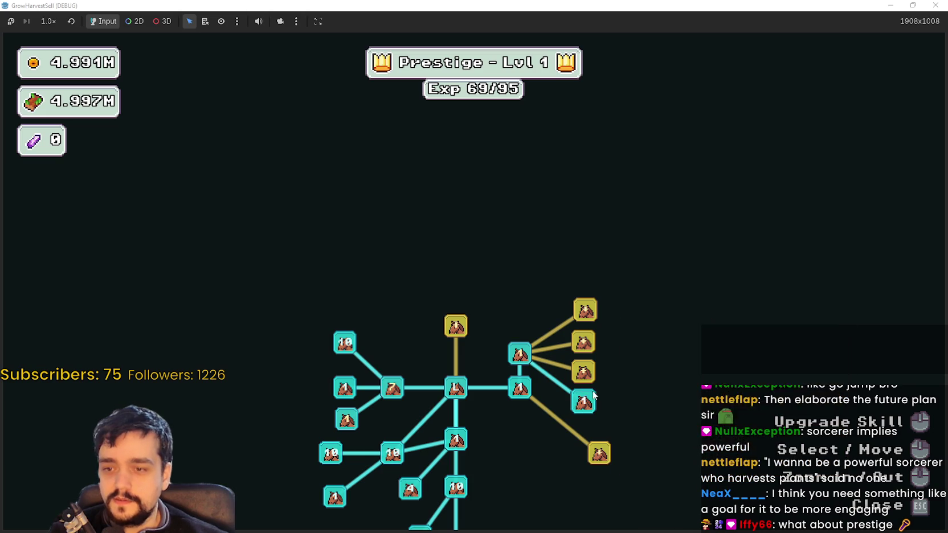
mouse_move(585, 342)
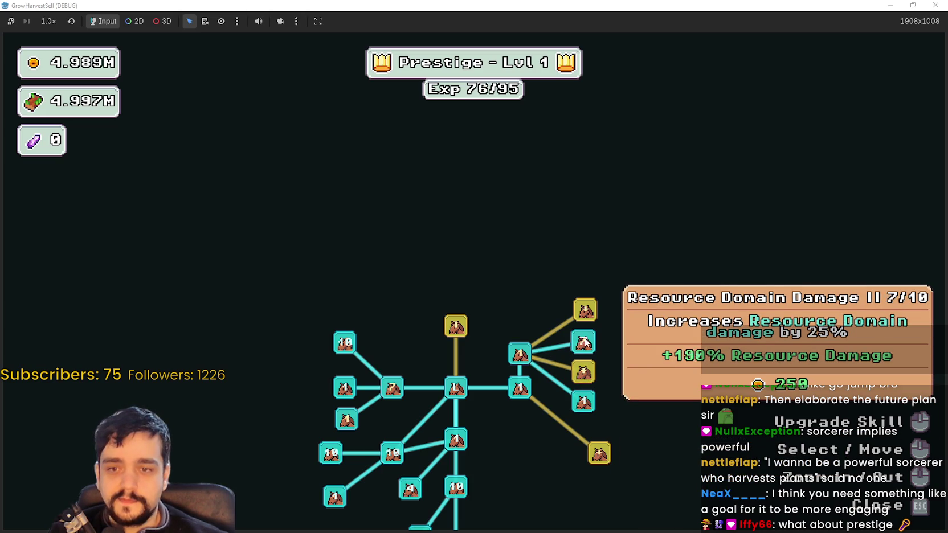
left_click(586, 342)
left_click(516, 358)
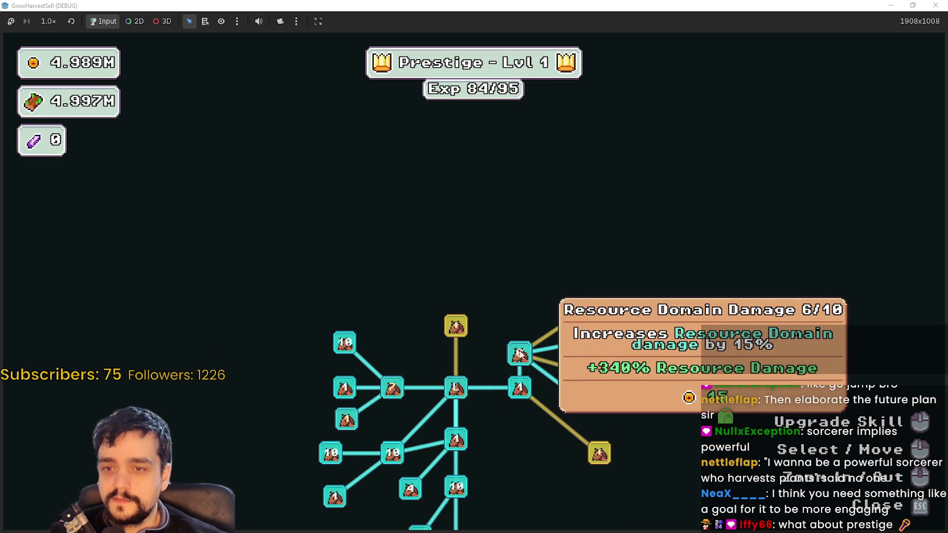
left_click_drag(547, 297, 568, 371)
key("Escape")
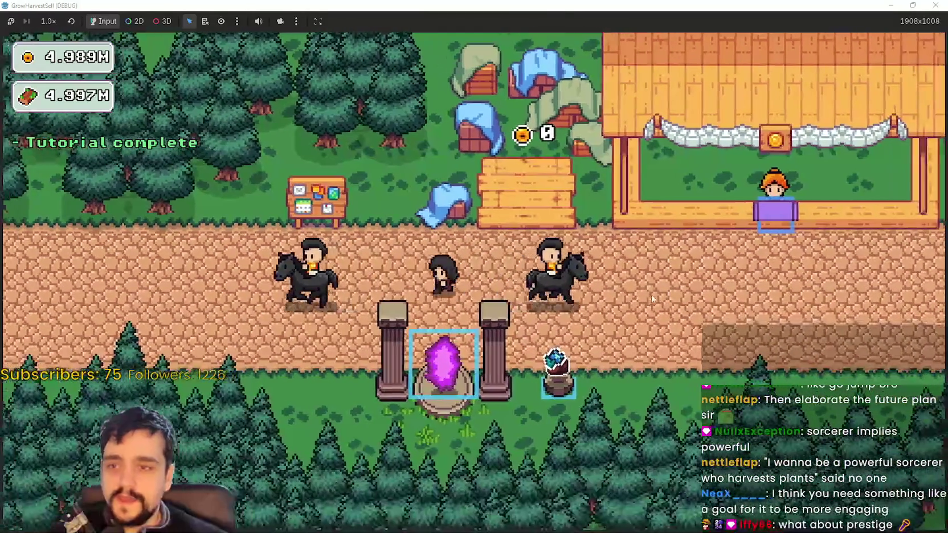
Check the prestige skill tree while walking the sorcerer around the village and shop
key("p")
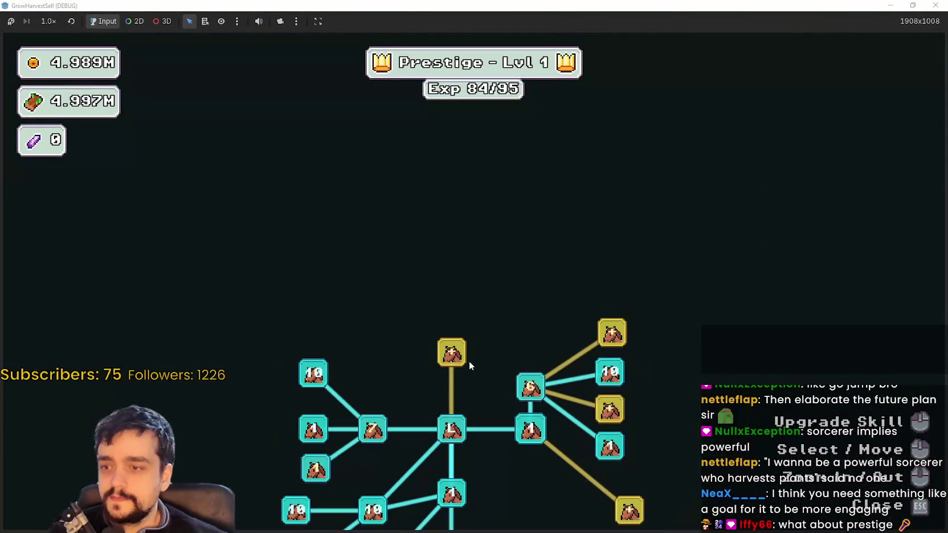
key("Escape")
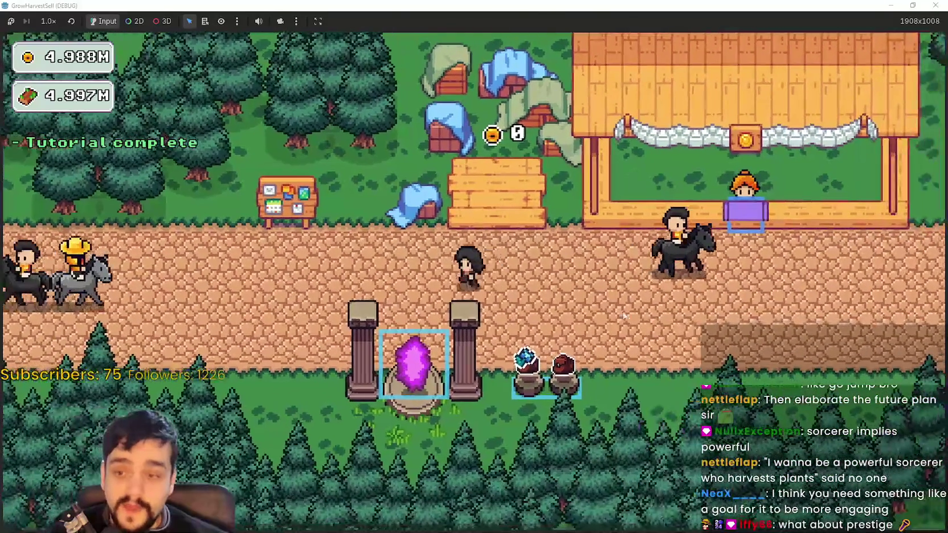
key("d")
key("w")
key("a")
key("p")
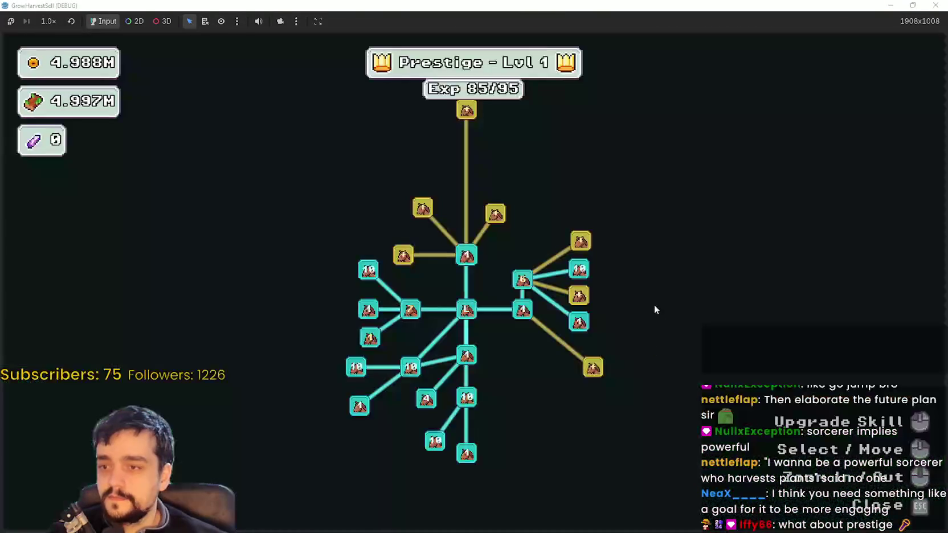
scroll(471, 293, "up", 2)
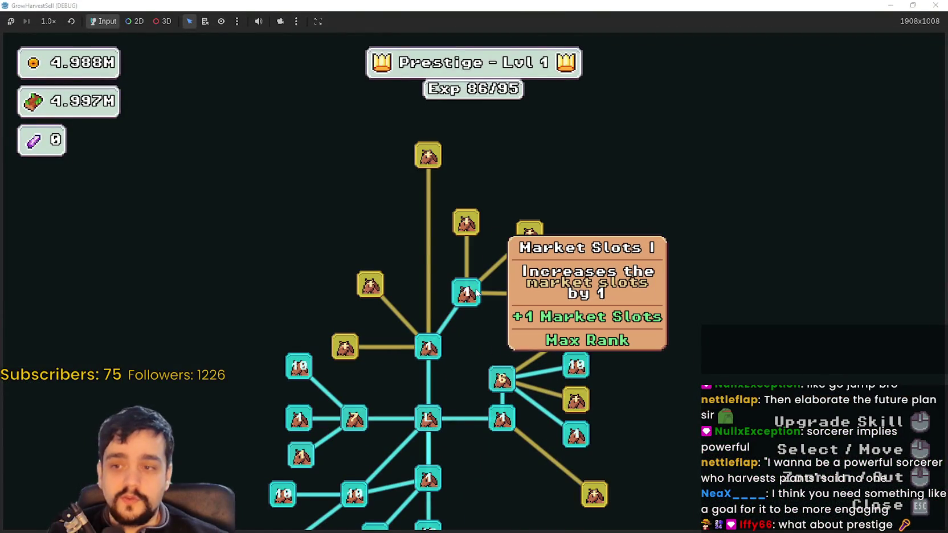
key("Escape")
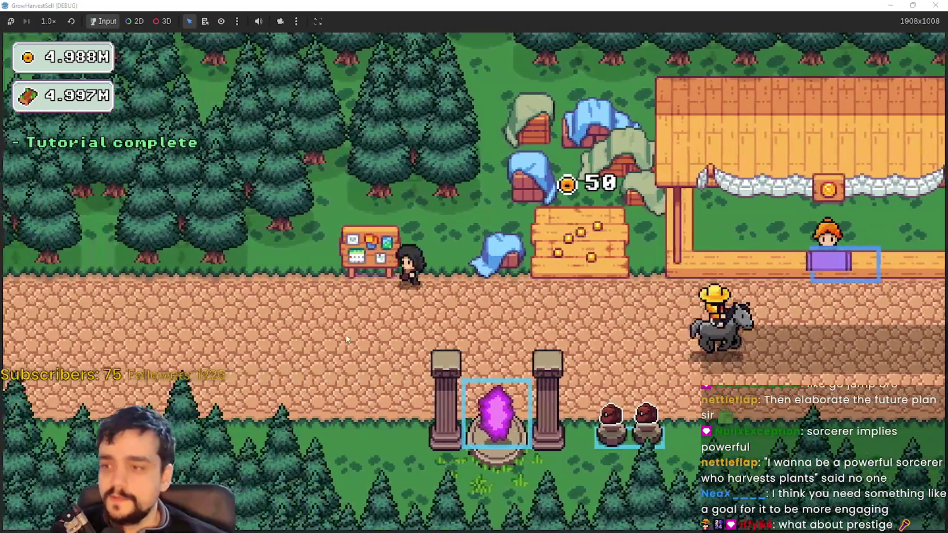
Buy the Chest Speed and Item Capacity prestige upgrades
left_click(496, 408)
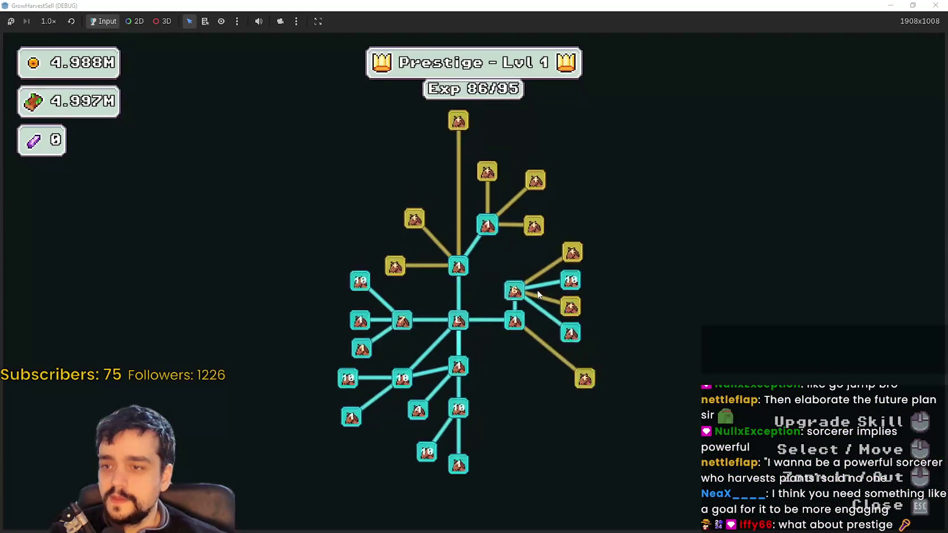
left_click(534, 265)
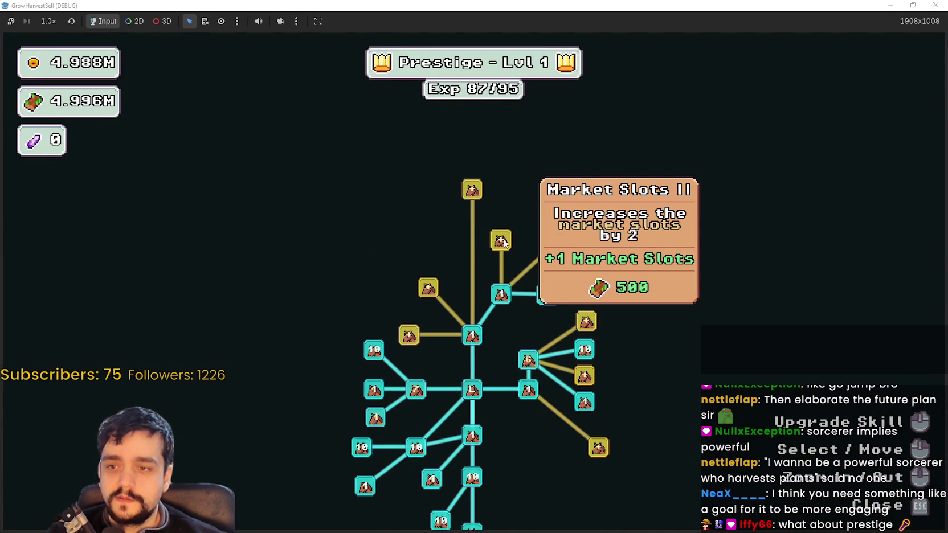
key("Escape")
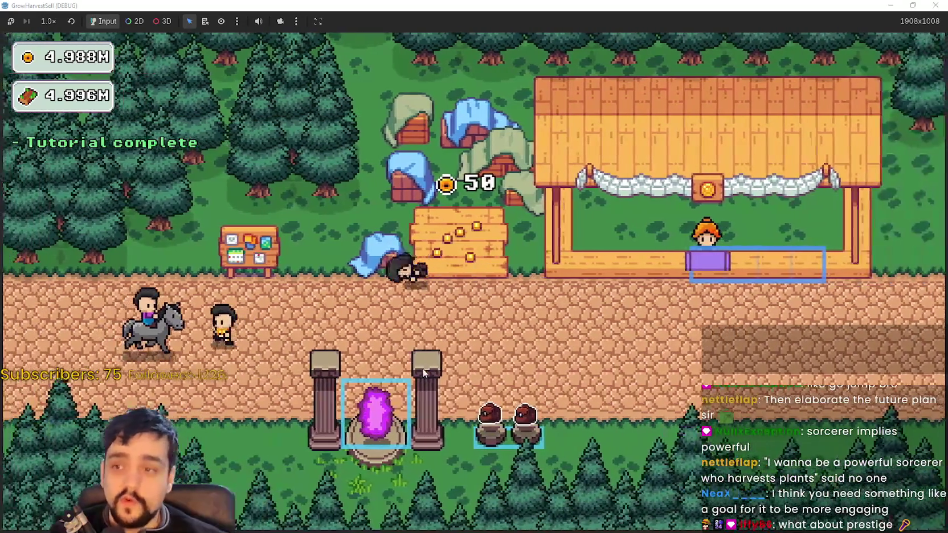
left_click(423, 373)
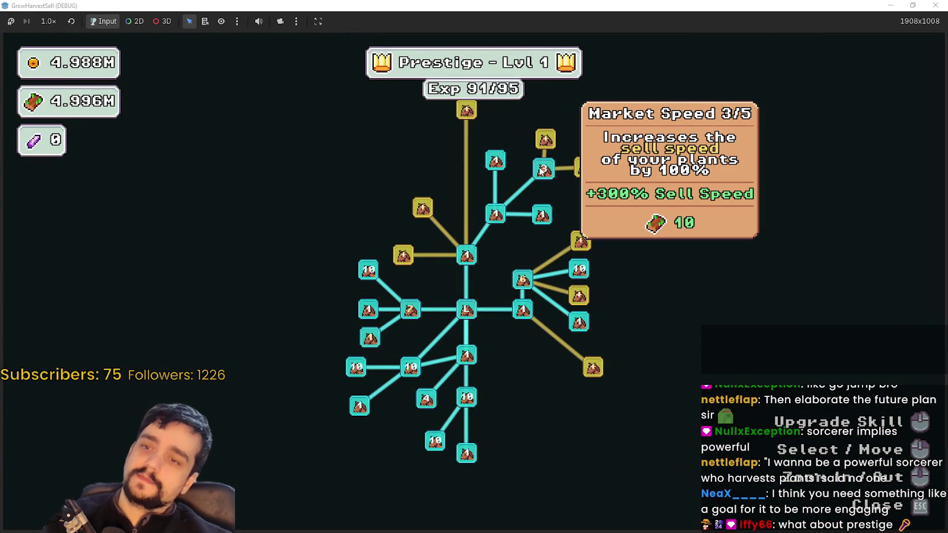
mouse_move(409, 257)
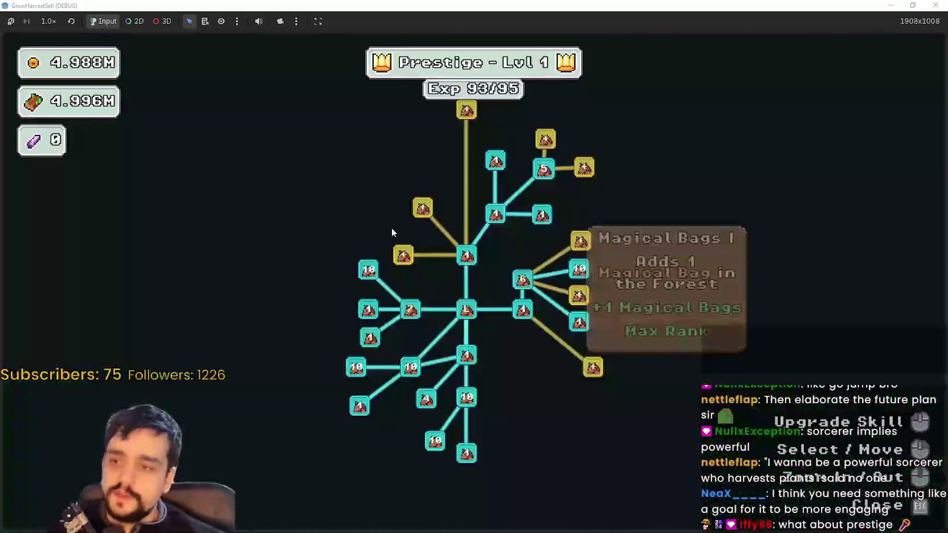
left_click(402, 256)
key("Escape")
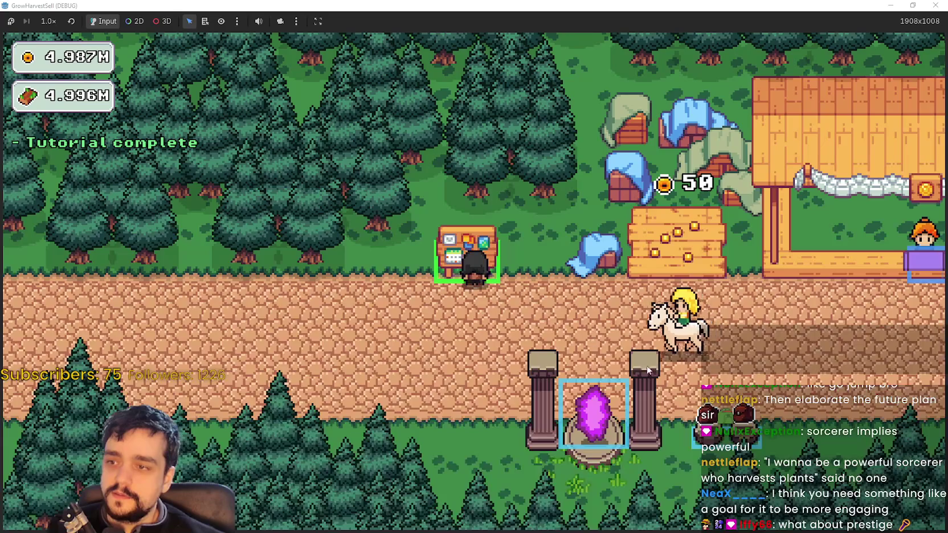
Buy Magical Bags II at Prestige Lvl 2 and close the tree
key("e")
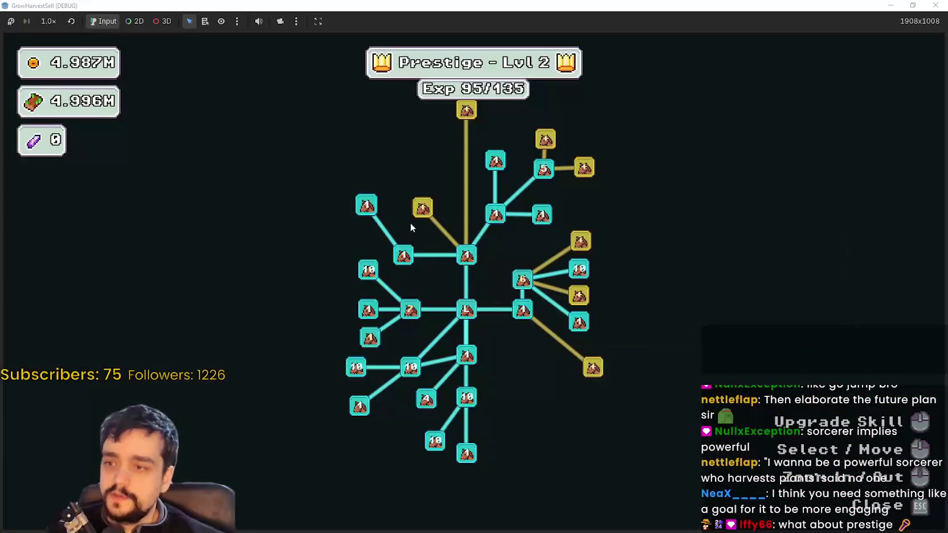
left_click(418, 207)
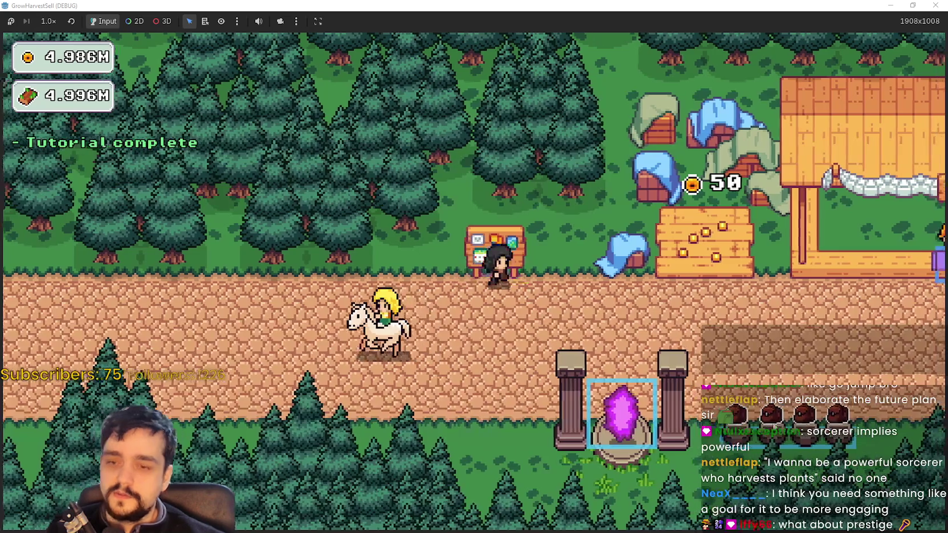
key("e")
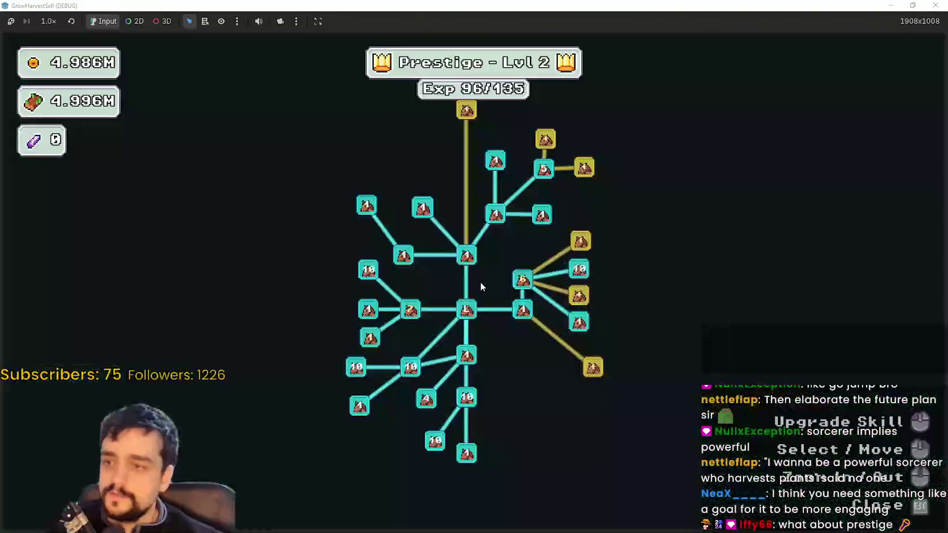
key("Escape")
Travel to the first forest stage and chop wood with the axe
key("s")
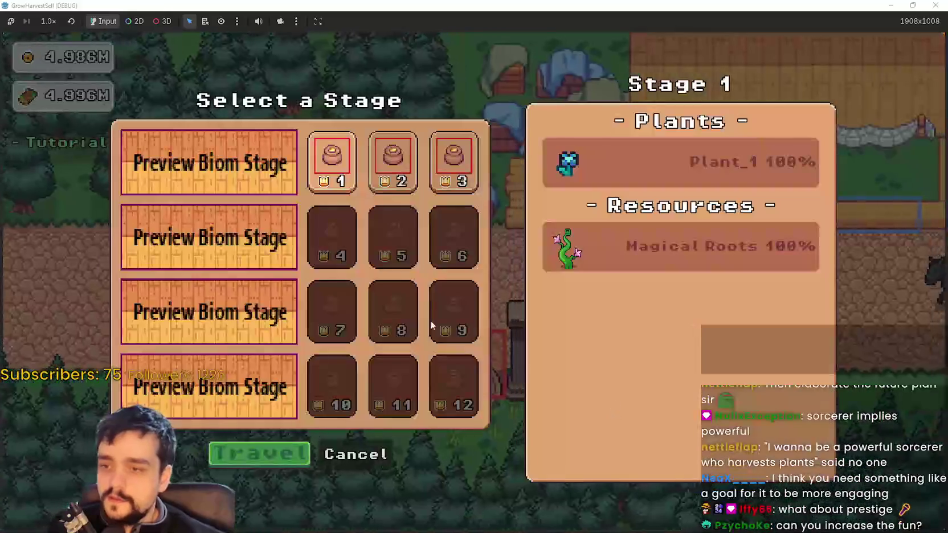
left_click(230, 449)
key("s")
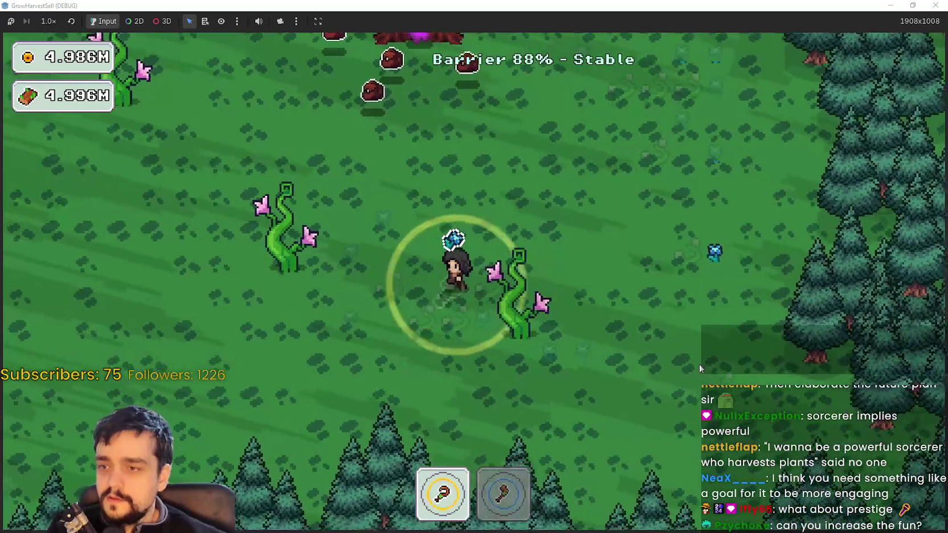
key("a")
key("w")
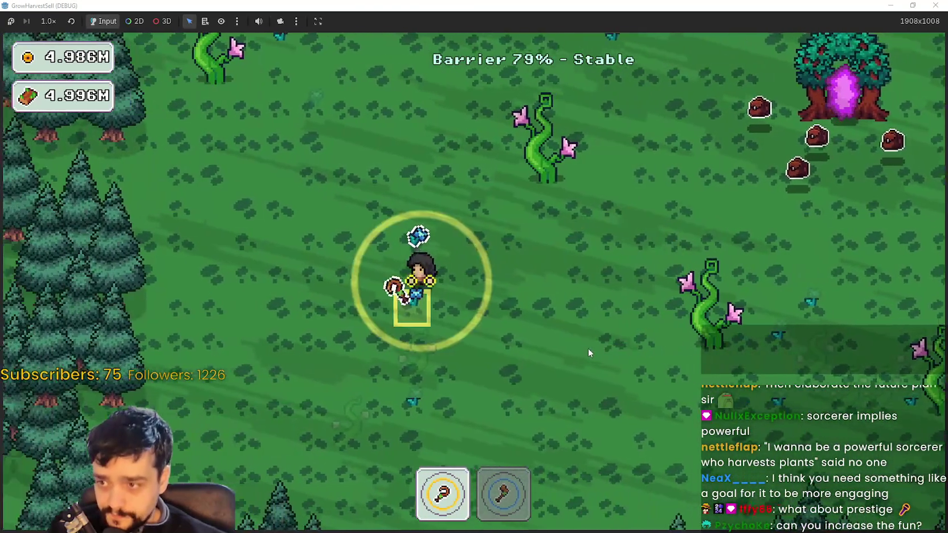
key("2")
key("d")
key("w")
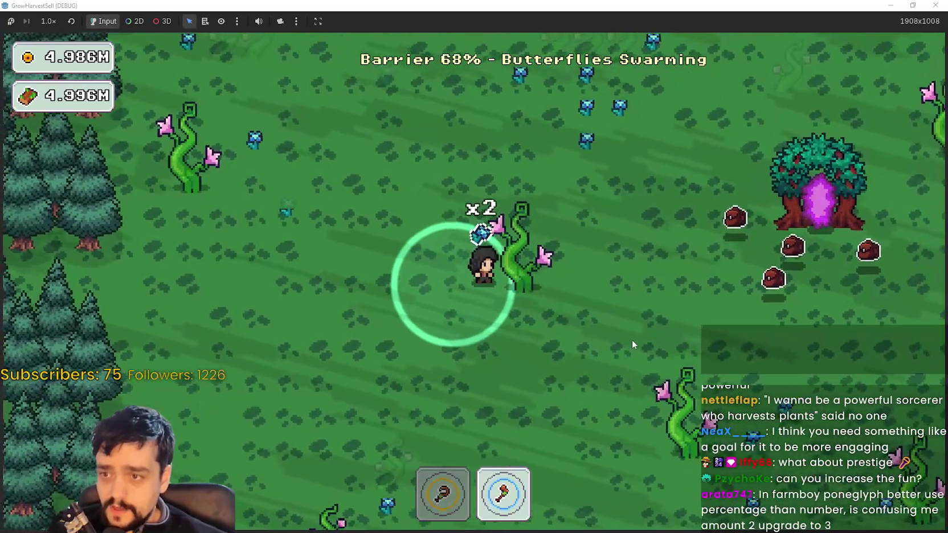
key("w")
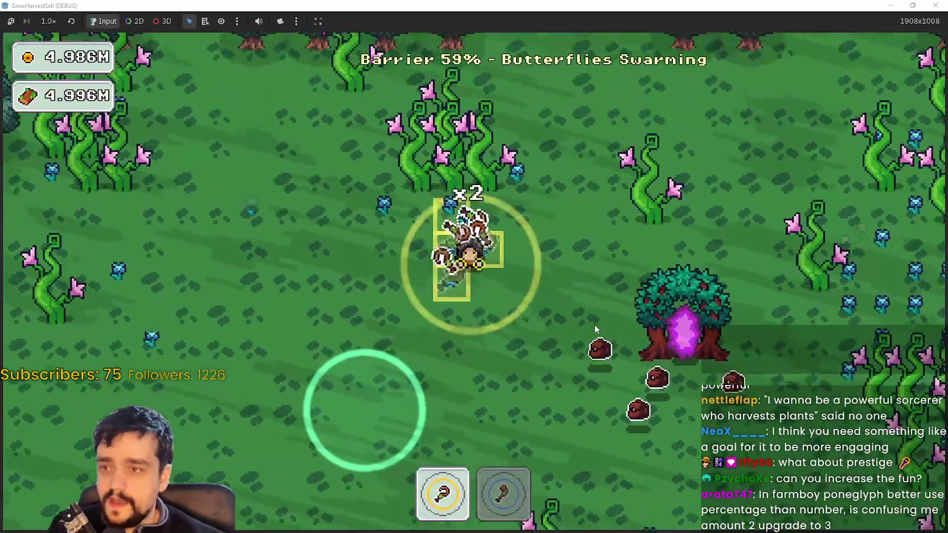
Harvest plants with the first tool, then switch back to the axe for trees
key("a")
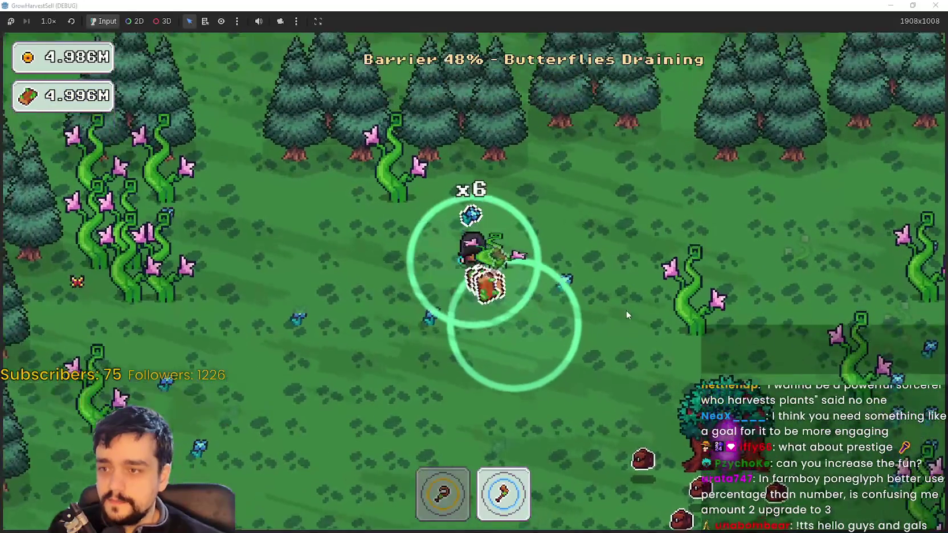
key("d")
key("1")
key("d")
key("s")
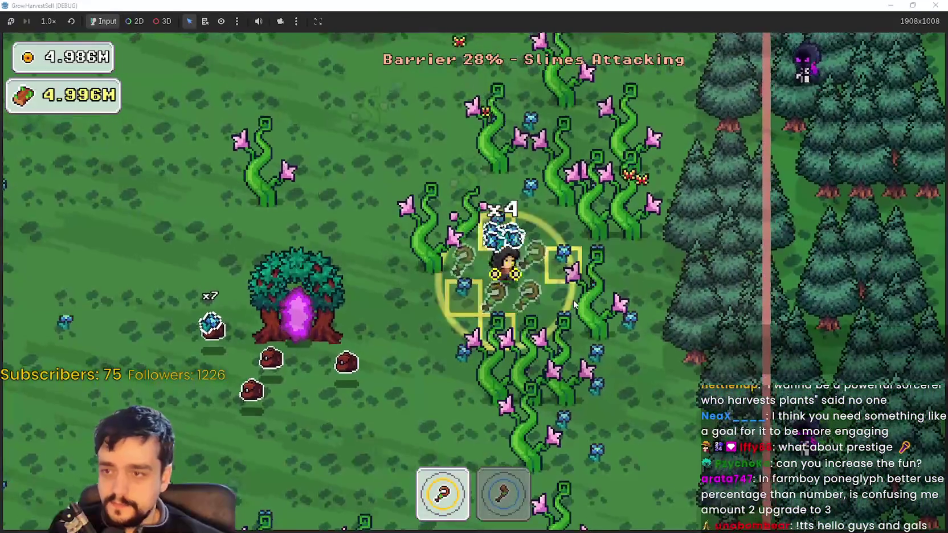
key("s")
key("a")
key("s")
key("d")
key("2")
Keep harvesting and chopping through the forest until the barrier reaches 0%
key("a")
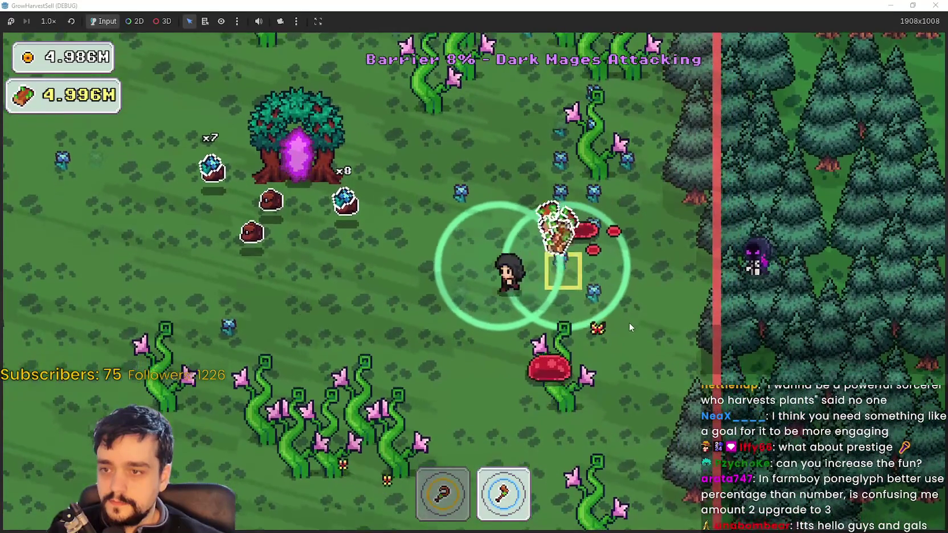
key("1")
key("a")
key("s")
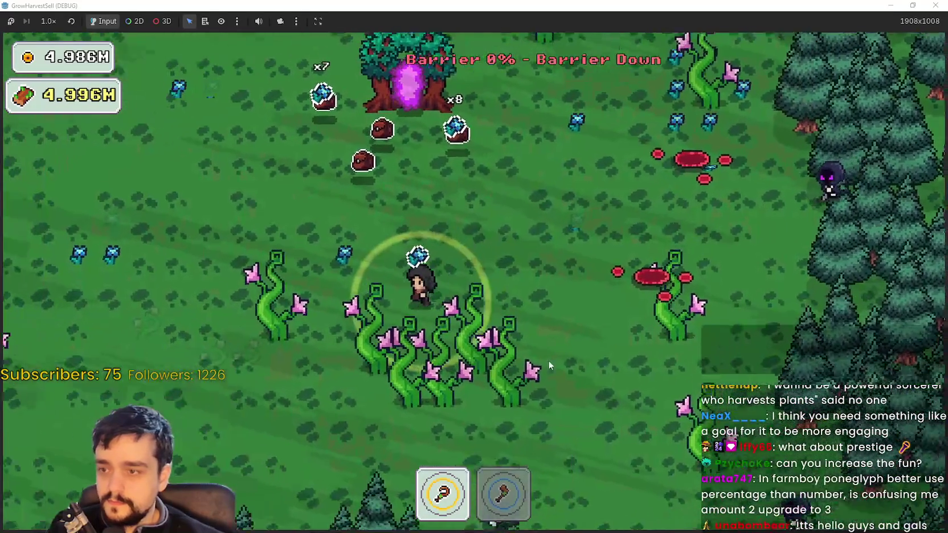
key("w")
key("2")
key("s")
key("d")
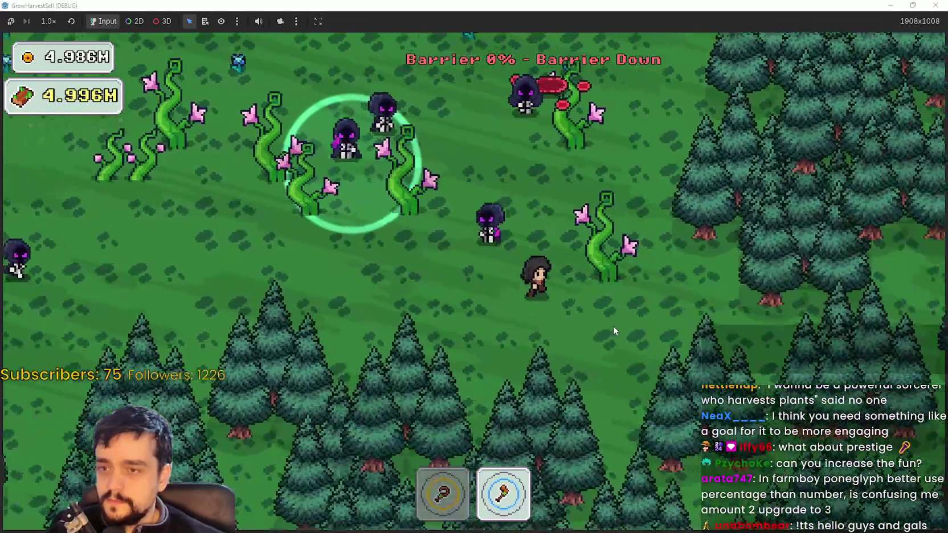
Walk to the purple portal tree and return to the village
key("w")
key("w")
key("a")
key("e")
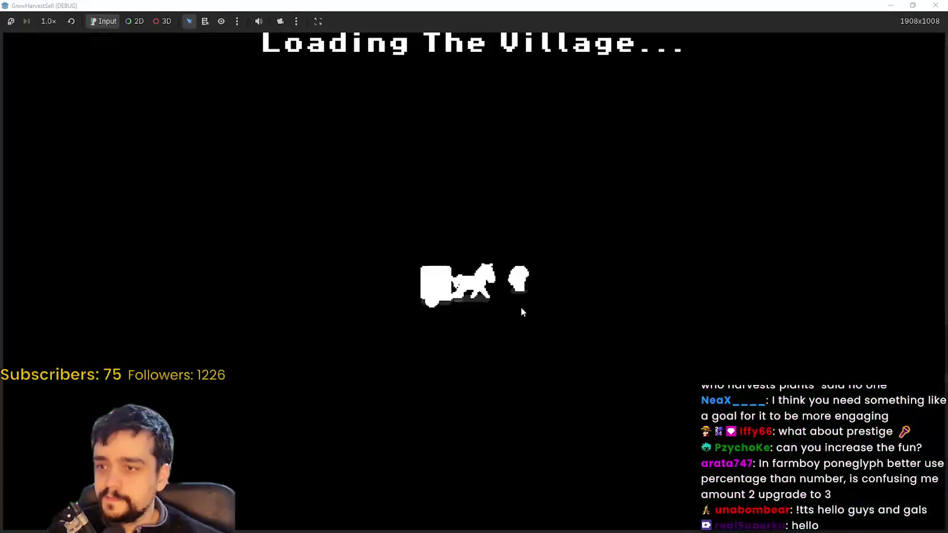
Carry gems from the harvest pots to the market stall and sell them for 850 coins
key("d")
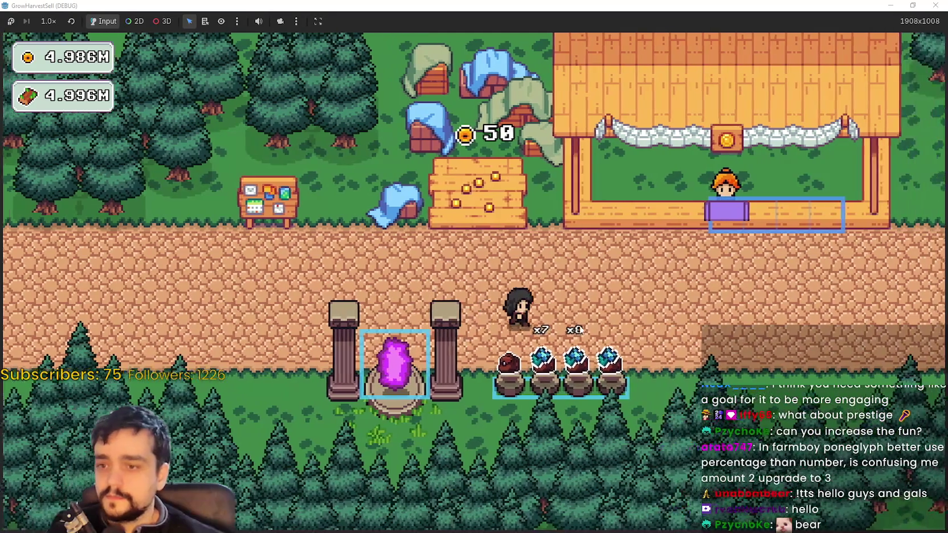
key("w")
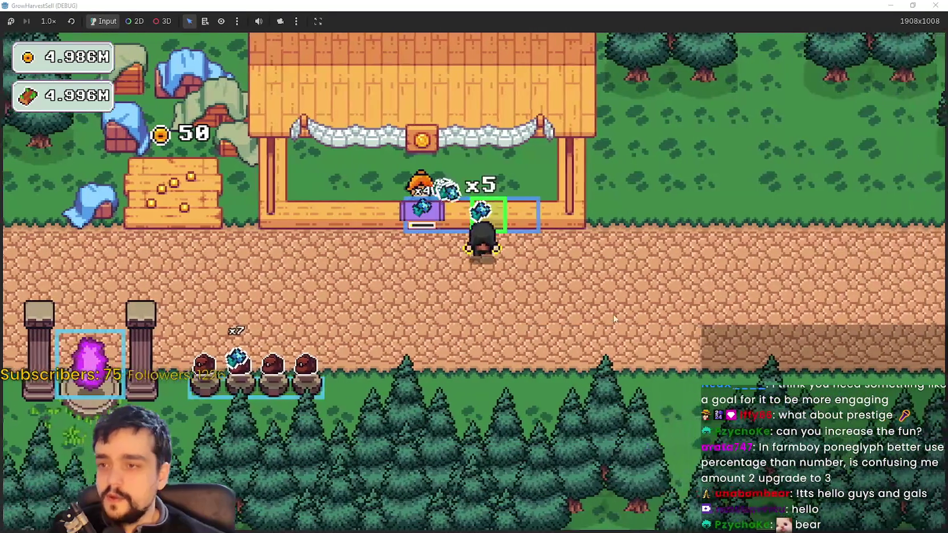
key("a")
key("s")
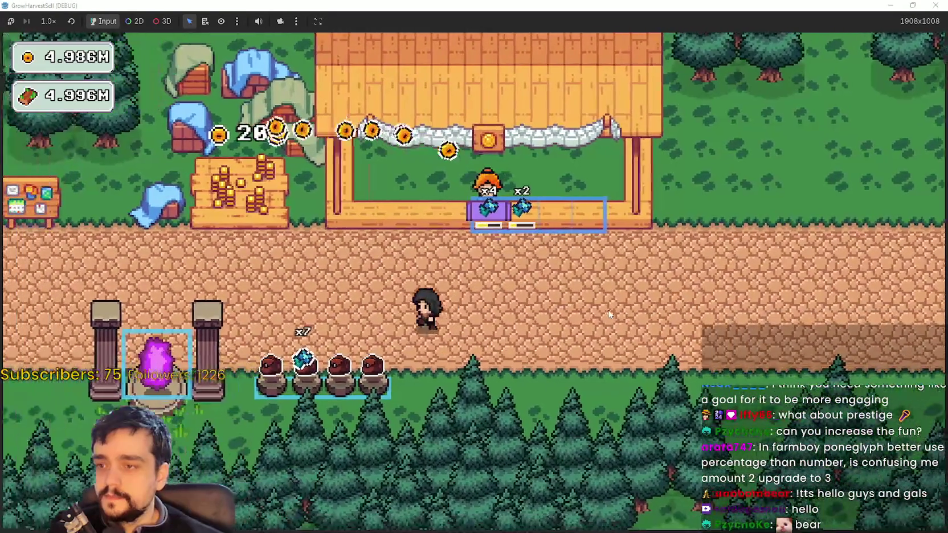
key("d")
key("w")
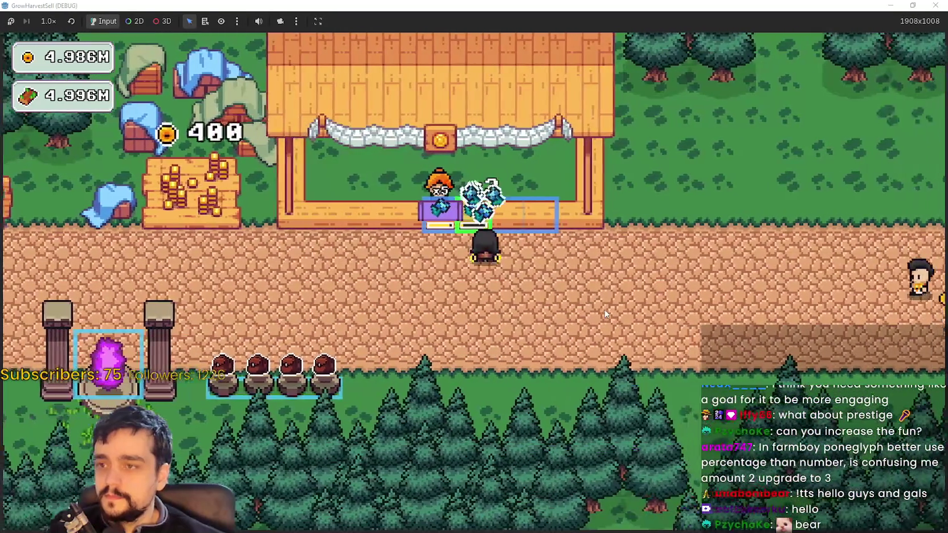
key("a")
key("a")
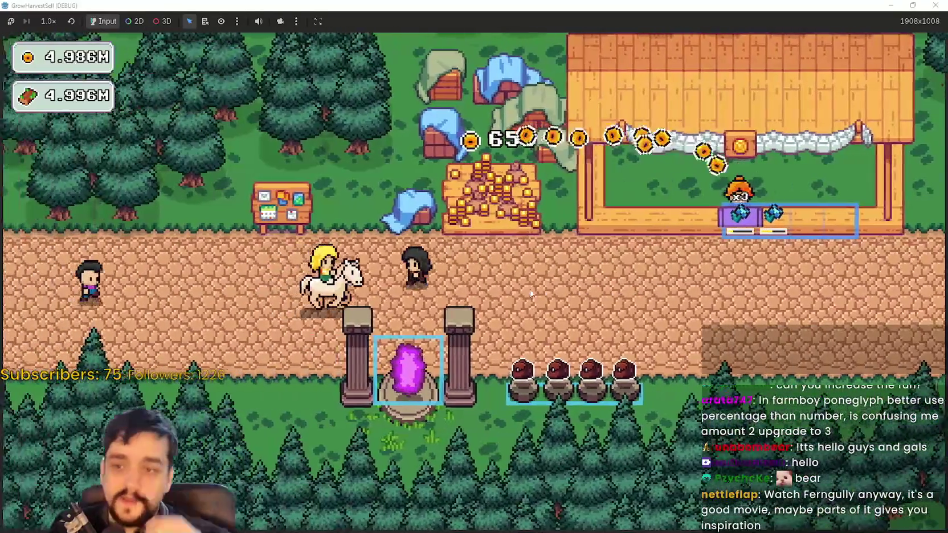
Check the Prestige tree at the notice board, then walk back toward the portal
key("w")
key("e")
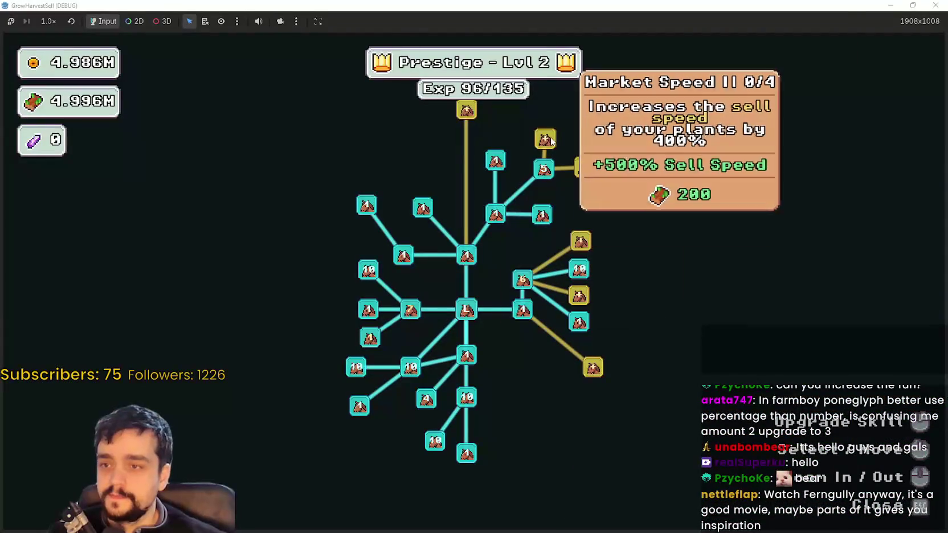
key("e")
key("d")
key("s")
key("d")
key("a")
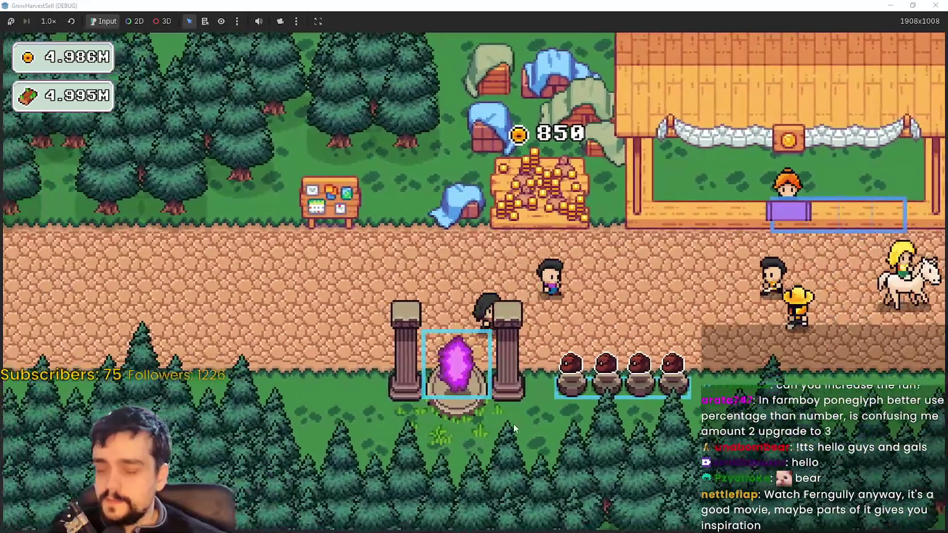
key("d")
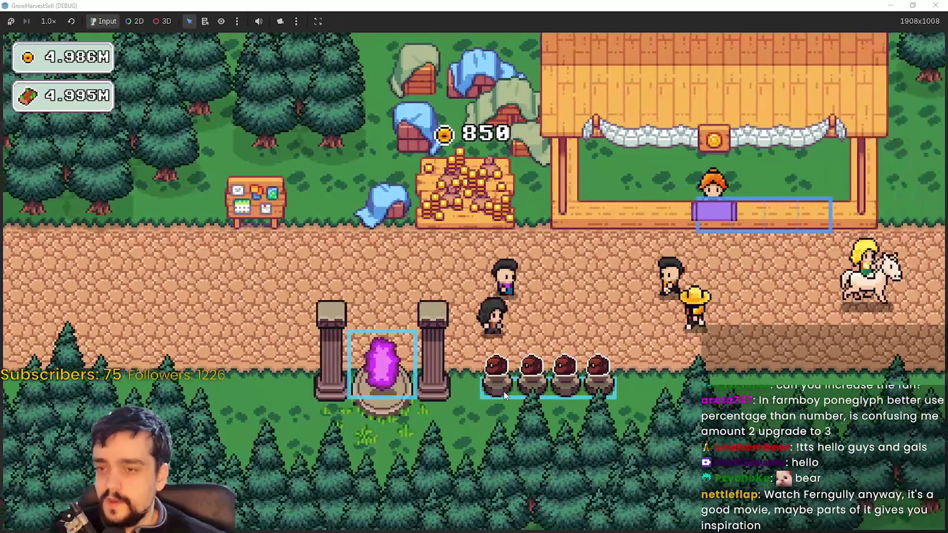
key("w")
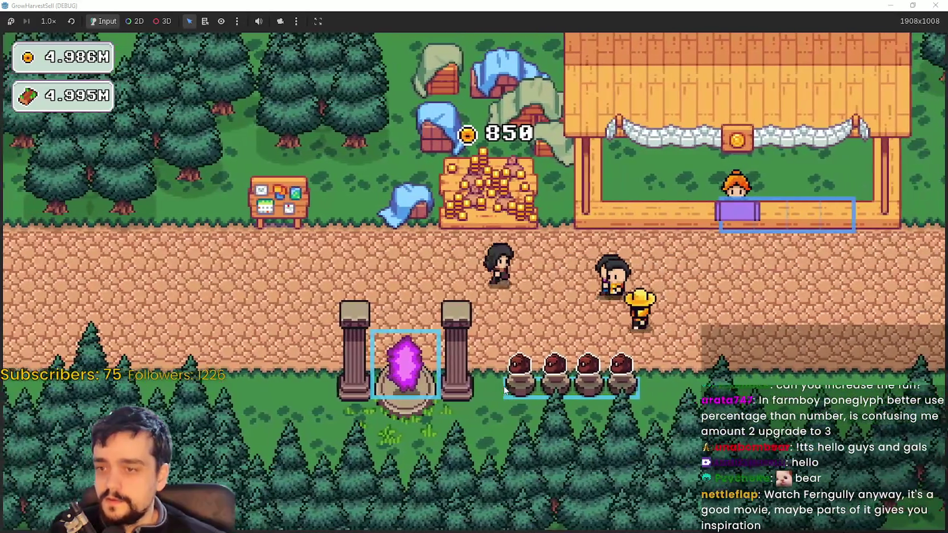
key("a")
key("w")
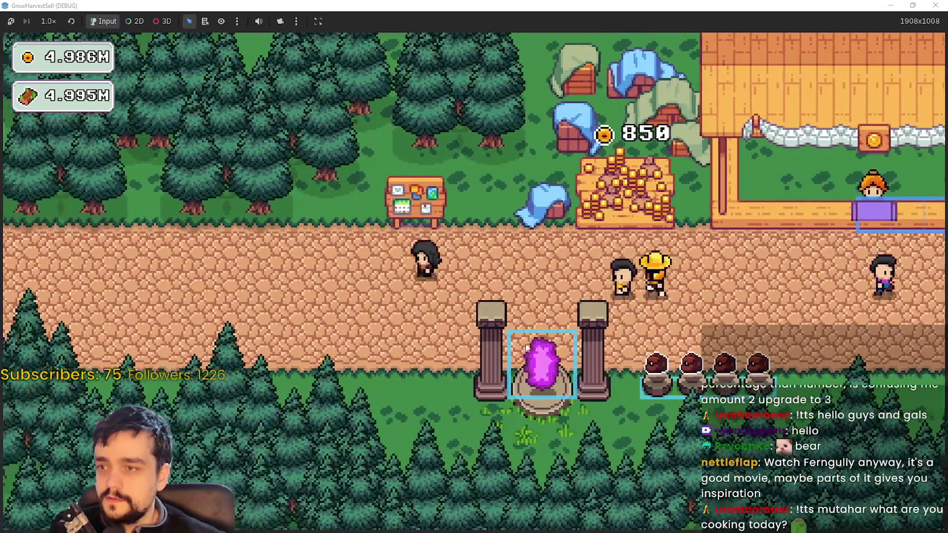
Check the Prestige tree, then travel from the portal to forest Stage 1
key("e")
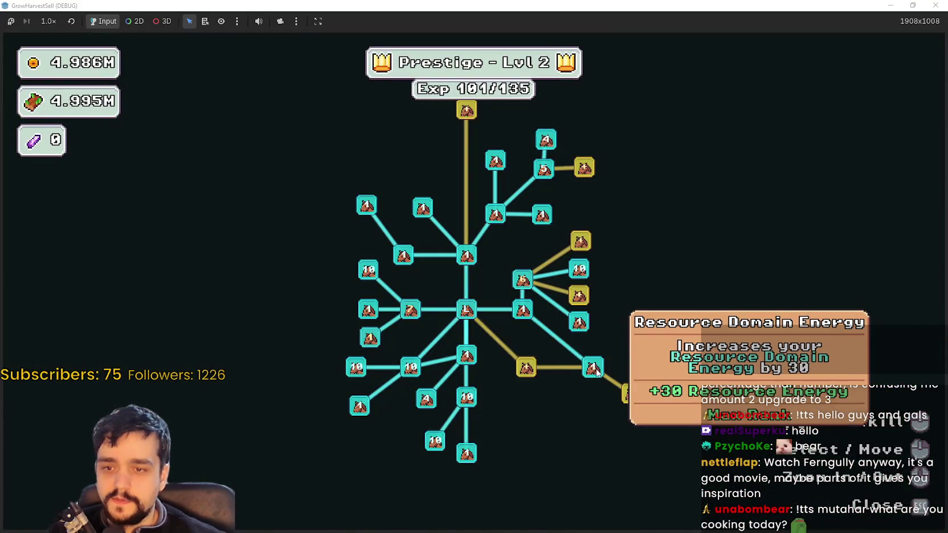
key("e")
key("d")
key("s")
key("e")
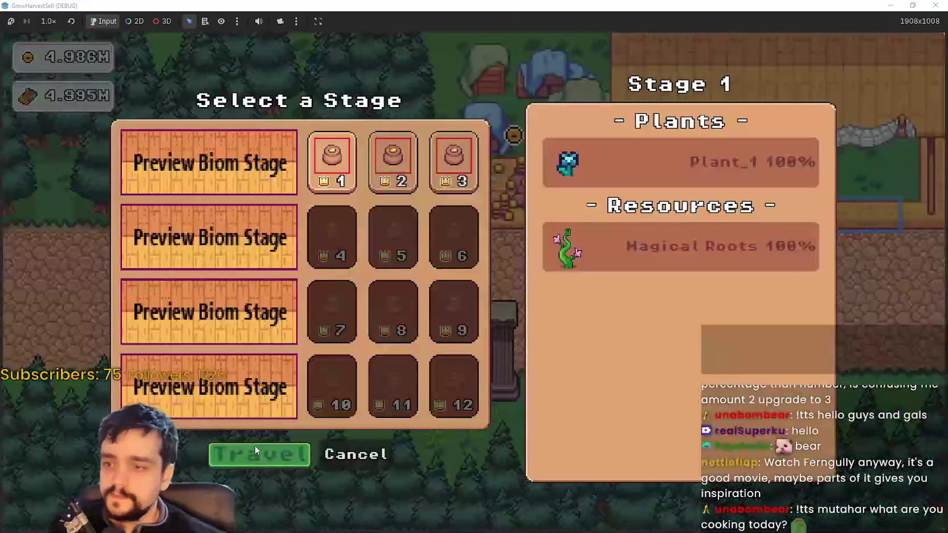
left_click(255, 450)
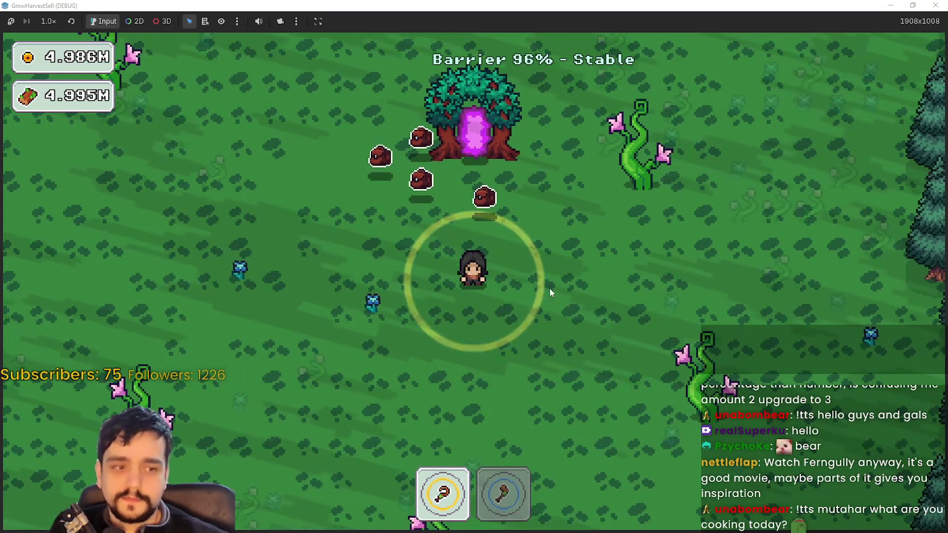
Gather wood and blue sprouts, alternating between the axe and the harvesting tool
key("d")
key("s")
key("2")
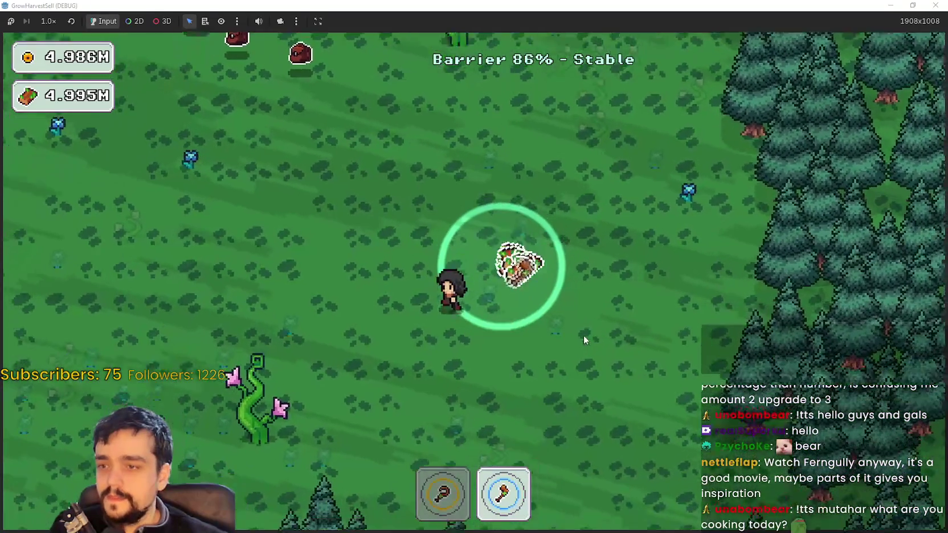
key("s")
key("a")
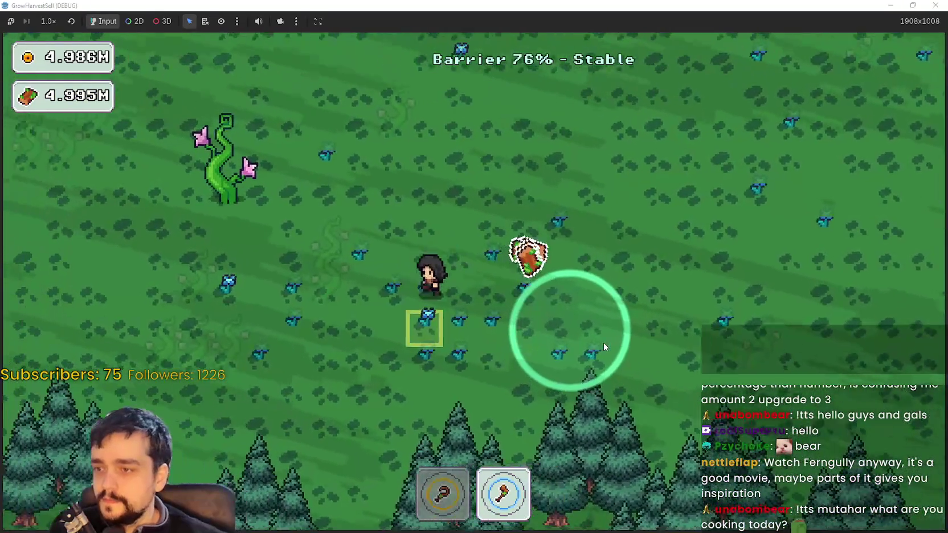
key("1")
key("a")
key("s")
Keep chopping and harvesting through the plants until the barrier goes down
key("2")
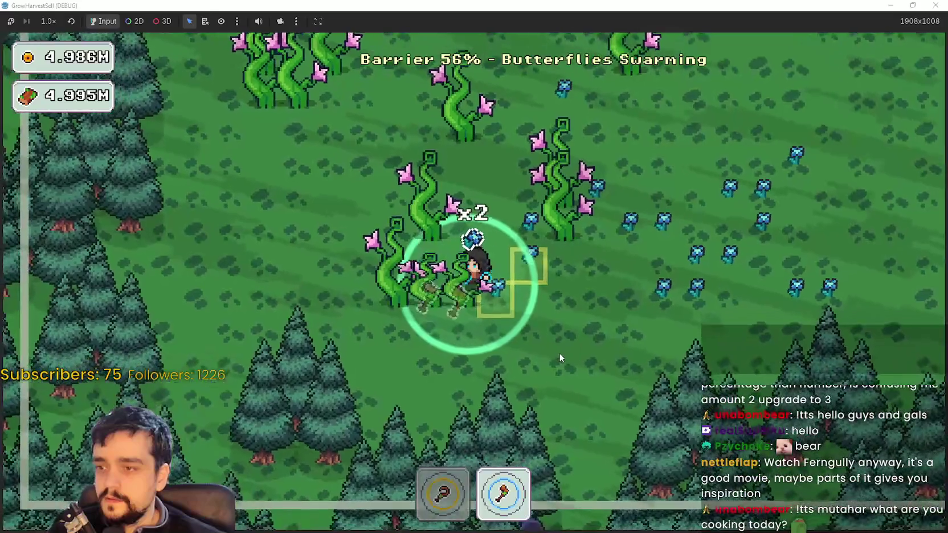
key("w")
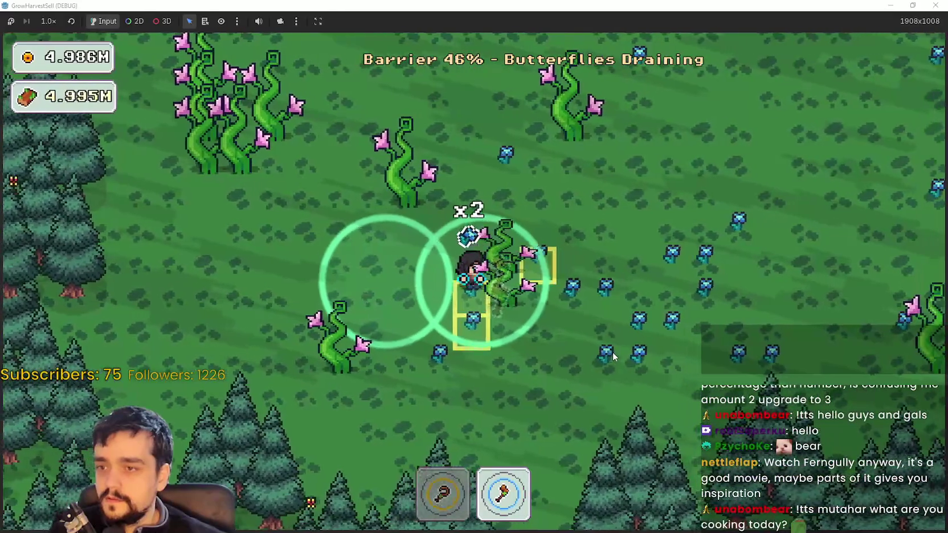
key("s")
key("1")
key("d")
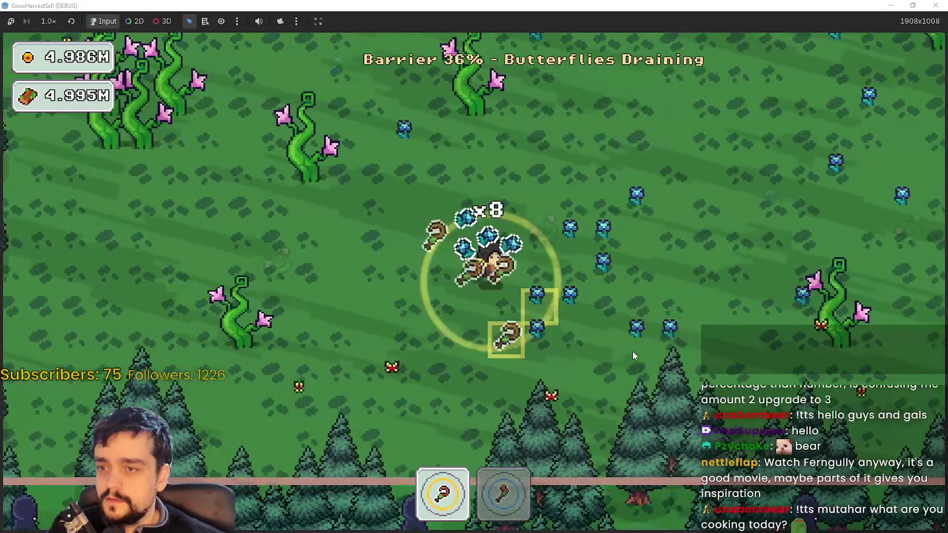
key("w")
key("w")
Walk into the portal tree to load the village
key("a")
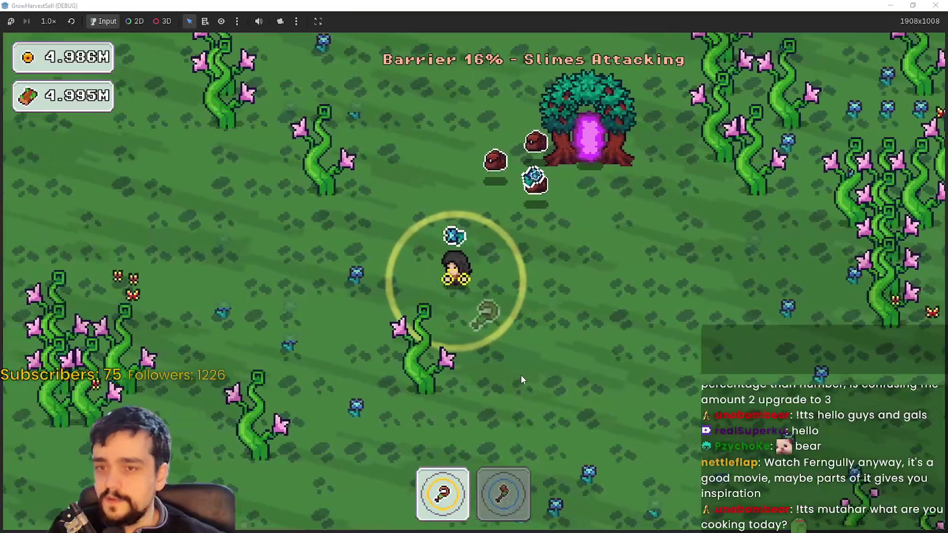
key("s")
key("w")
key("d")
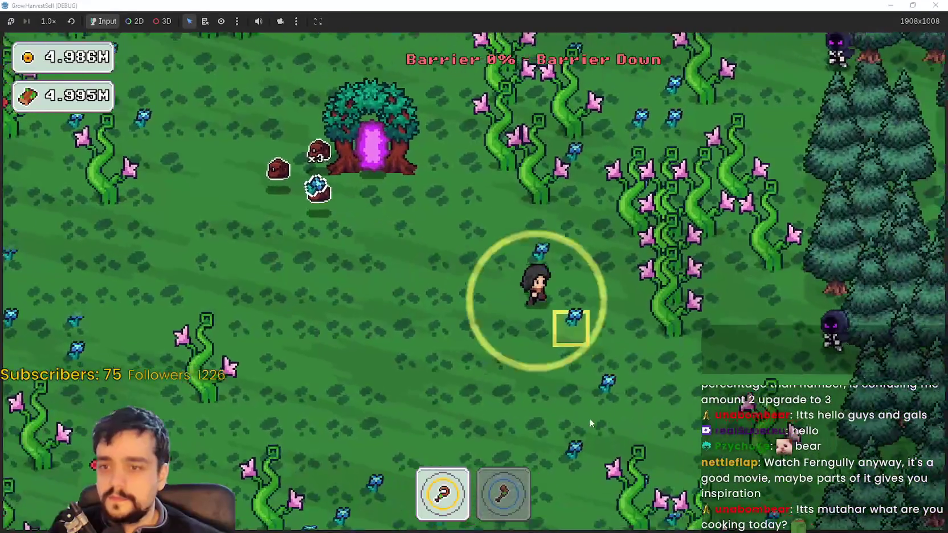
key("d")
key("s")
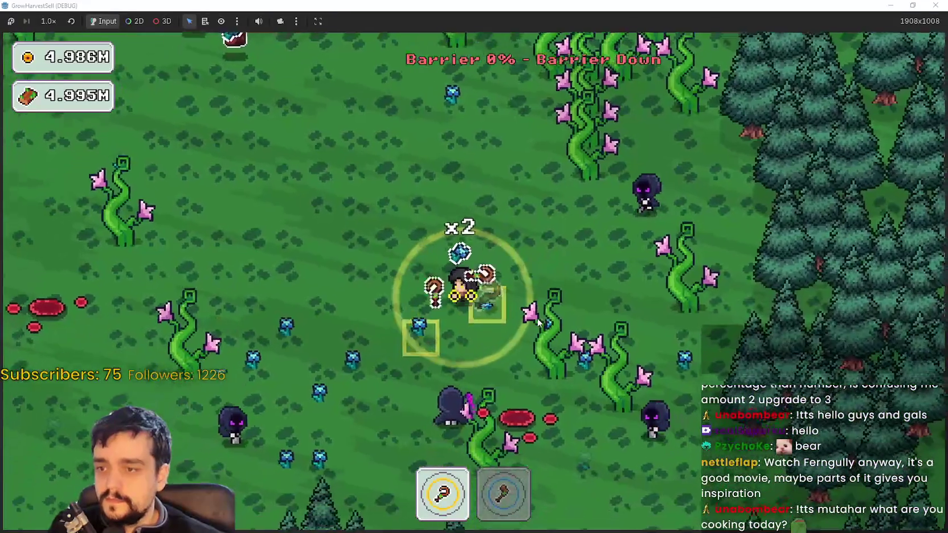
key("w")
key("a")
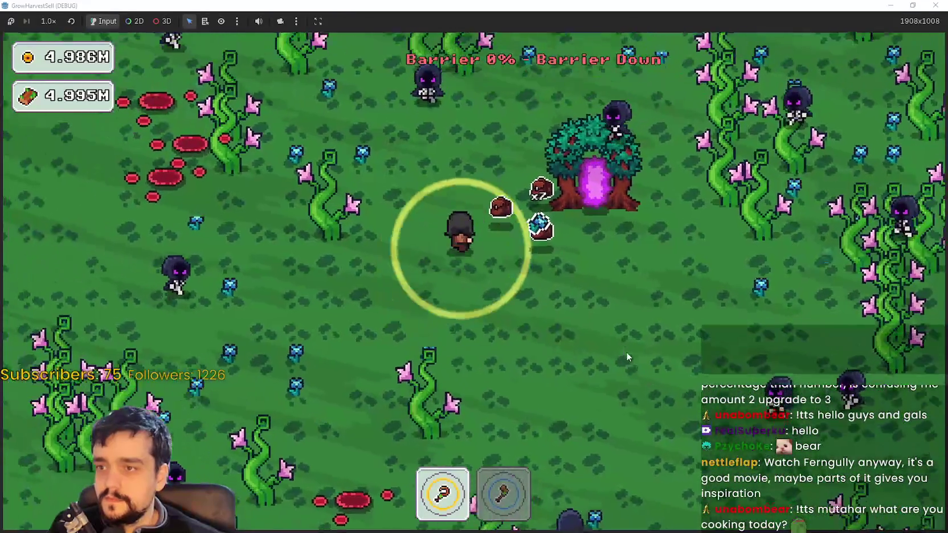
key("d")
key("w")
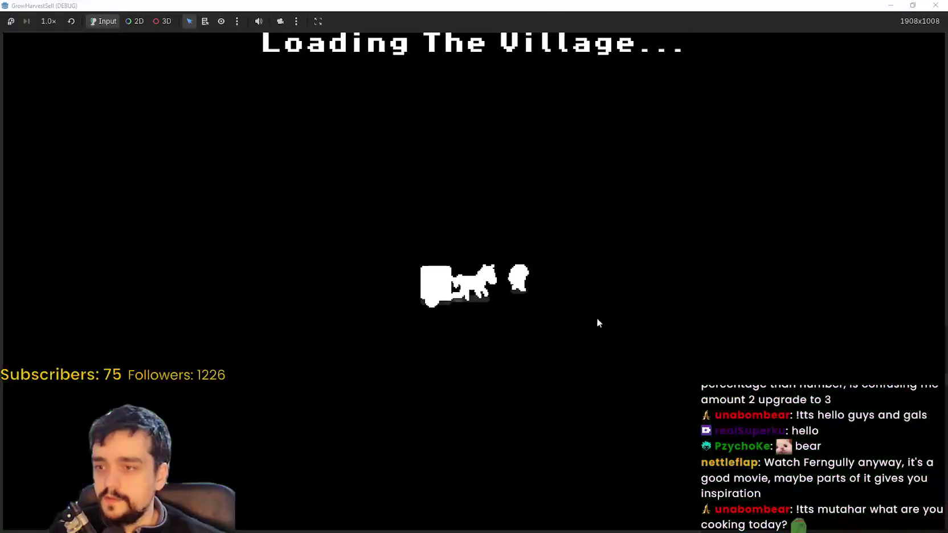
Sell the carried gems at the market stall, bringing coins to 4.971M
key("d")
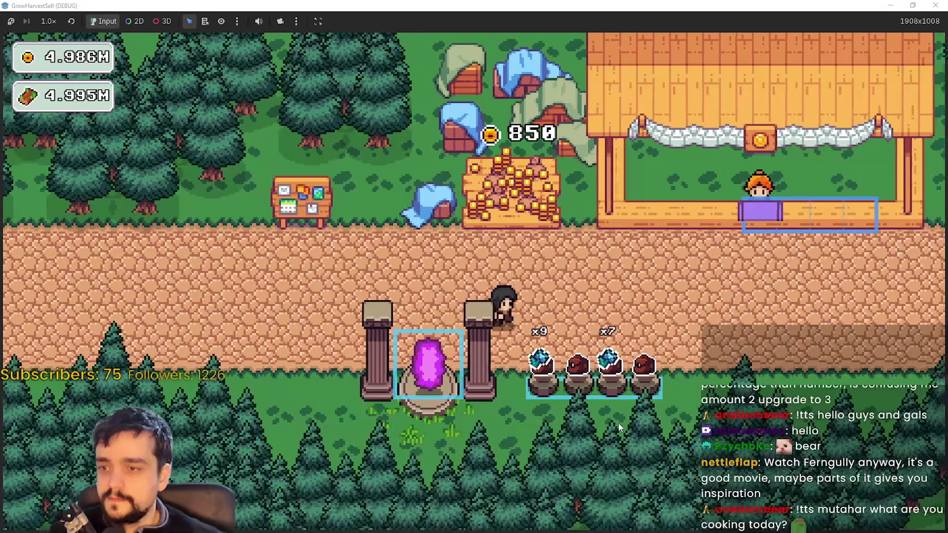
key("d")
key("w")
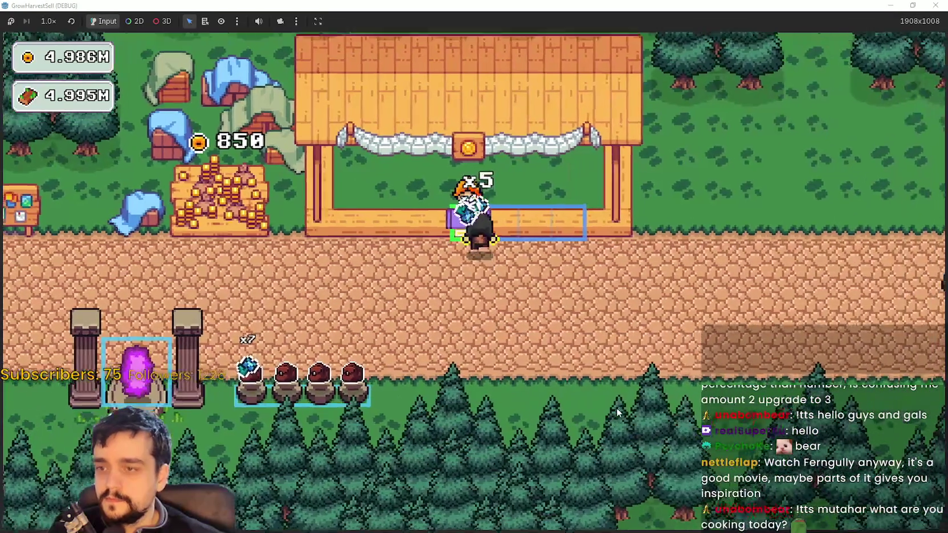
key("s")
key("a")
key("d")
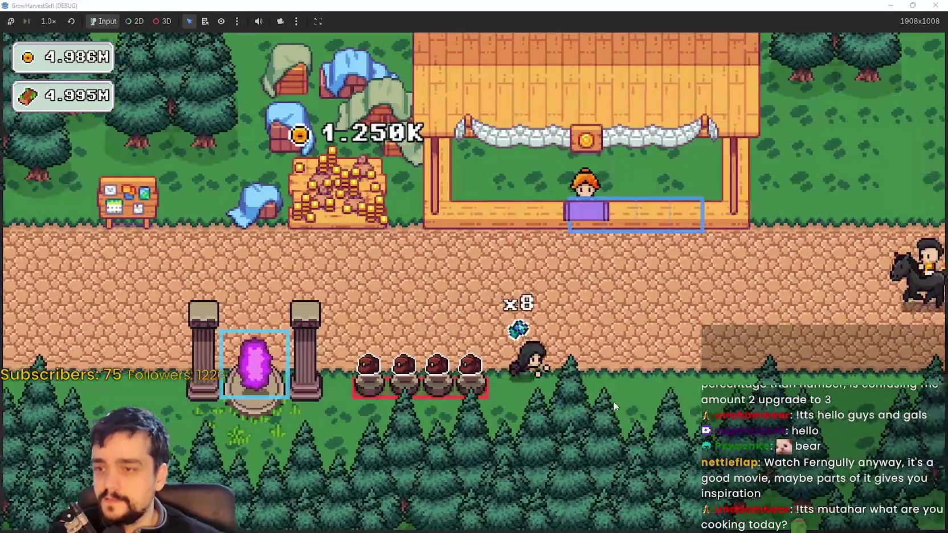
key("w")
key("s")
key("a")
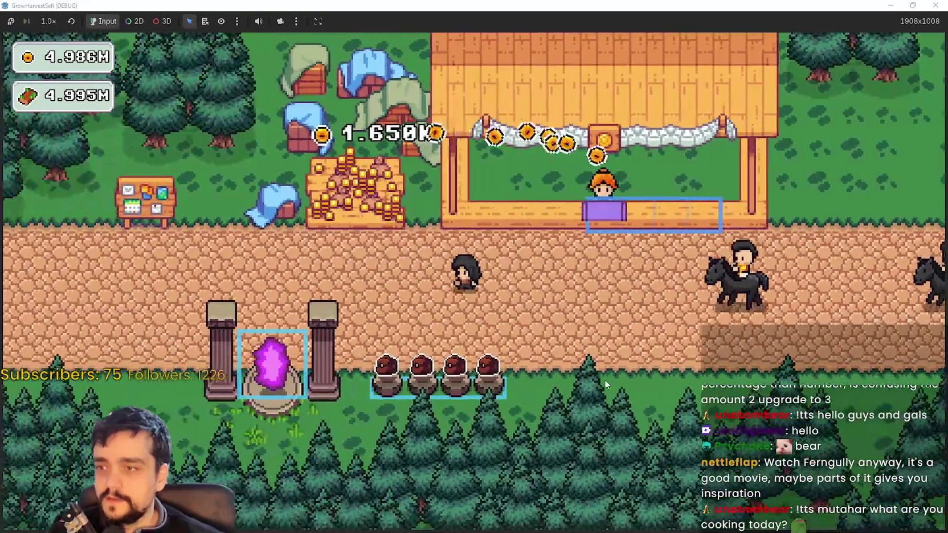
key("a")
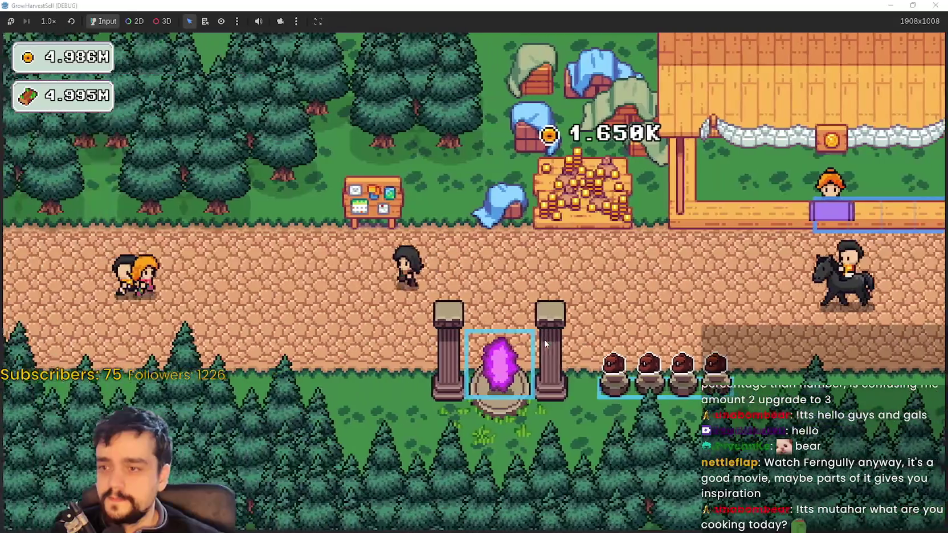
Review the Prestige skill tree at the notice board, then walk down to the portal
key("e")
scroll(544, 341, "down", 3)
scroll(431, 170, "up", 3)
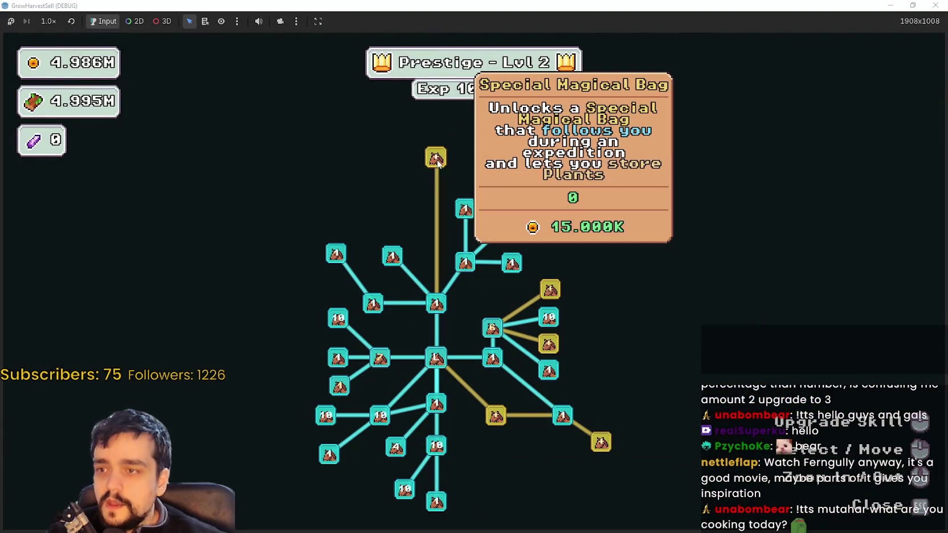
key("Escape")
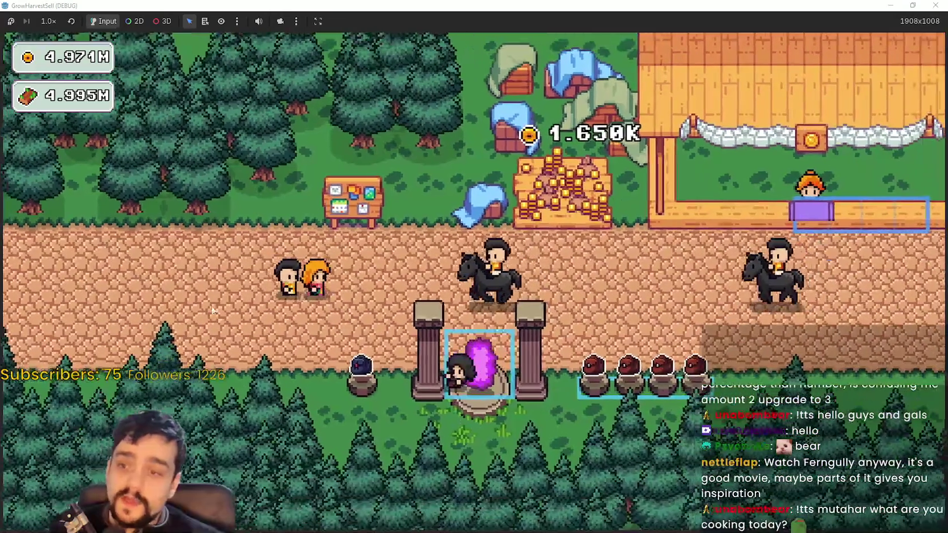
key("w")
key("a")
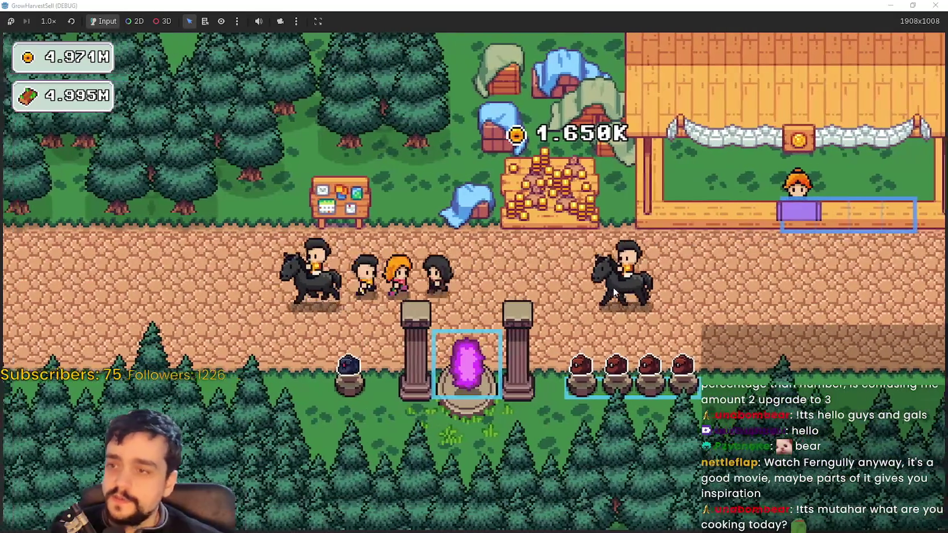
key("e")
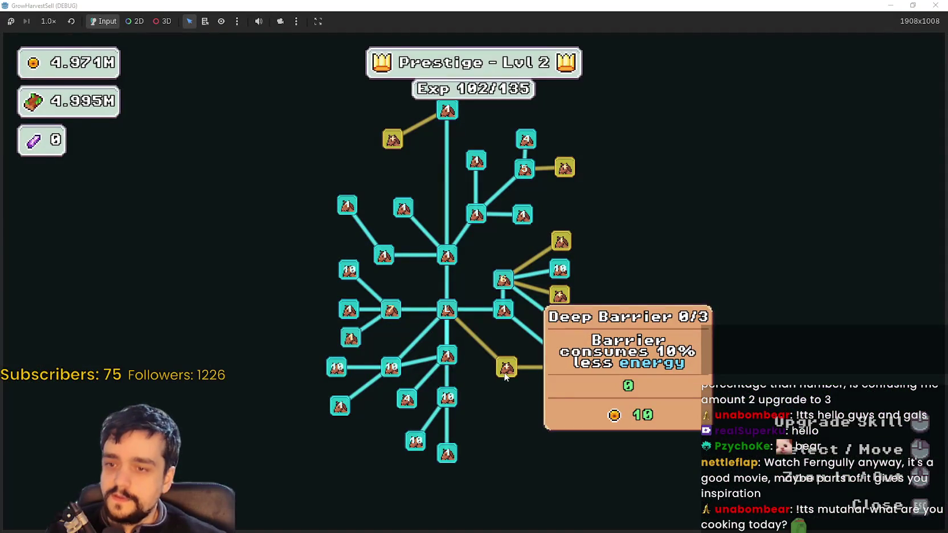
key("Escape")
key("d")
key("s")
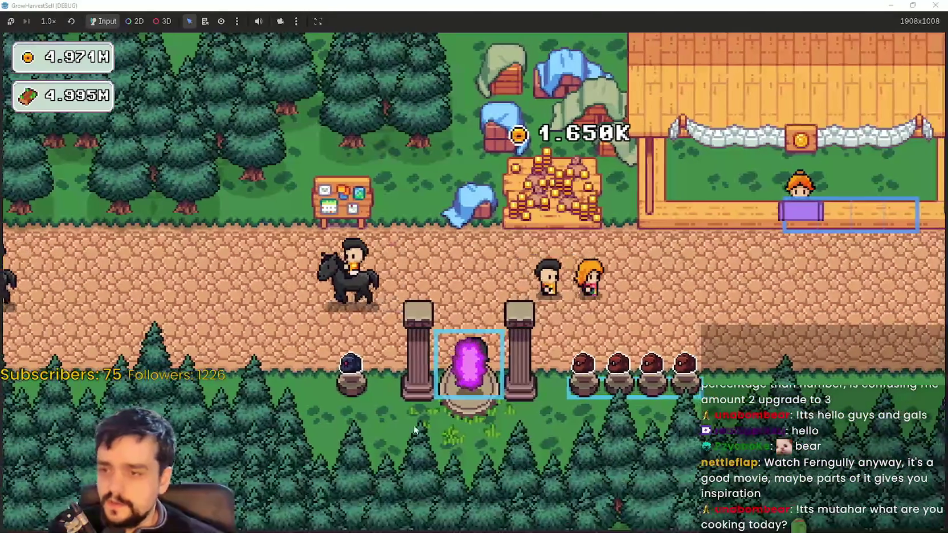
Travel to Forest Stage 1 and walk right into the pines, harvesting the first plants
key("e")
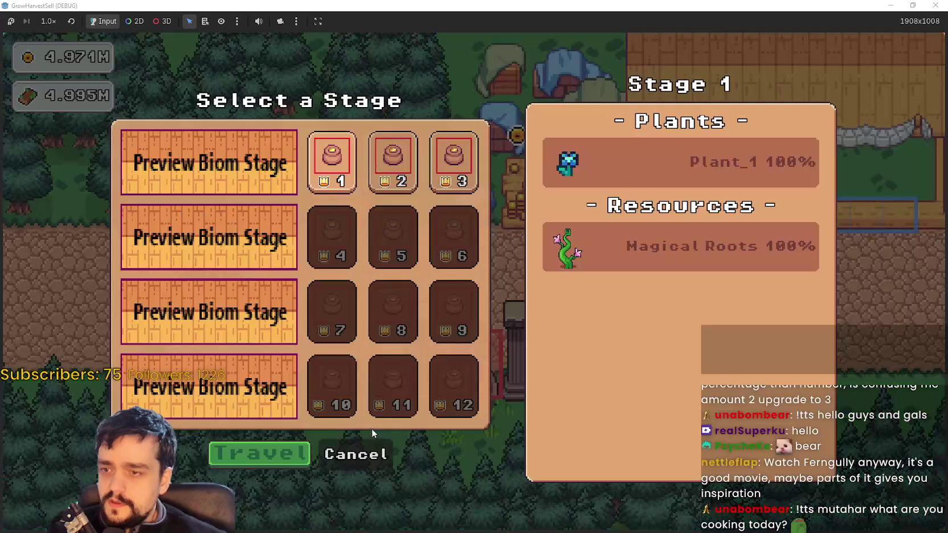
left_click(297, 447)
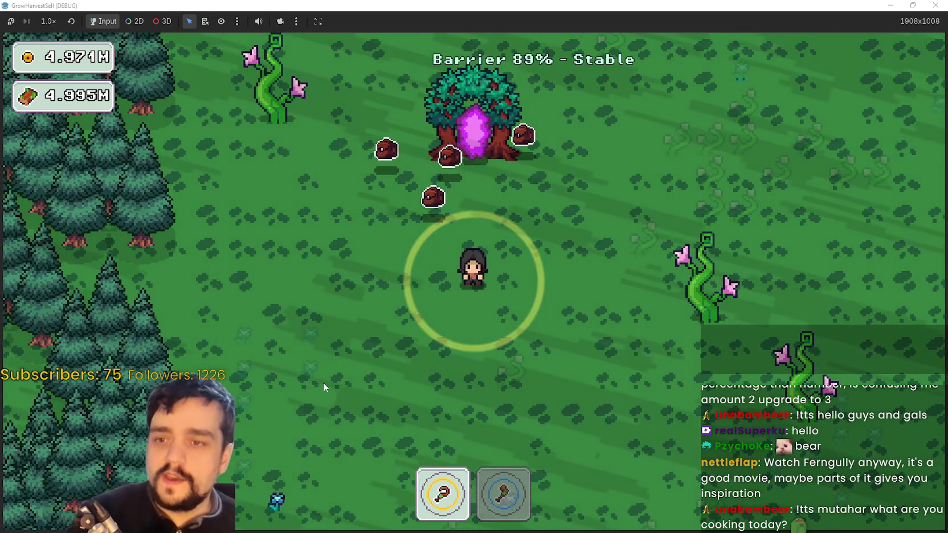
key("d")
key("d")
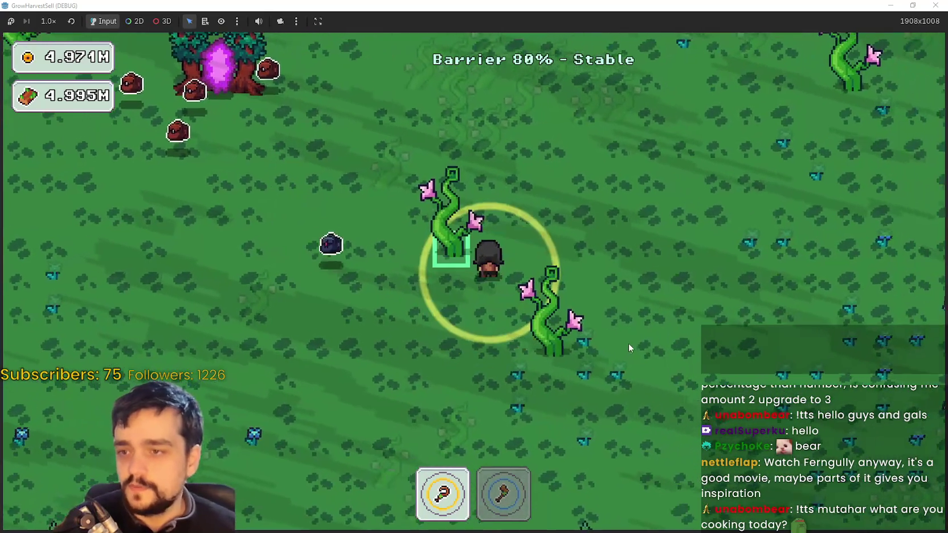
key("2")
key("d")
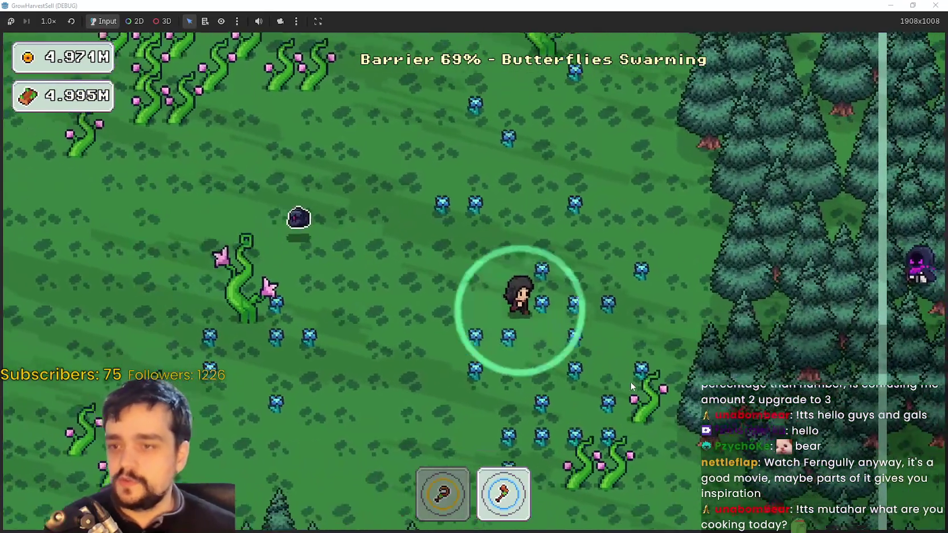
key("1")
key("s")
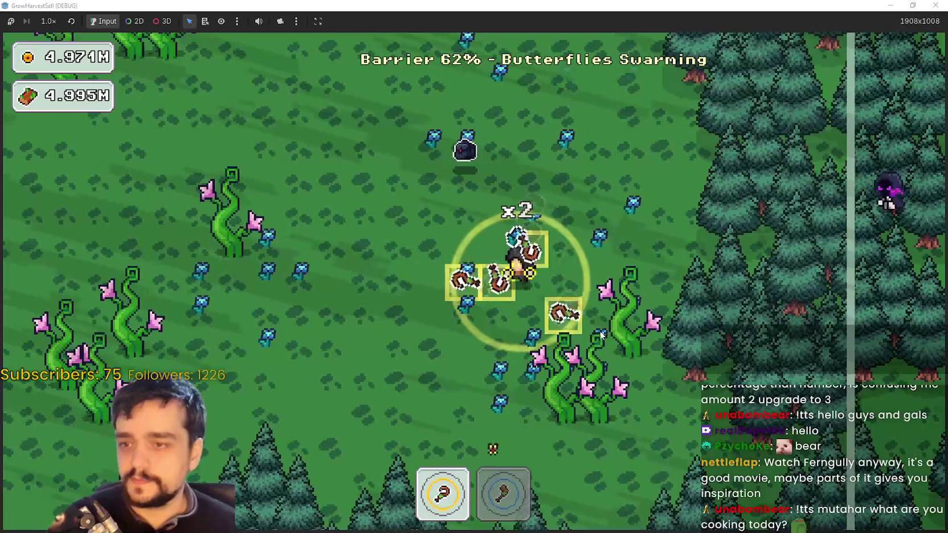
key("w")
key("d")
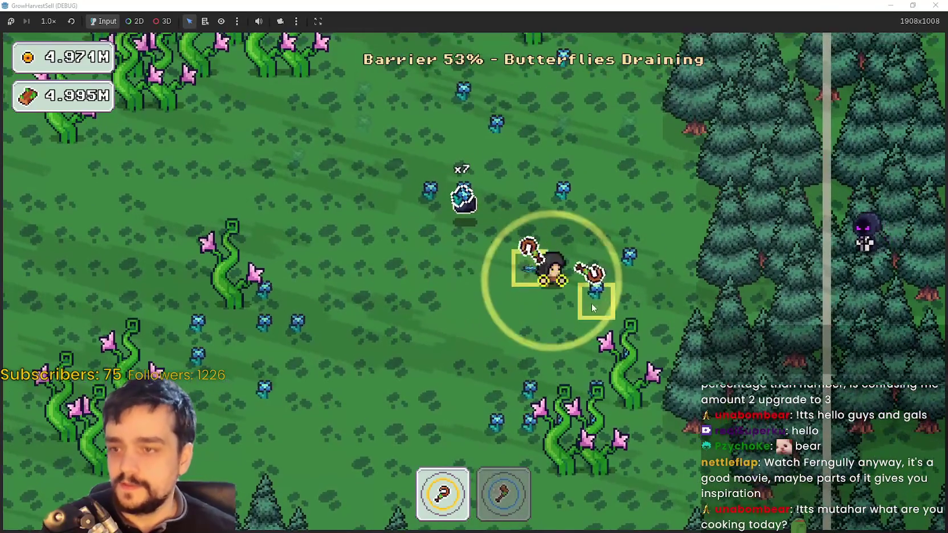
Sweep back and forth across the field harvesting plants, heading toward the portal tree
key("a")
key("w")
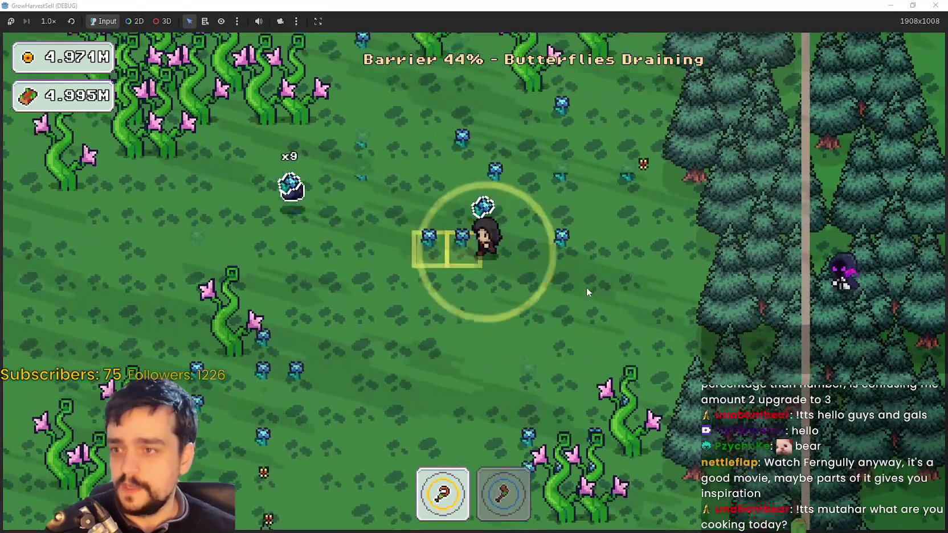
key("w")
key("a")
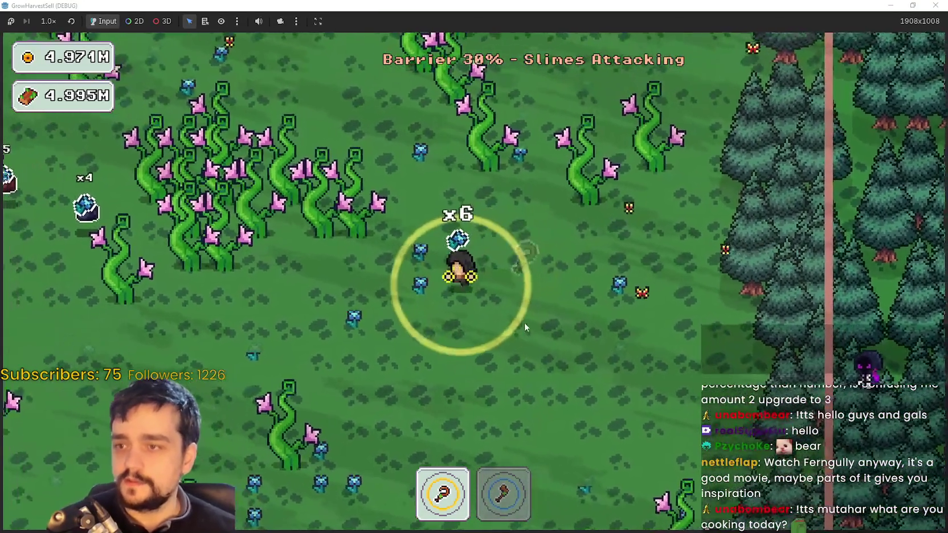
key("s")
key("d")
key("s")
key("a")
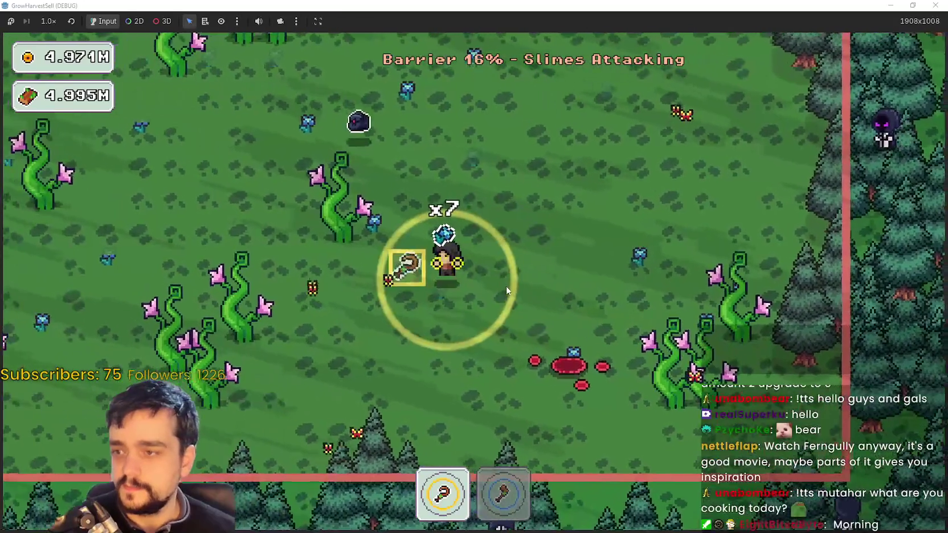
key("w")
key("d")
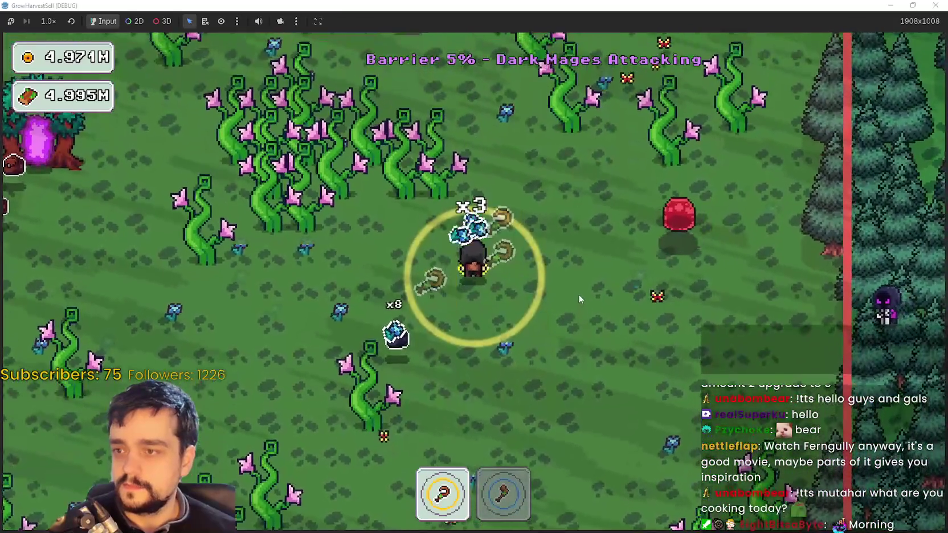
key("s")
key("d")
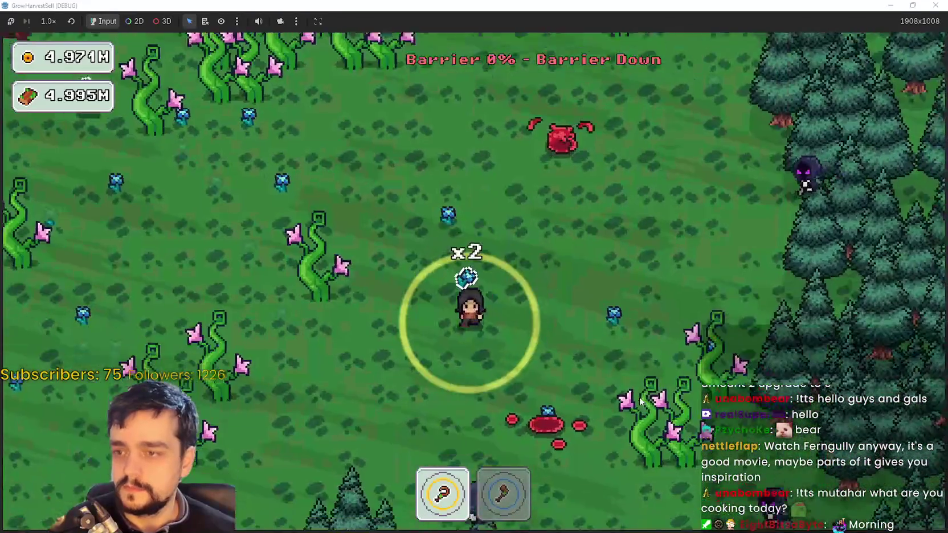
key("a")
key("w")
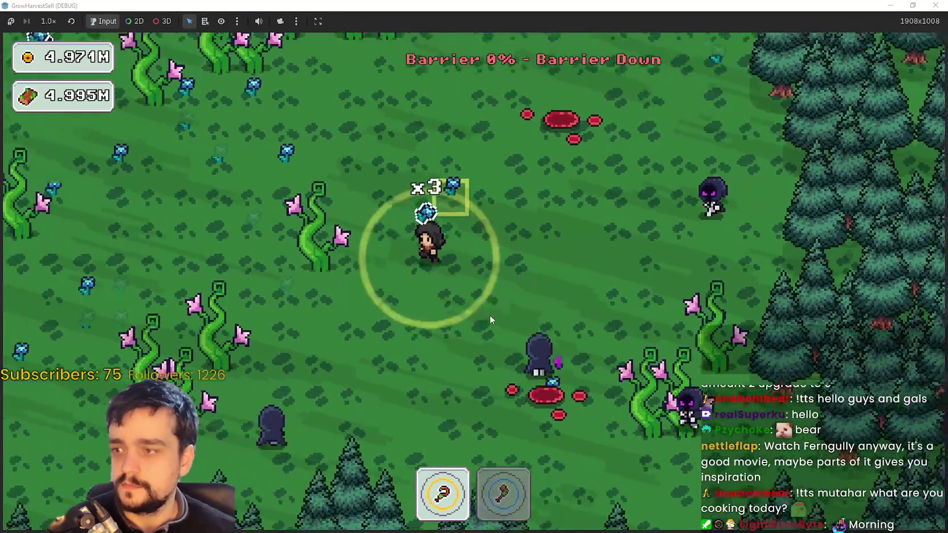
key("w")
key("a")
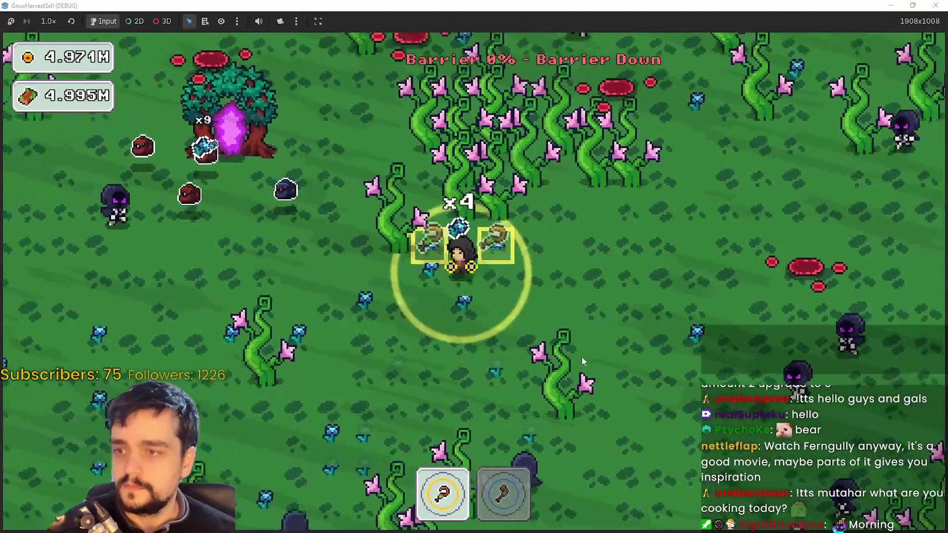
Chop the vines with the axe and walk into the portal tree to return to the village
key("2")
key("s")
key("a")
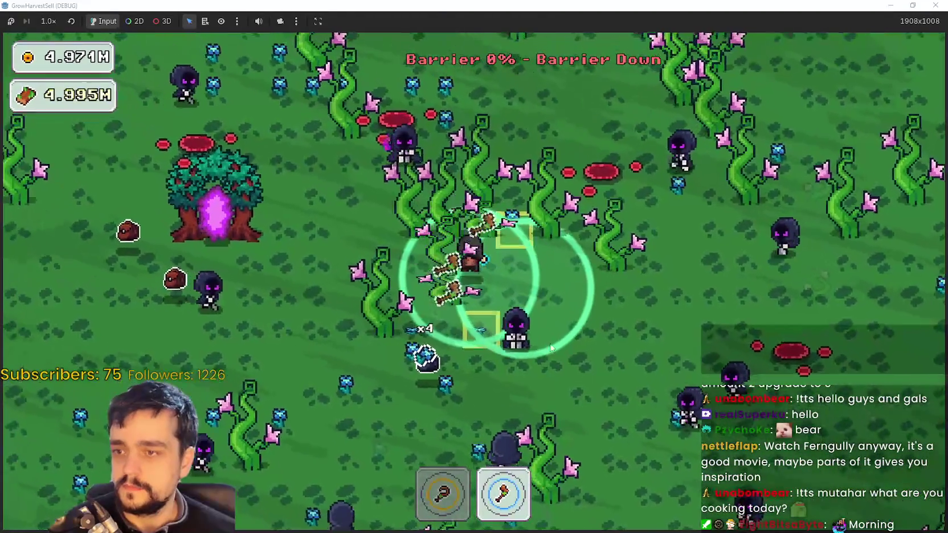
key("a")
key("s")
key("w")
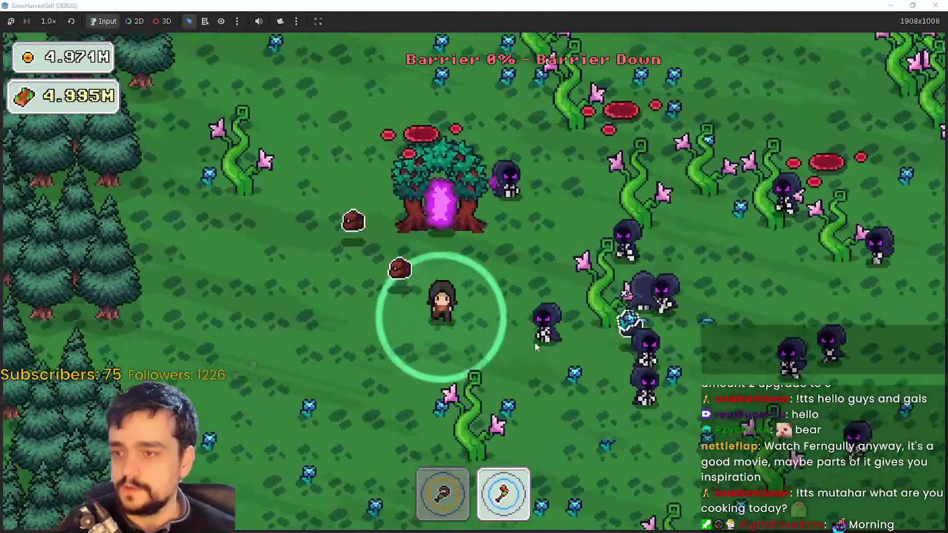
key("a")
key("w")
key("d")
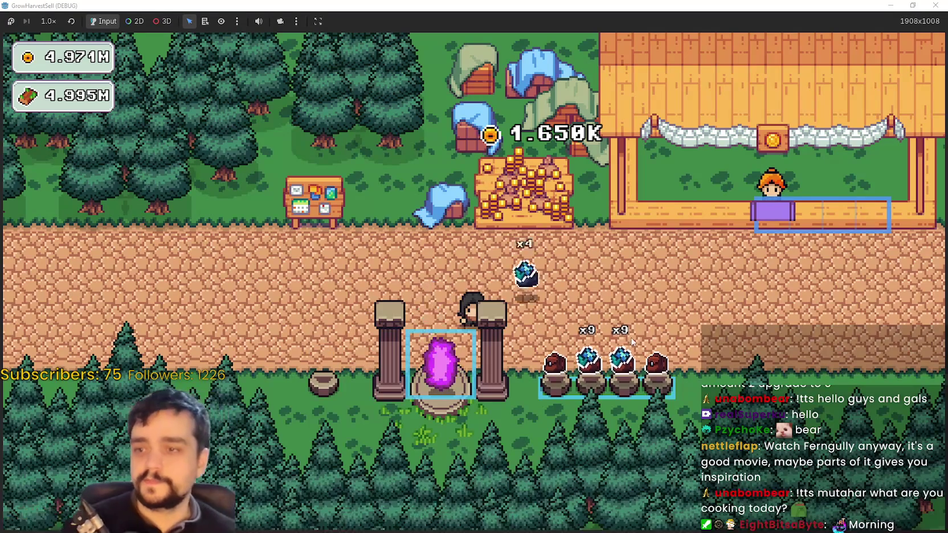
Walk through the village to sell the harvest up to 2.750K coins, then open the Prestige tree
key("d")
key("d")
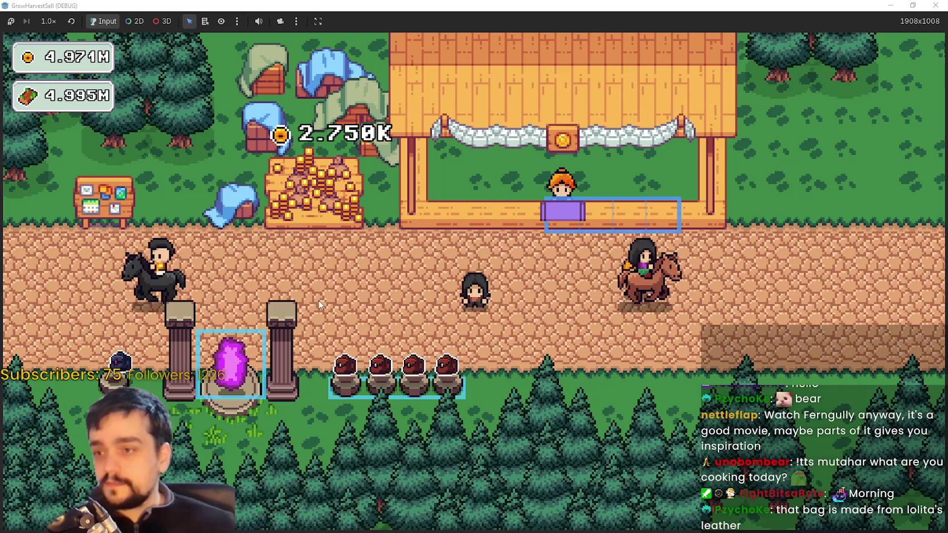
key("a")
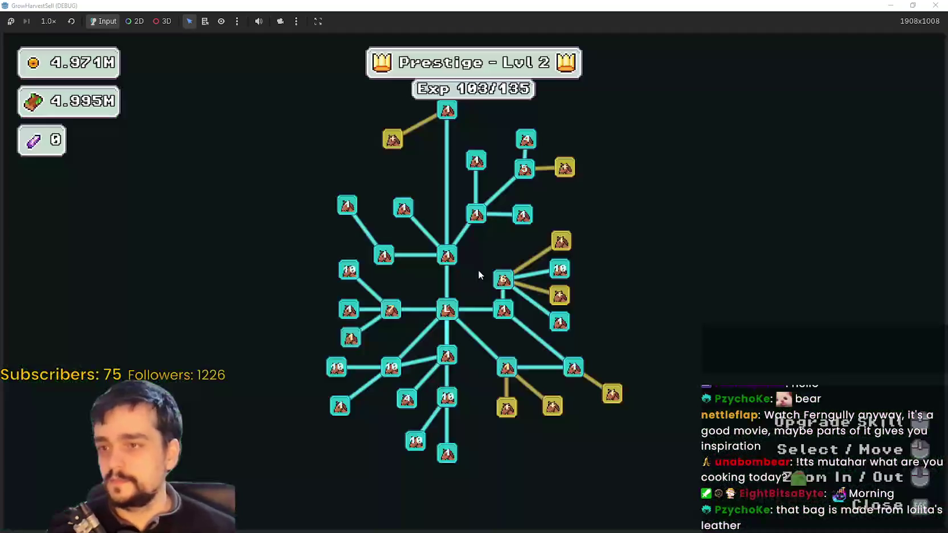
key("p")
mouse_move(411, 182)
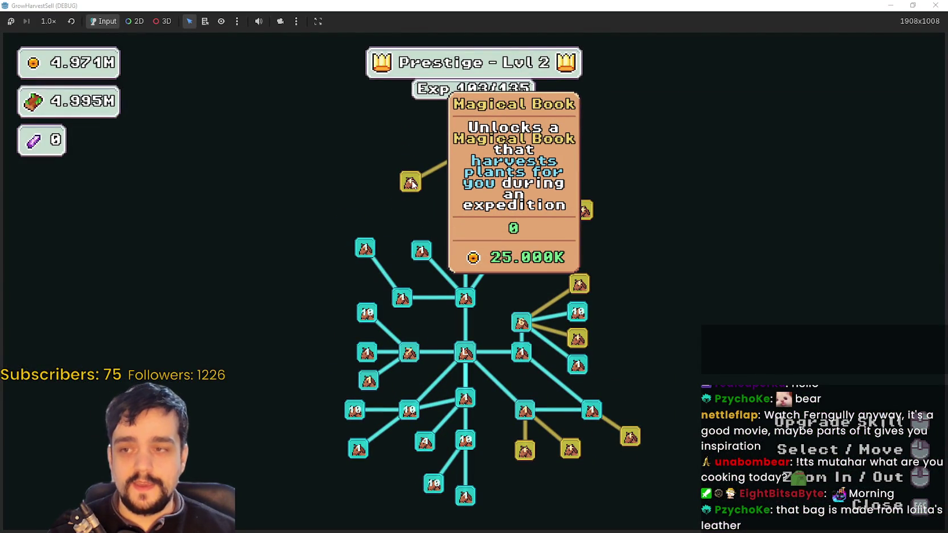
Buy the Magical Book skill and upgrade Plant Domain Damage in the Prestige tree
left_click(411, 183)
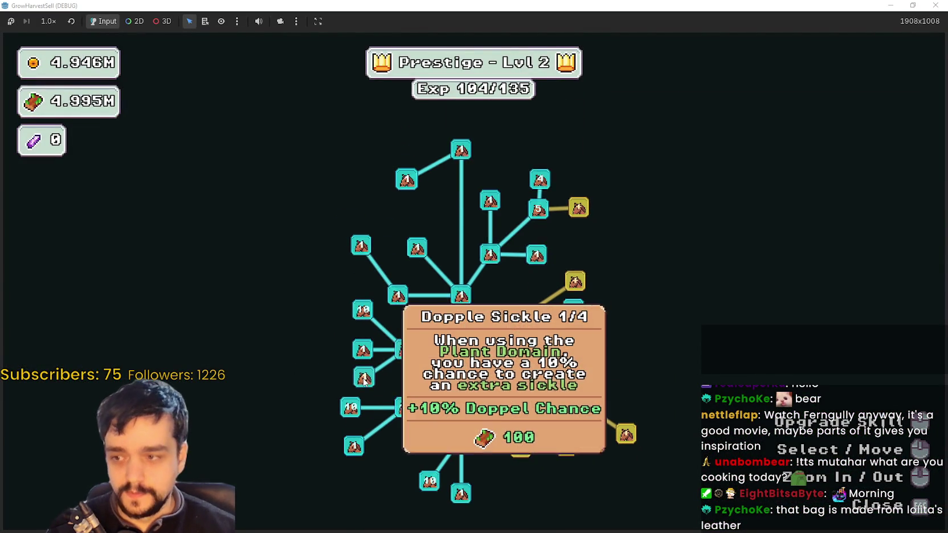
scroll(365, 378, "up", 2)
mouse_move(362, 376)
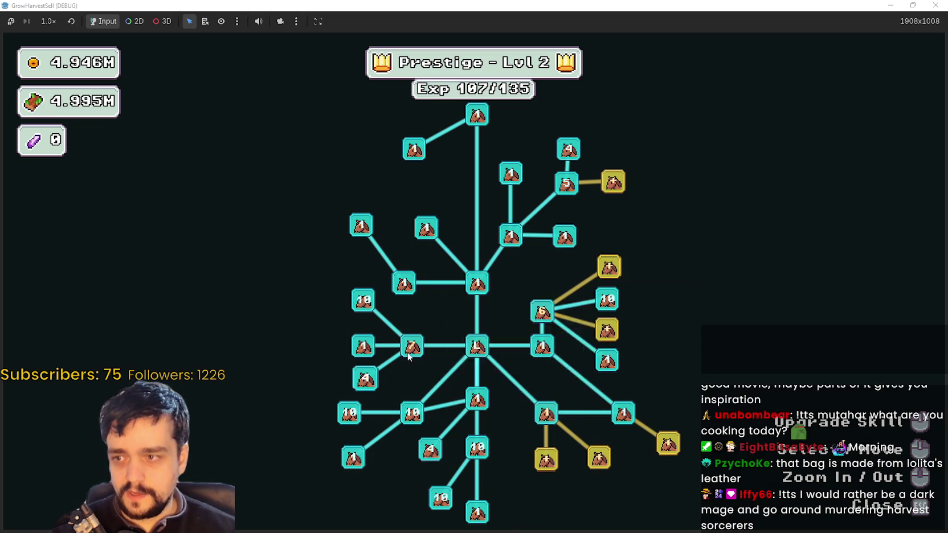
left_click(413, 346)
left_click(413, 346)
left_click(413, 345)
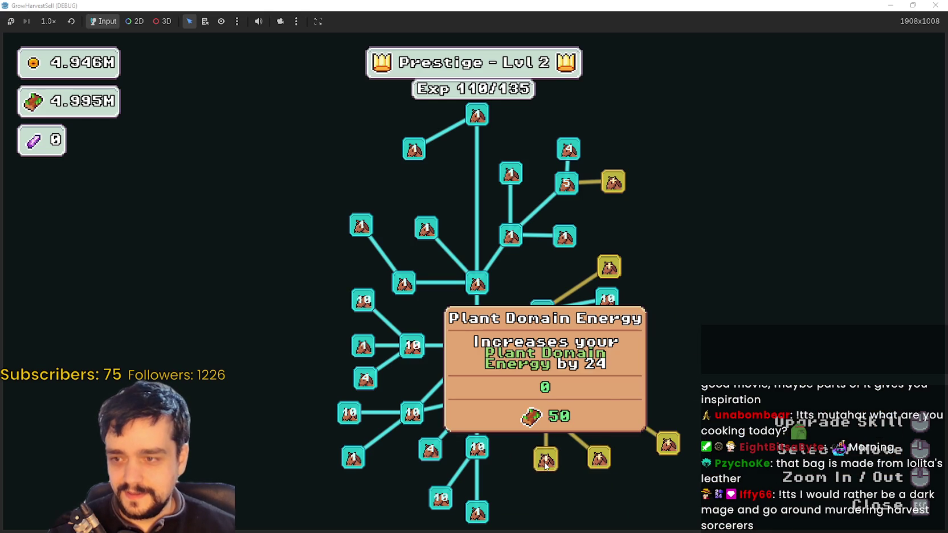
Raise Resource Domain Damage to 10/10, then close the tree and start a The Forest run
left_click_drag(580, 477, 536, 403)
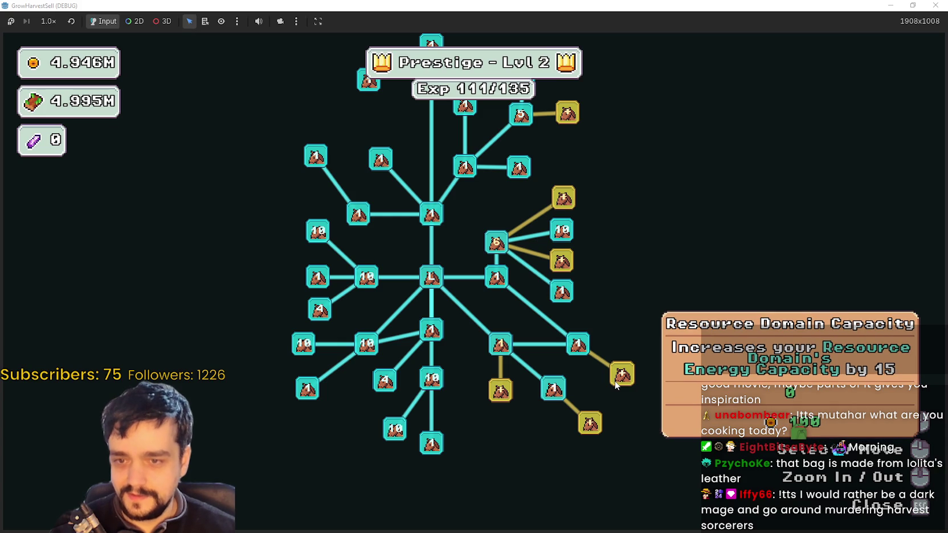
left_click_drag(616, 386, 659, 486)
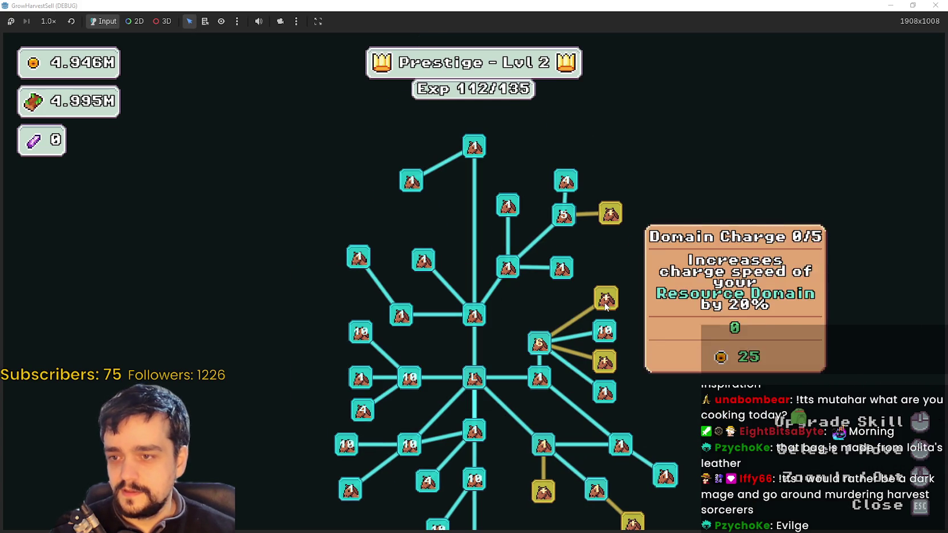
left_click(544, 350)
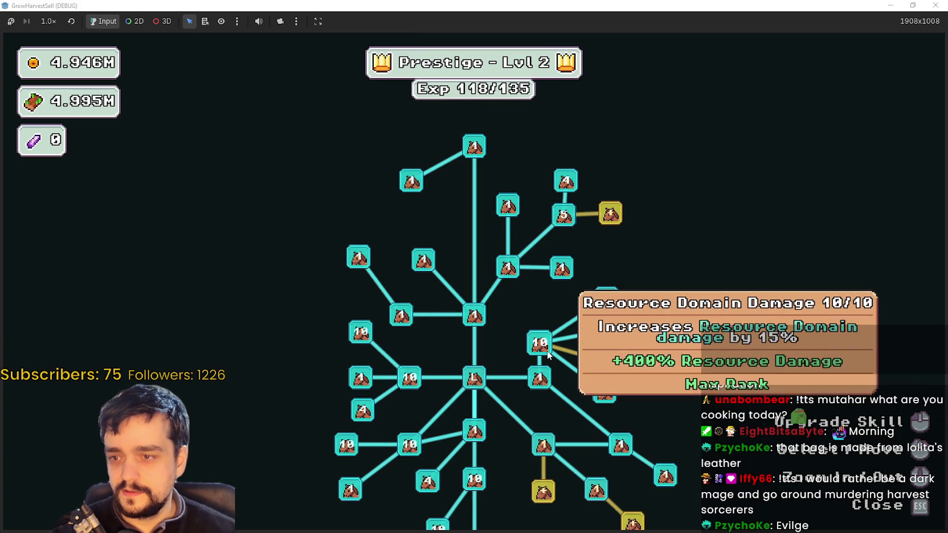
key("Escape")
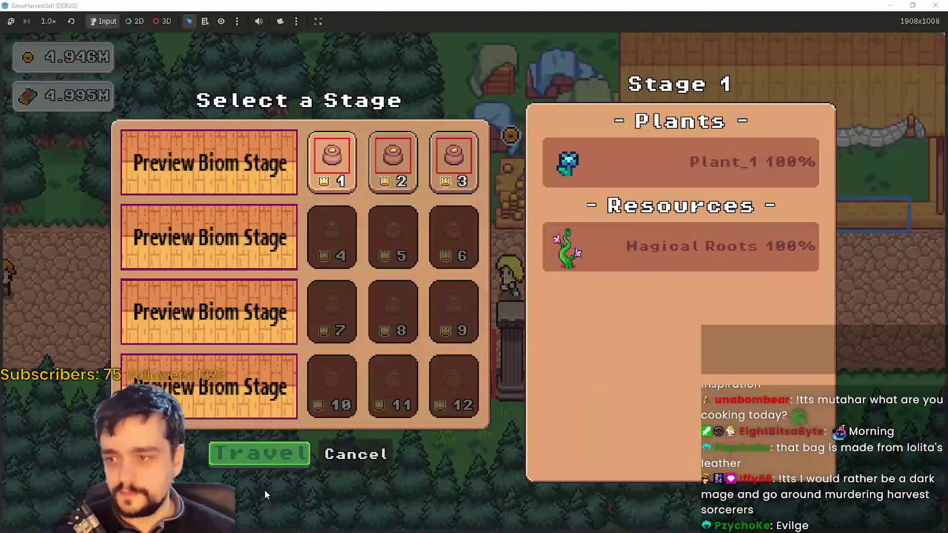
left_click(256, 453)
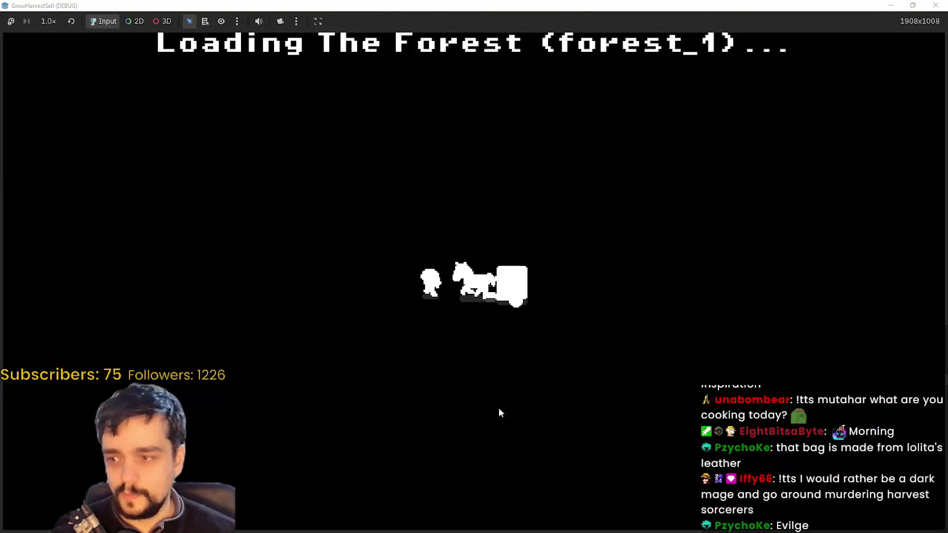
Walk right into the forest toward the book pickup and across the sprouting vines
key("d")
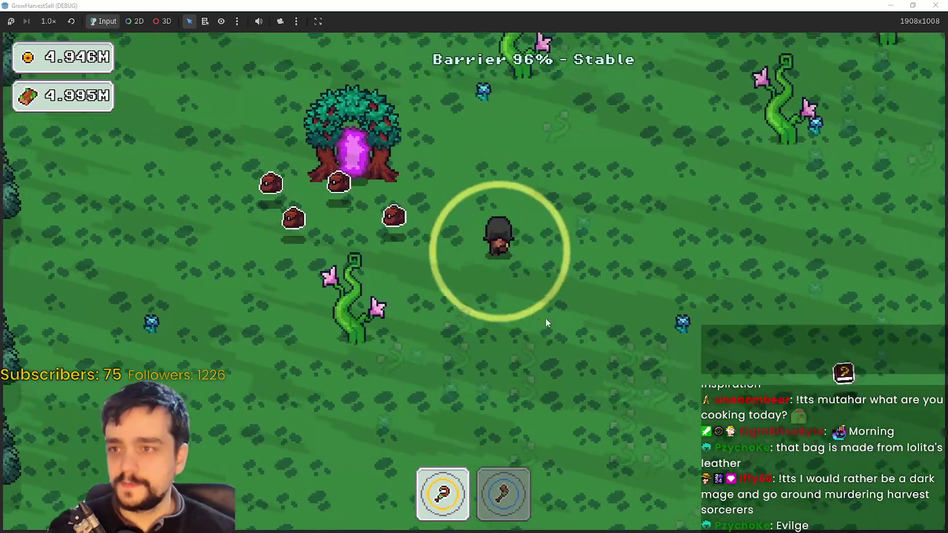
key("s")
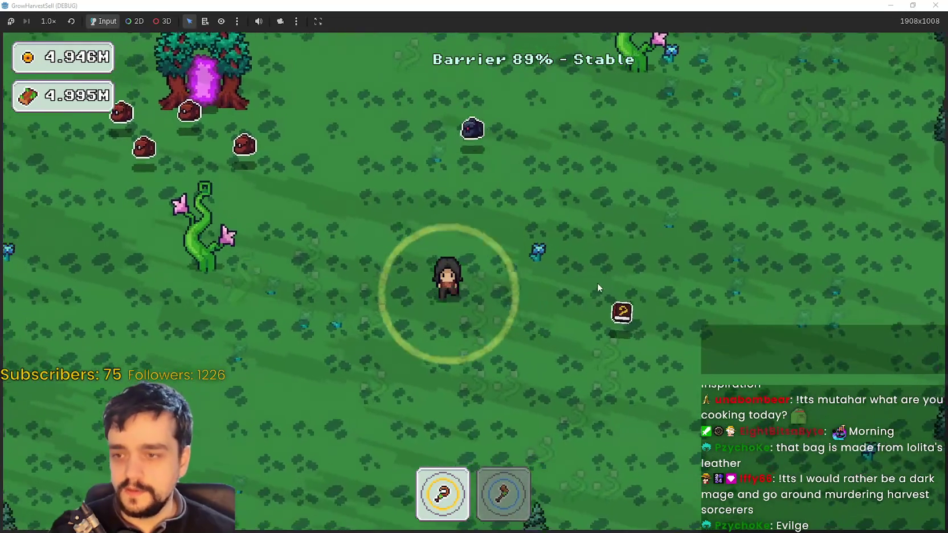
key("d")
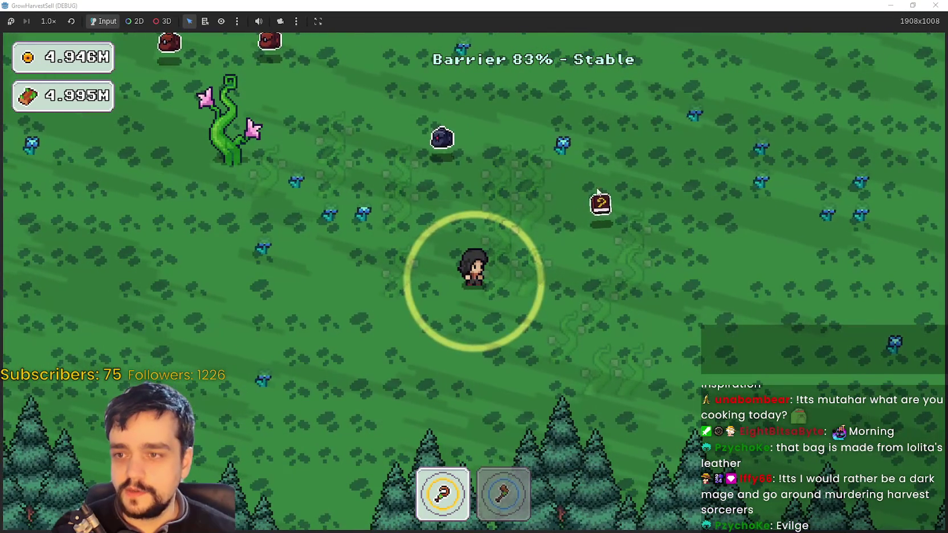
key("w")
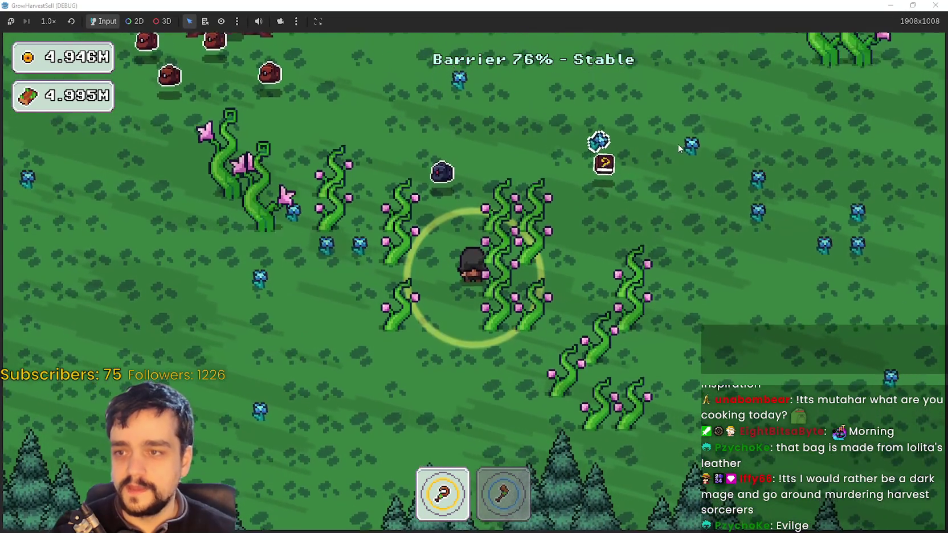
key("d")
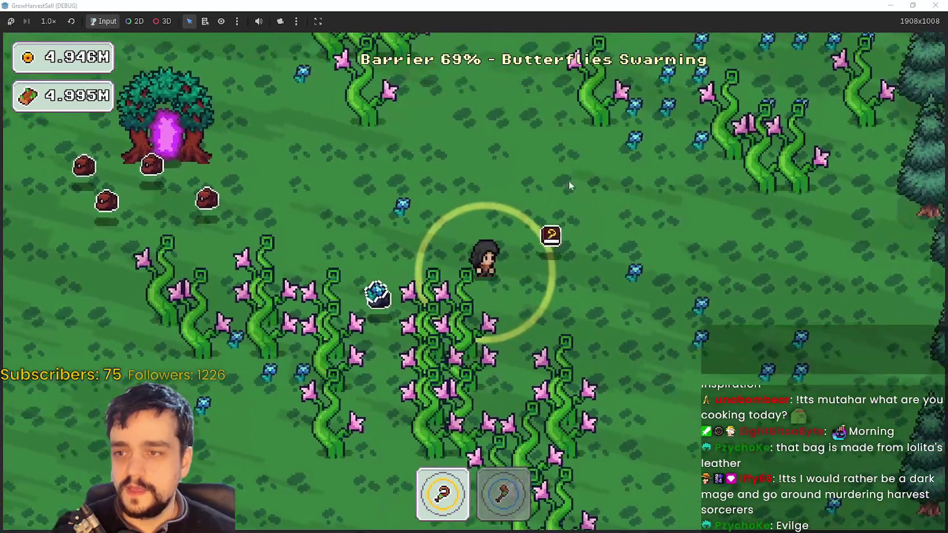
key("d")
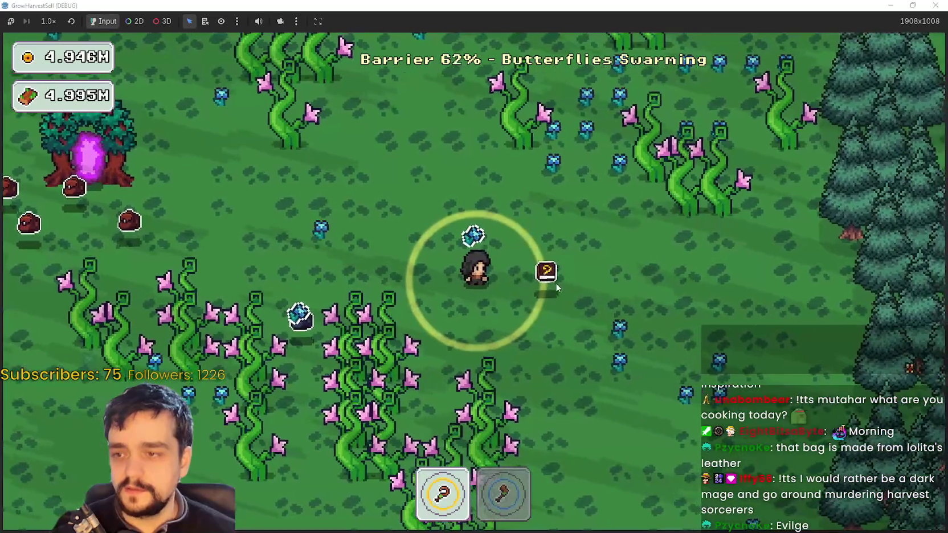
key("a")
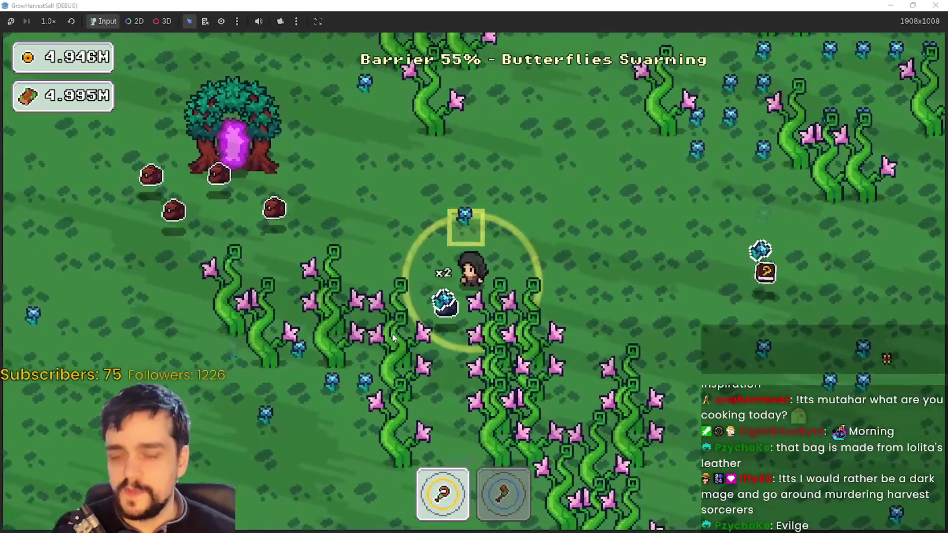
Alternate between the axe and the hoe to harvest the lower vines, moving down and across
key("s")
key("2")
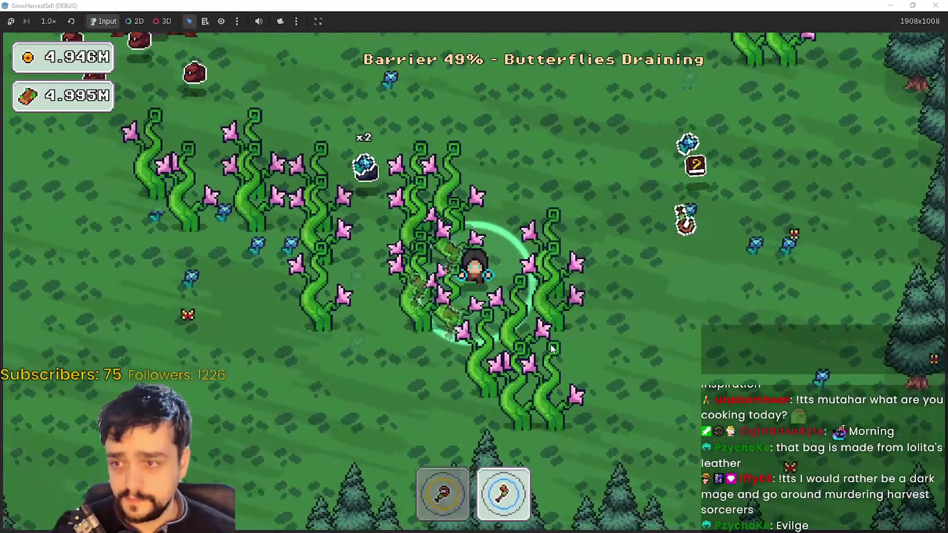
key("d")
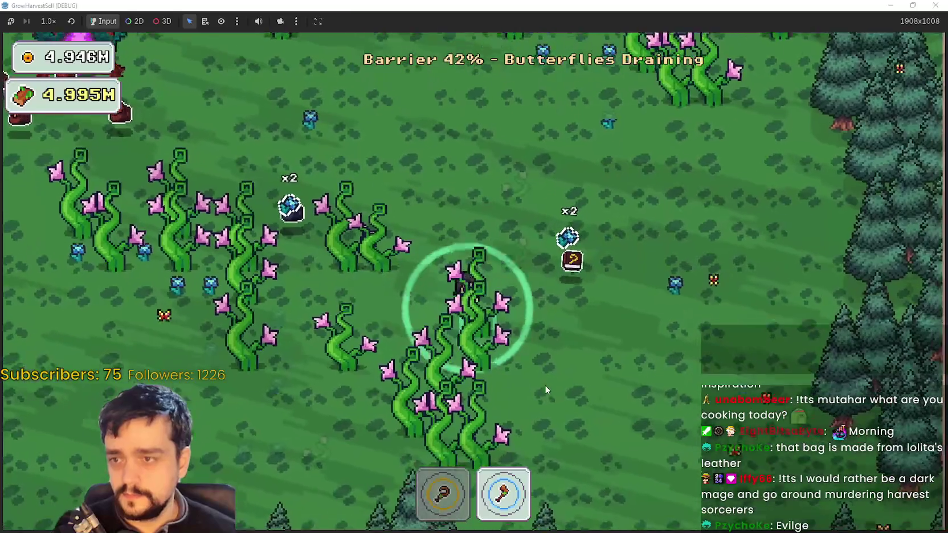
key("1")
key("2")
key("a")
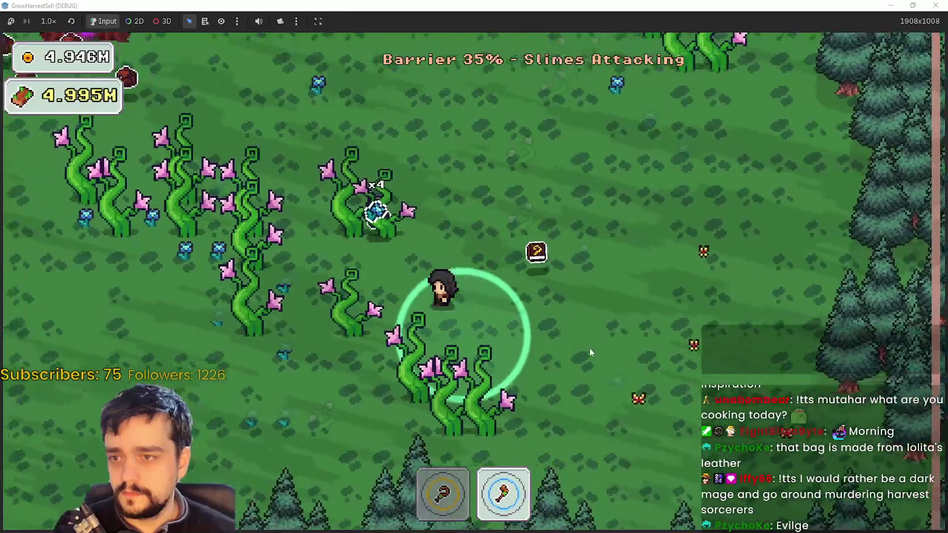
key("s")
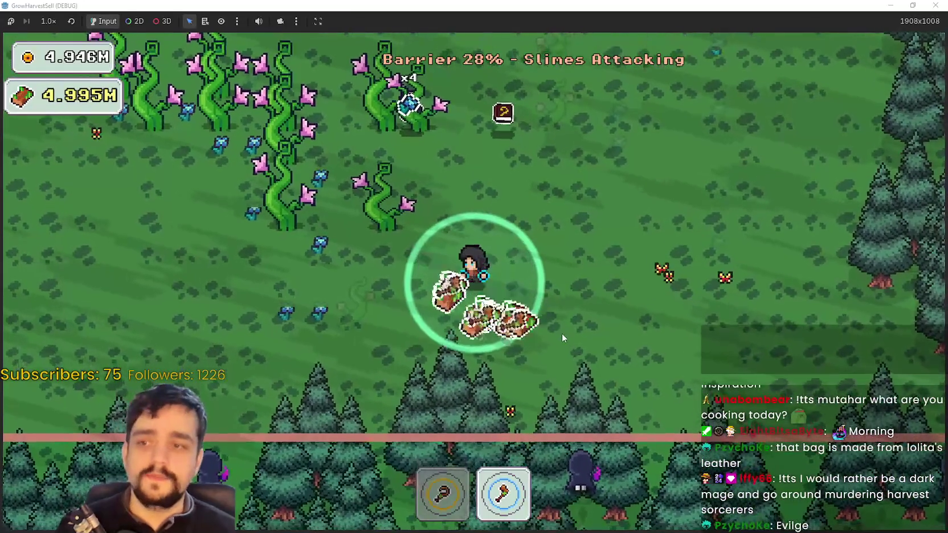
key("w")
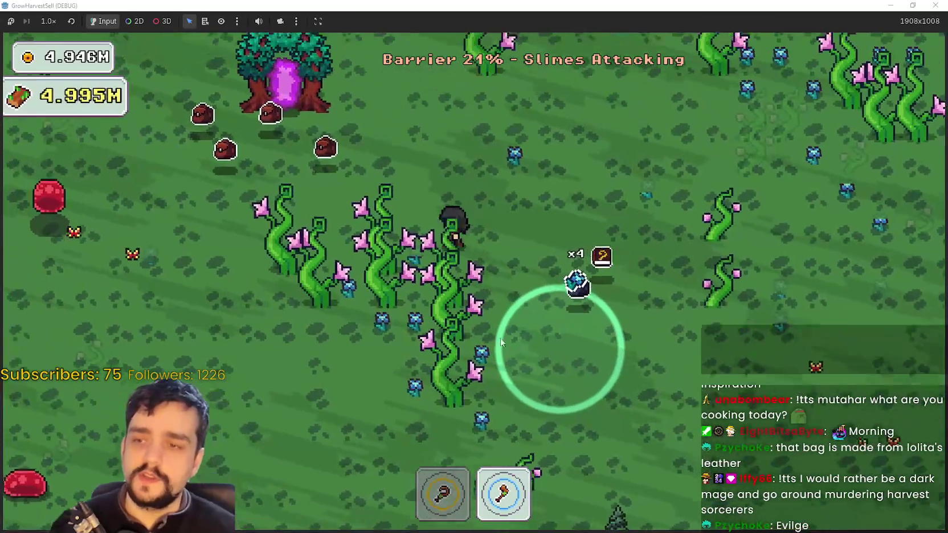
key("a")
key("s")
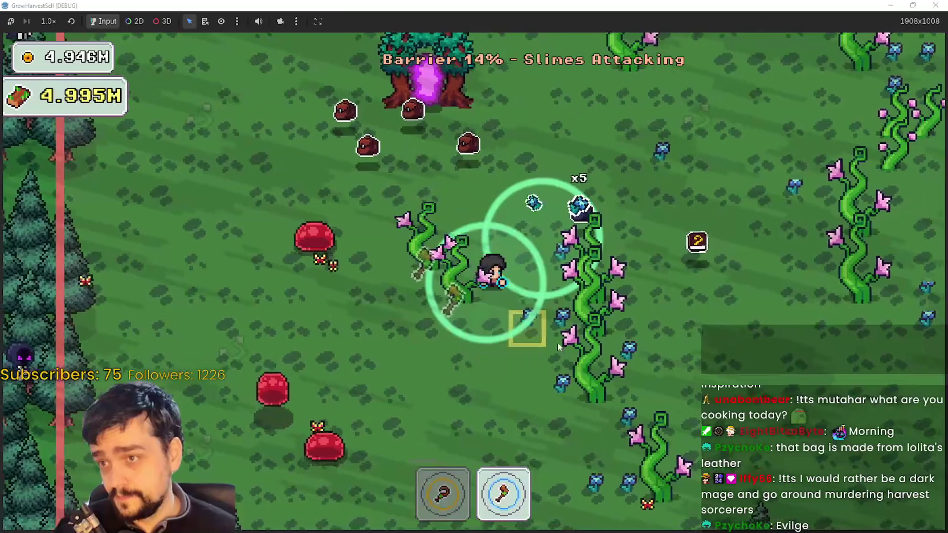
Keep harvesting vines past the slimes and dark mages until the barrier reaches 0%
key("a")
key("w")
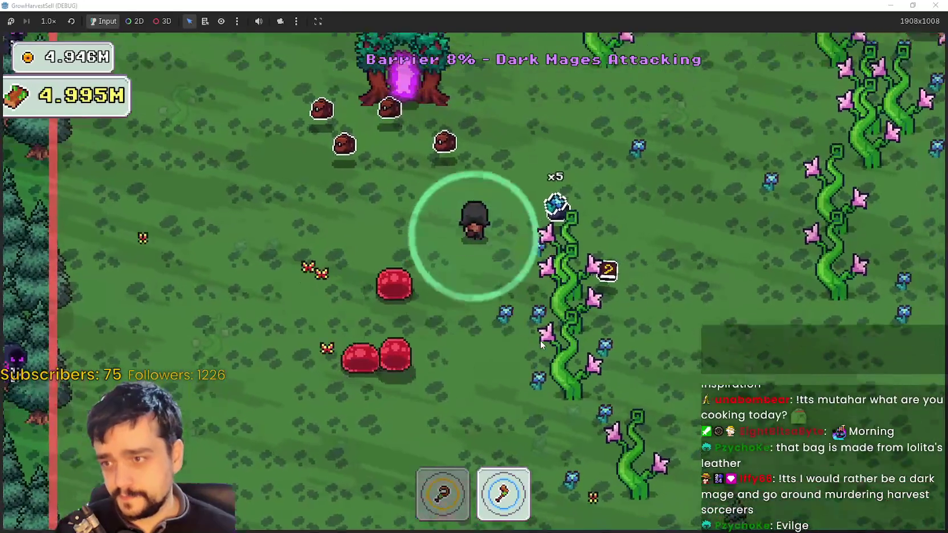
key("a")
key("s")
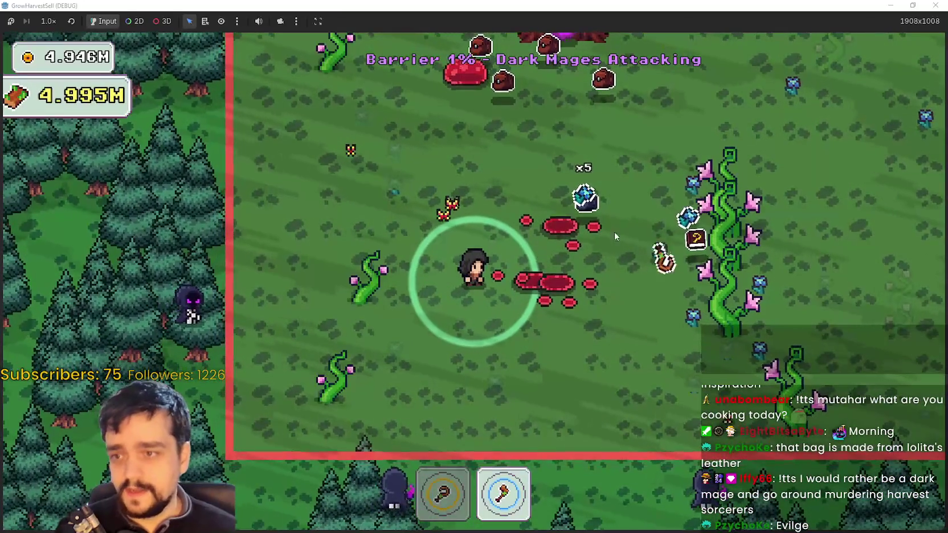
key("w")
key("a")
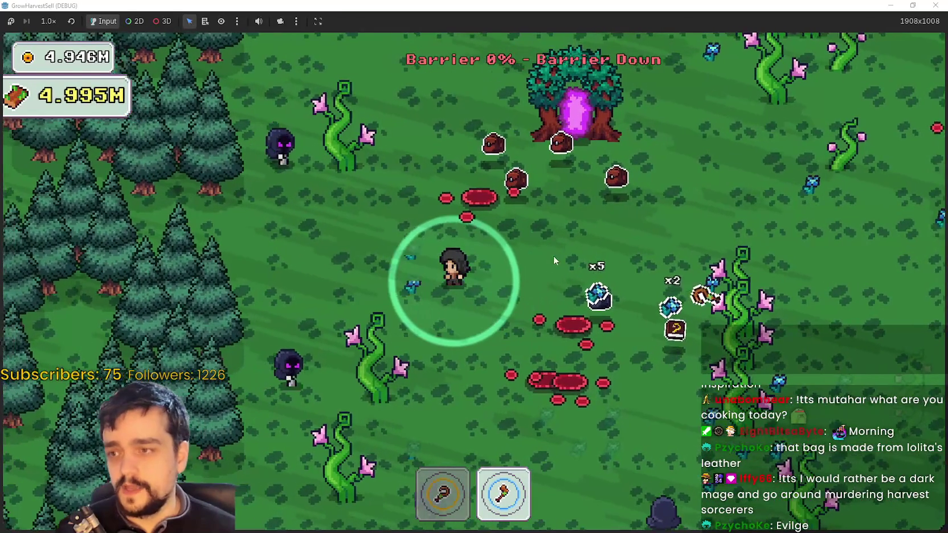
key("d")
key("w")
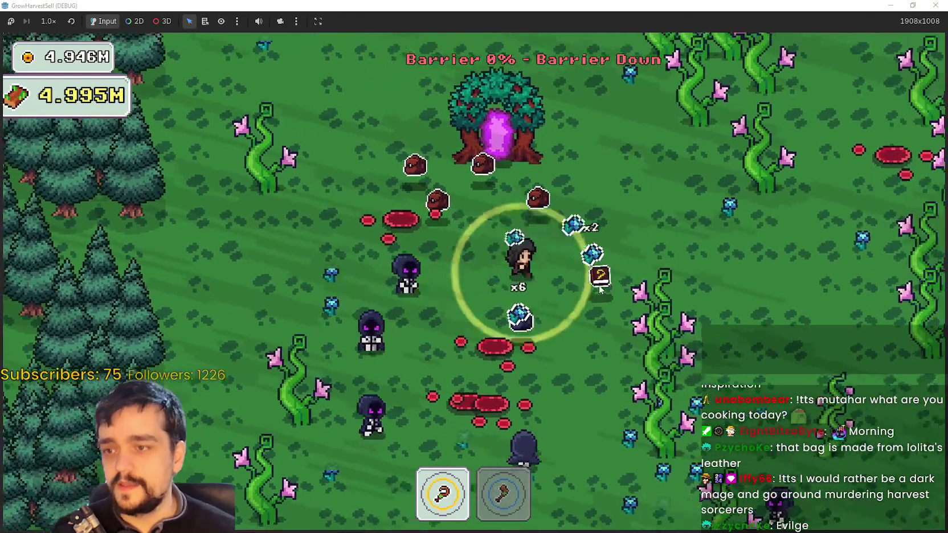
key("s")
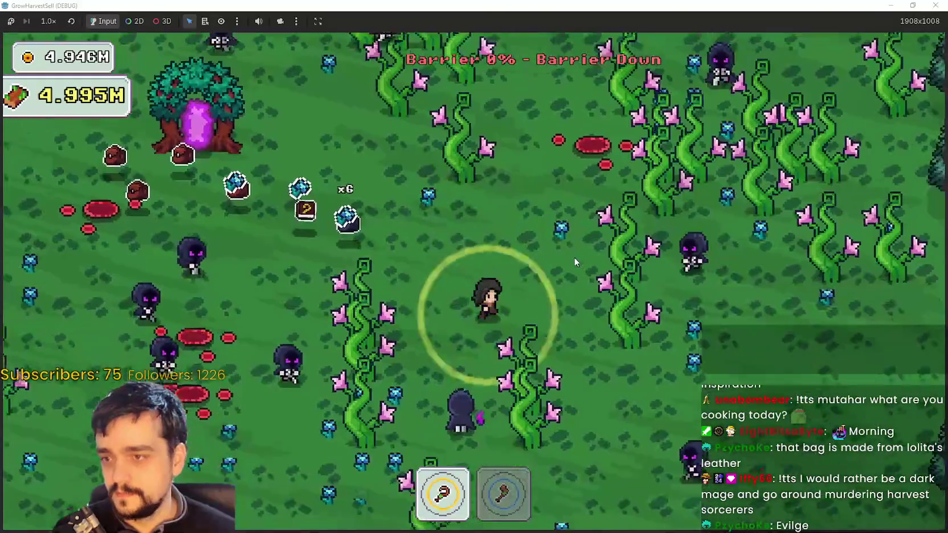
key("d")
key("w")
key("d")
key("s")
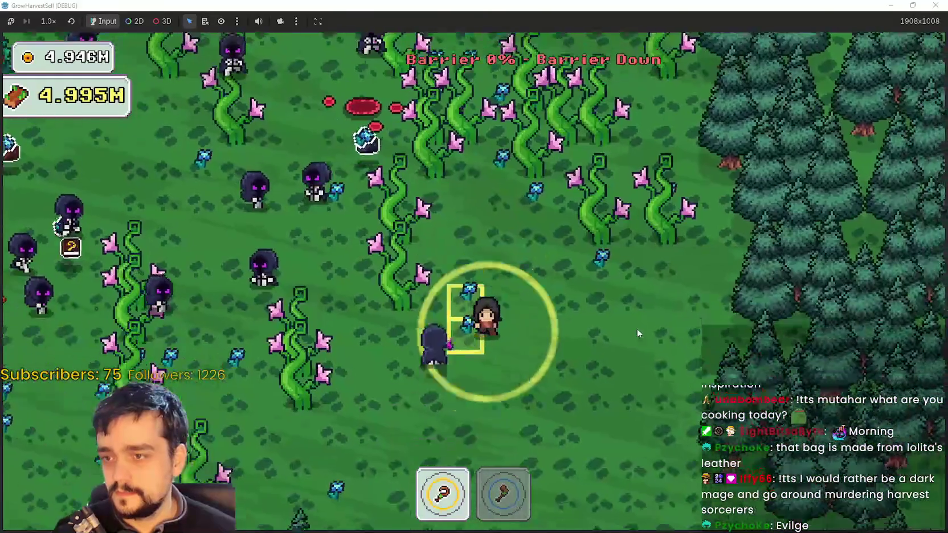
key("a")
key("s")
key("2")
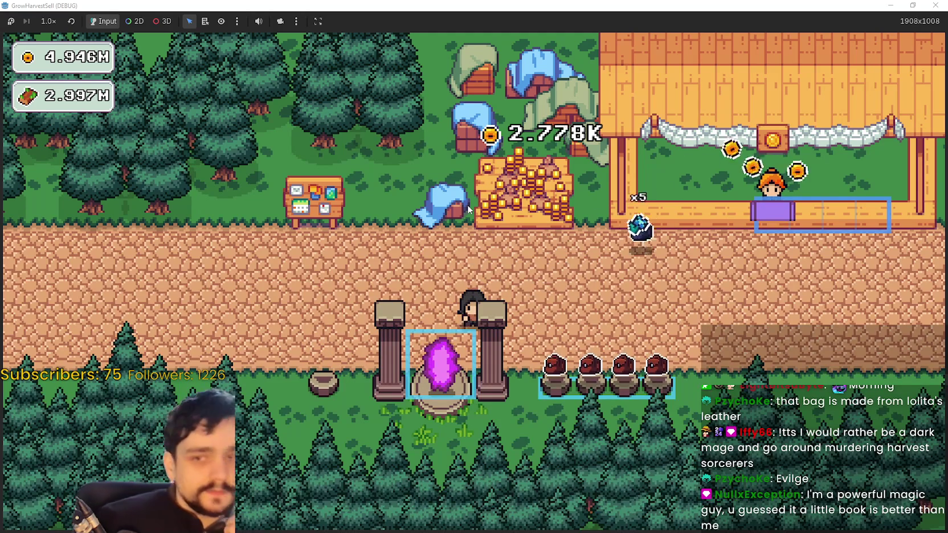
Walk up to the notice board and open the prestige skill tree, zooming in on it
key("d")
key("a")
key("w")
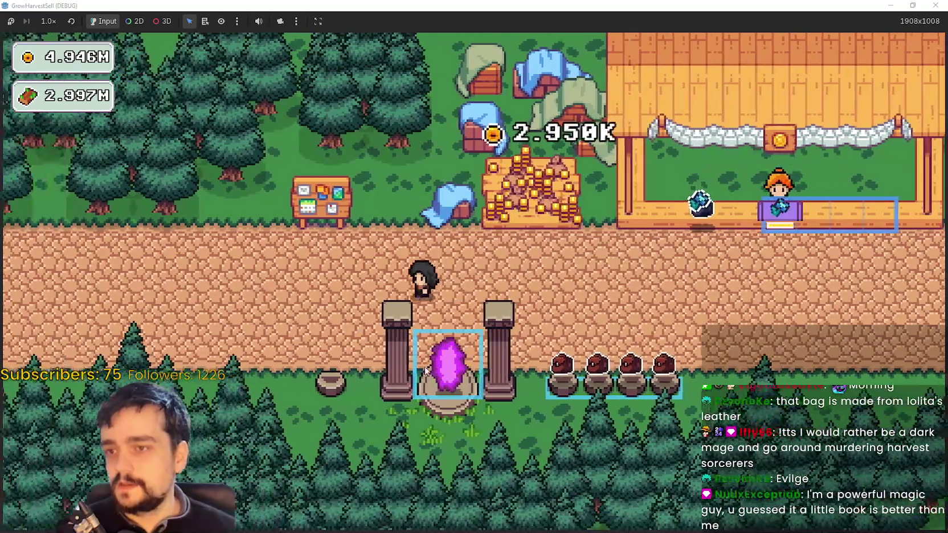
key("e")
scroll(515, 415, "up", 2)
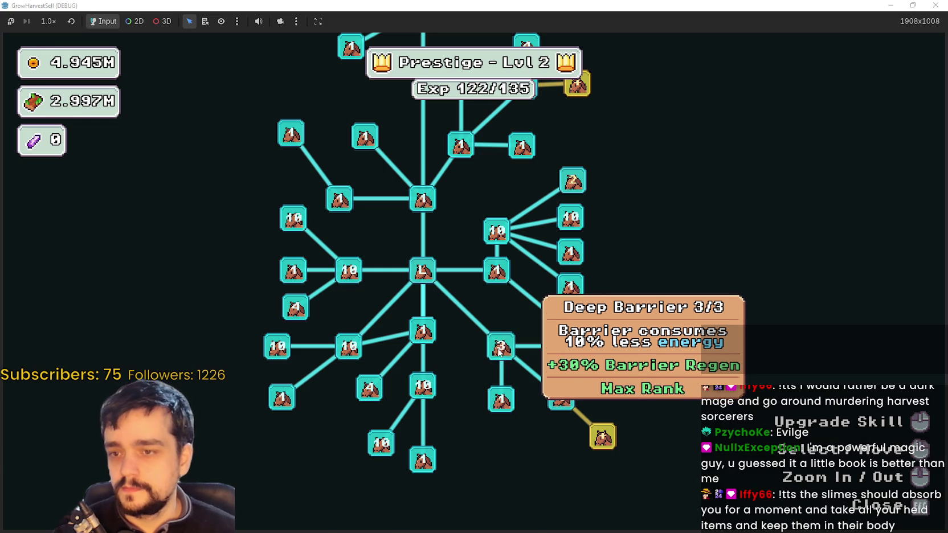
Close the skill tree and walk right along the village path toward The Forest
key("Escape")
key("d")
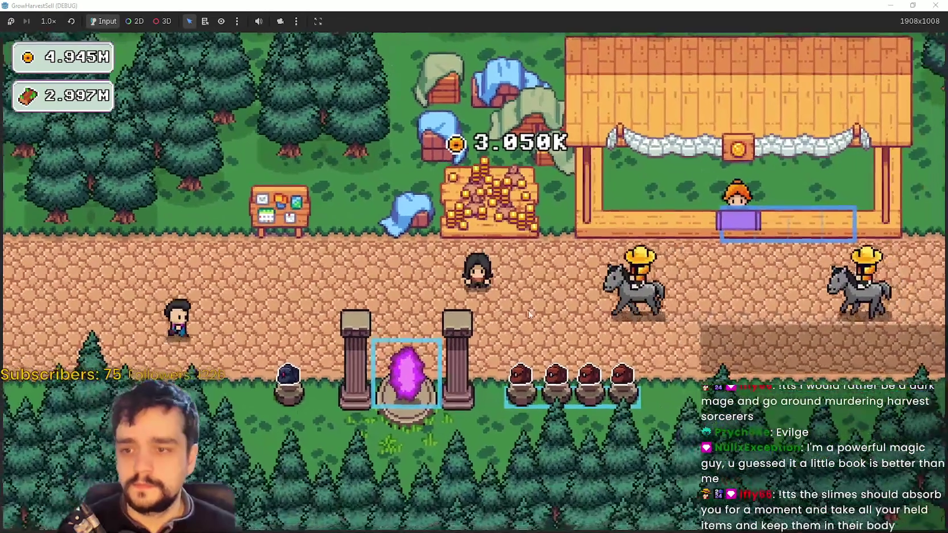
key("d")
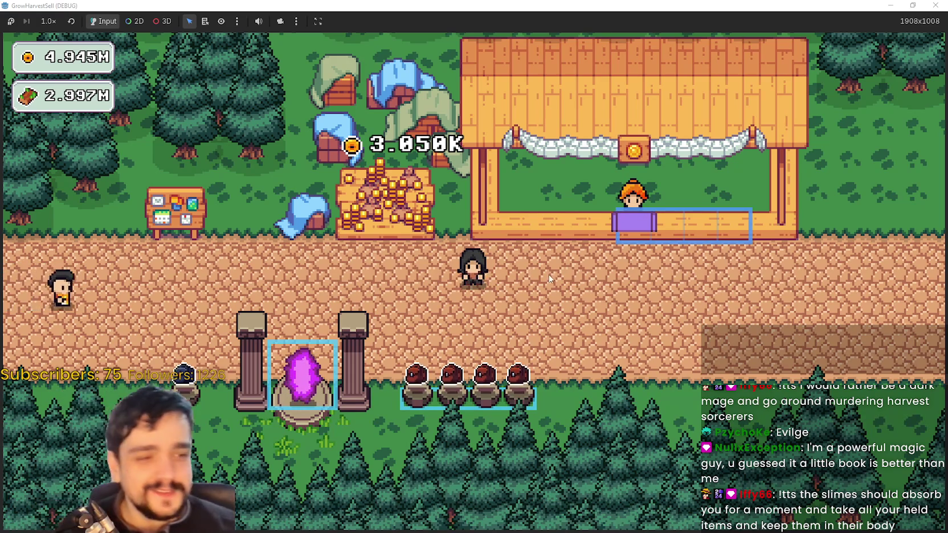
Step onto the portal, enter the forest stage and walk right into it
key("a")
key("s")
key("Return")
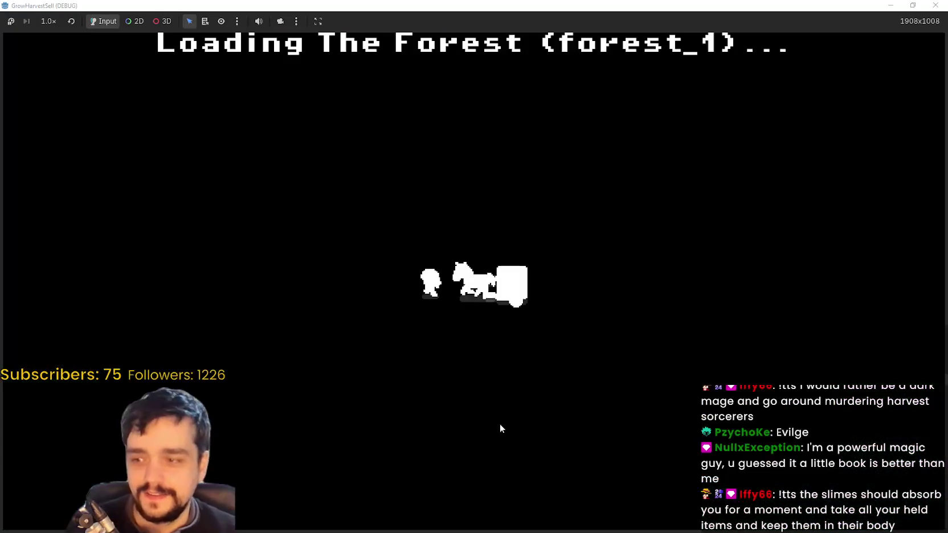
key("d")
key("s")
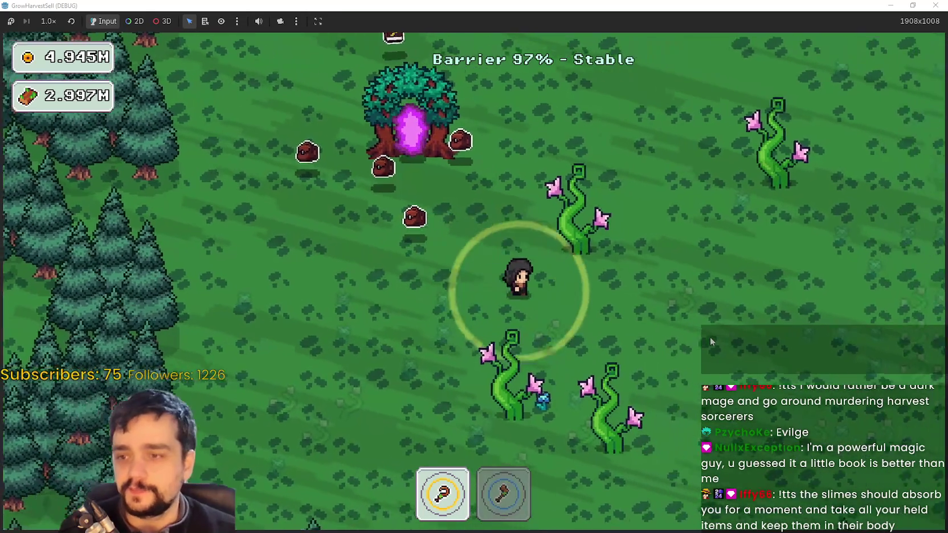
Switch to the axe (2) to chop vines down-right, then return to the wand (1)
key("s")
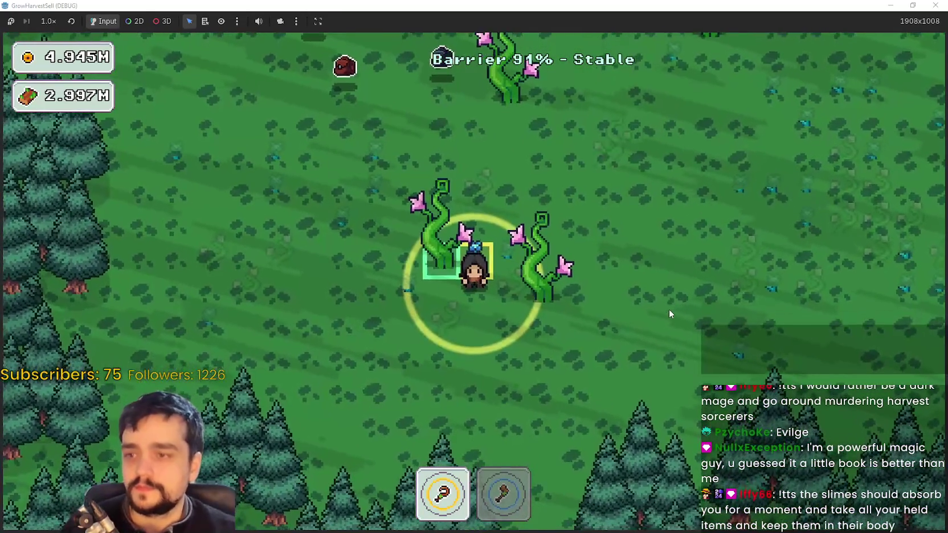
key("2")
key("d")
key("s")
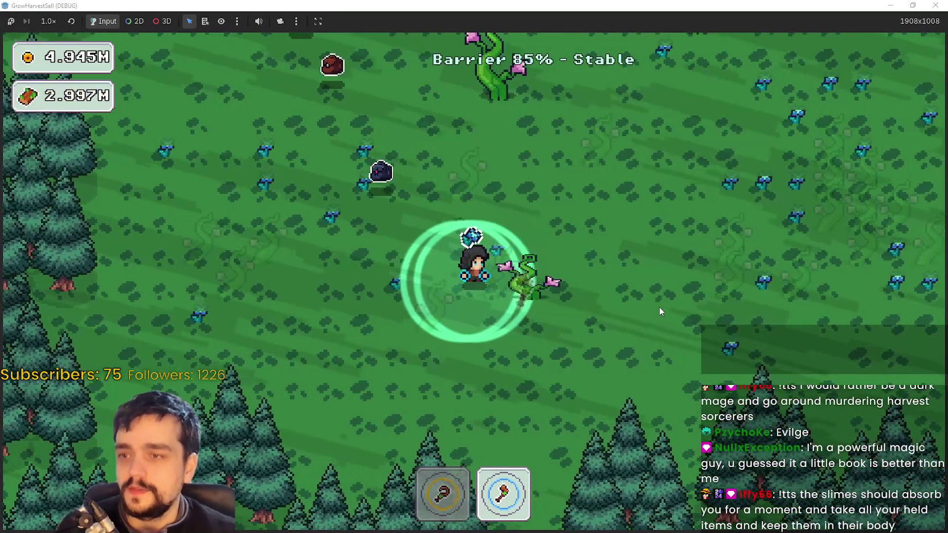
key("w")
key("1")
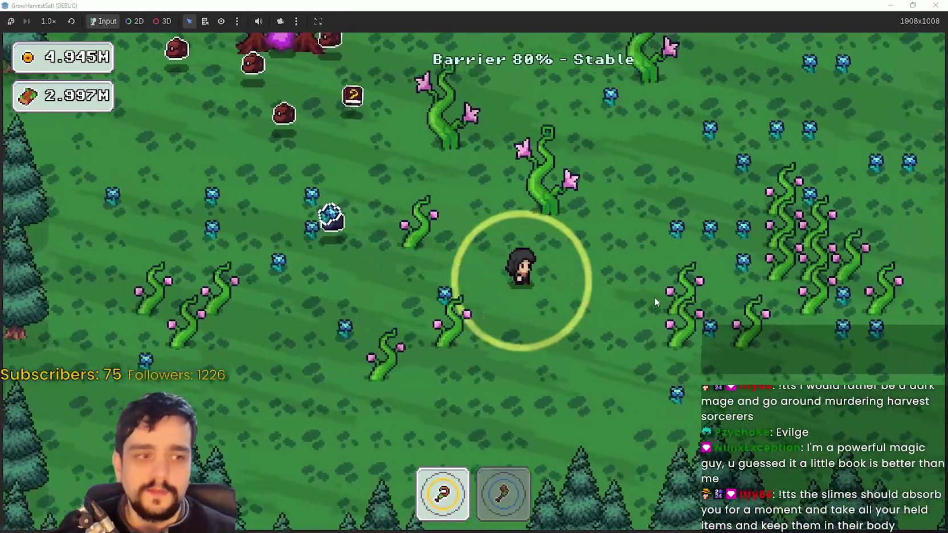
Harvest plants while crossing the field up-right, then back left toward the portal tree
key("d")
key("w")
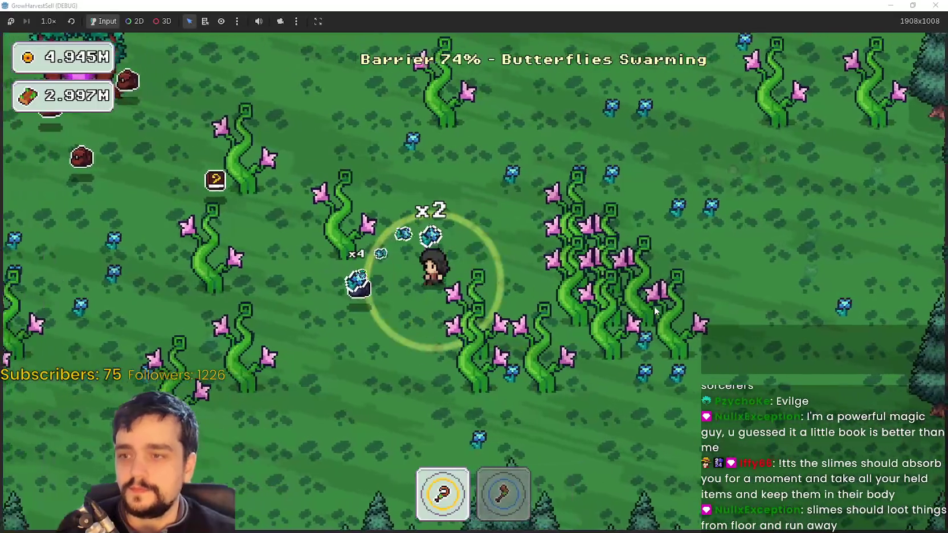
key("d")
key("w")
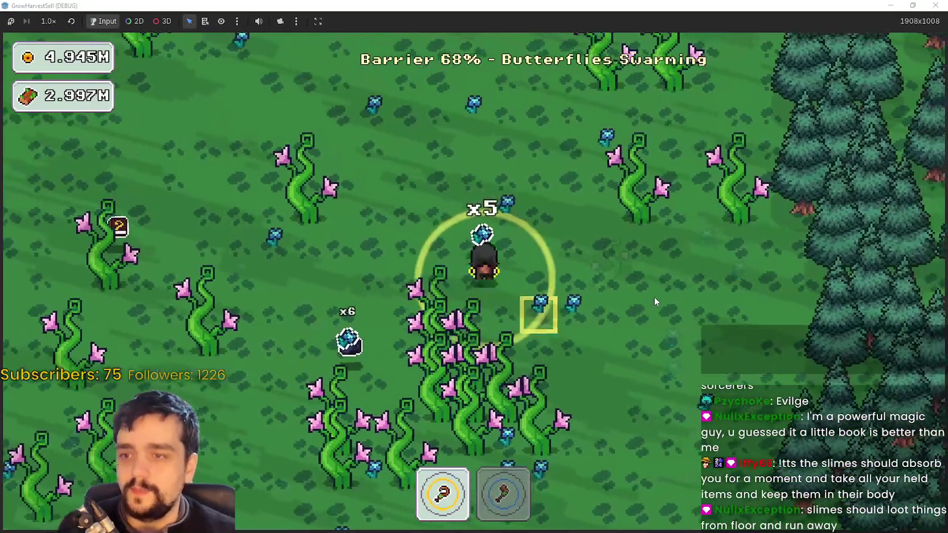
key("a")
key("w")
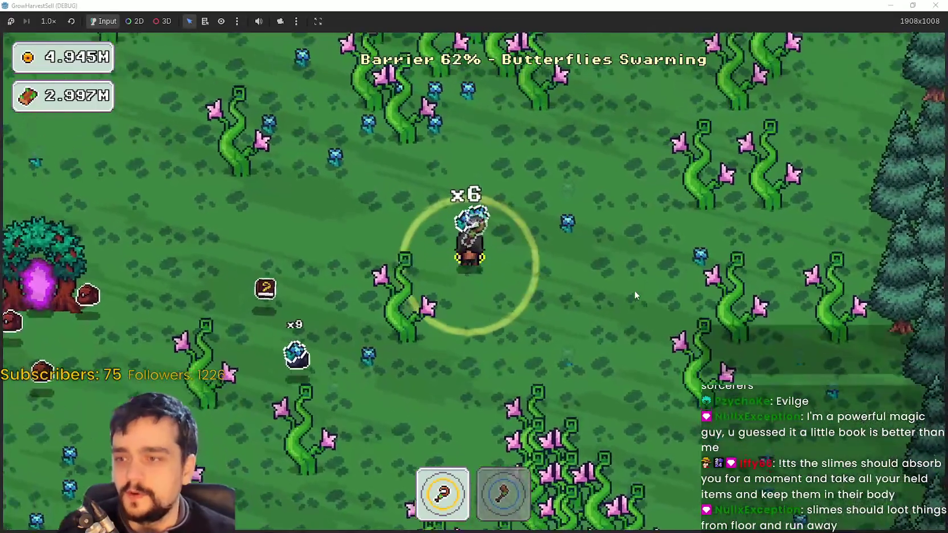
key("a")
key("s")
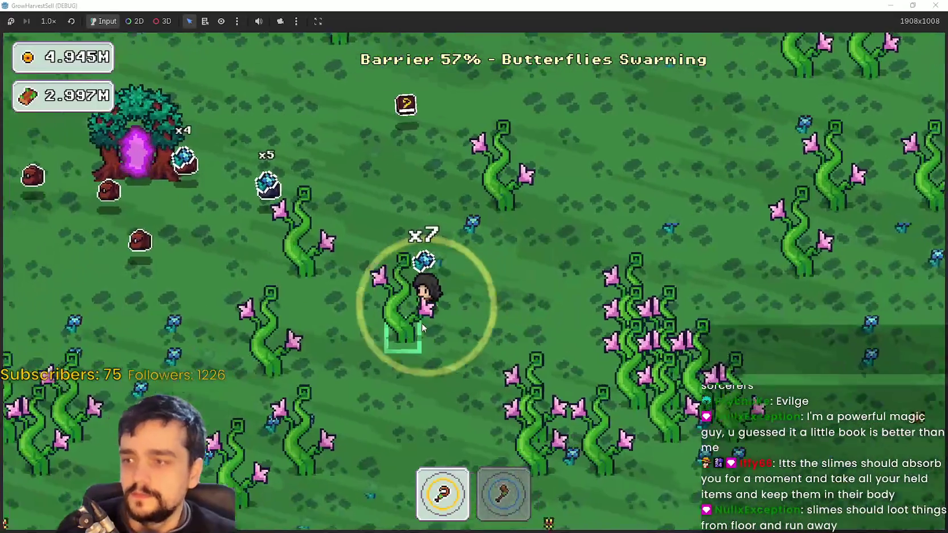
Move down-right and toward the fence, alternating axe (2) and wand (1) to harvest
key("s")
key("d")
key("2")
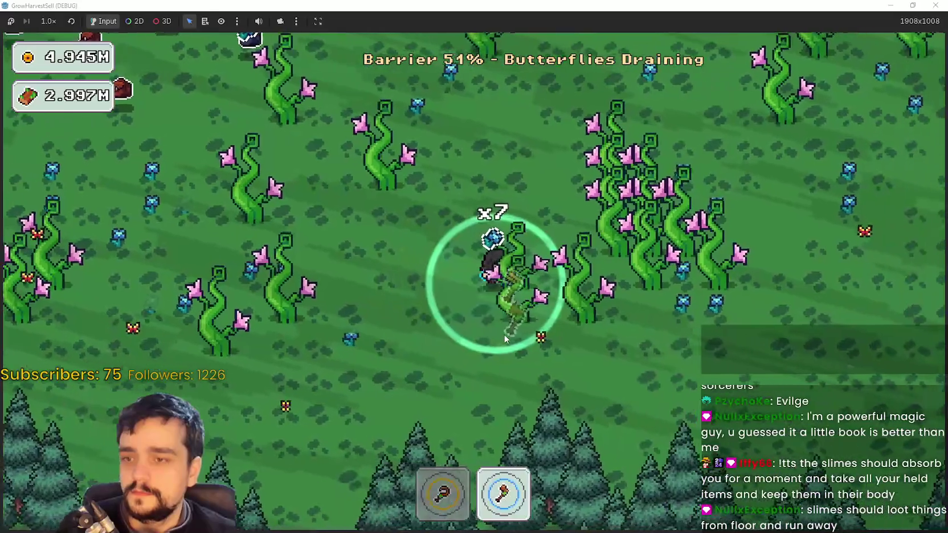
key("d")
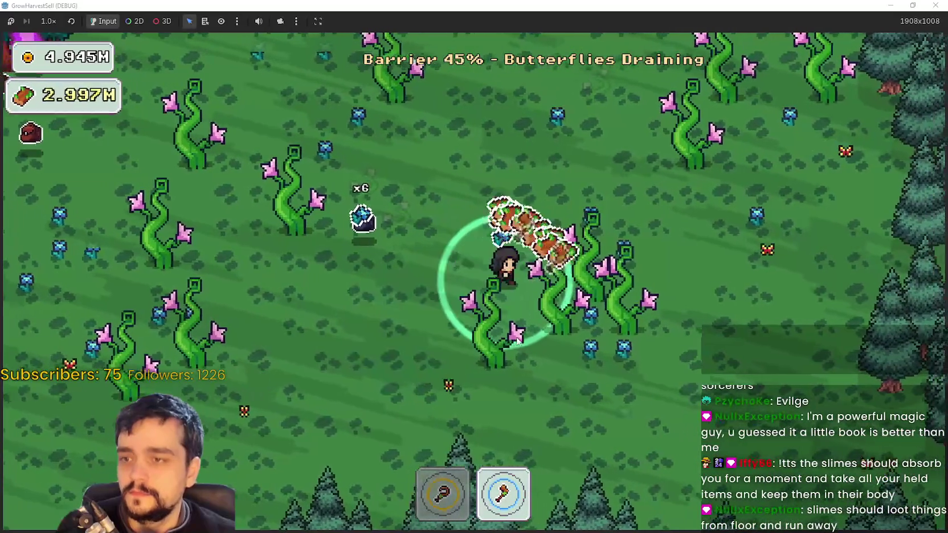
key("1")
key("d")
key("2")
key("s")
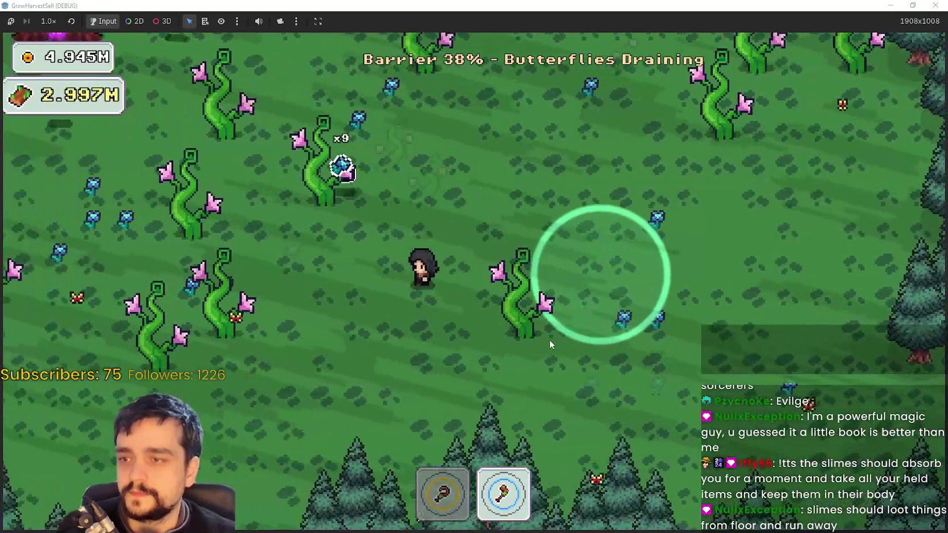
key("a")
key("1")
key("2")
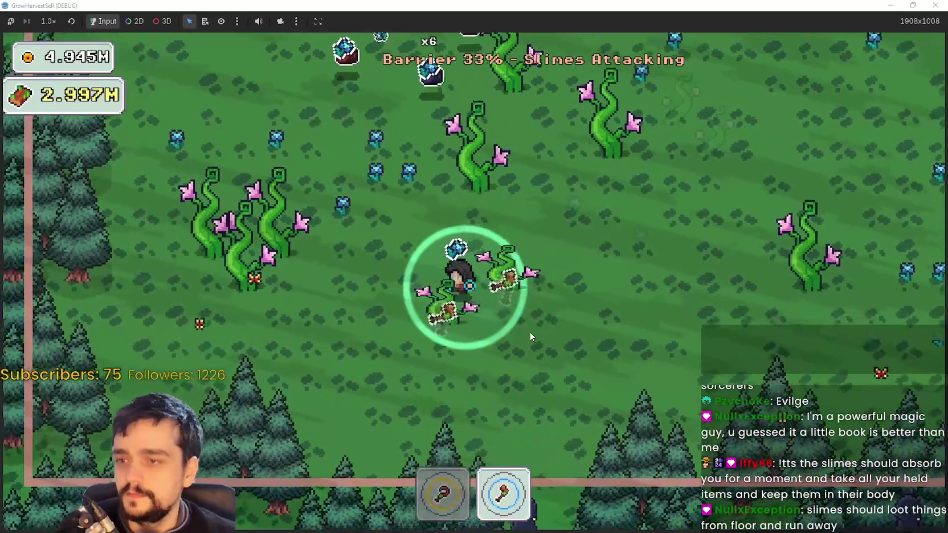
Harvest up-left with the wand, then chop with the axe heading to the east fence
key("a")
key("w")
key("1")
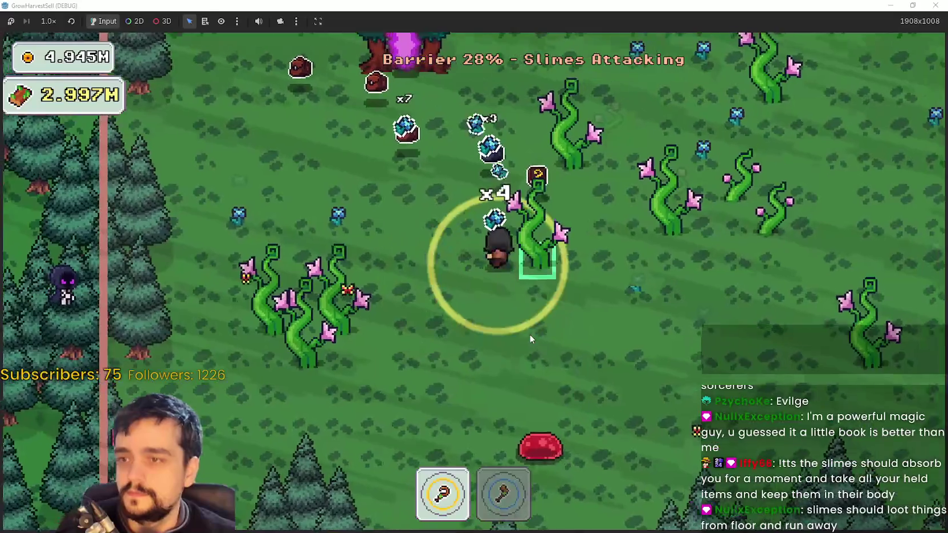
key("s")
key("2")
key("d")
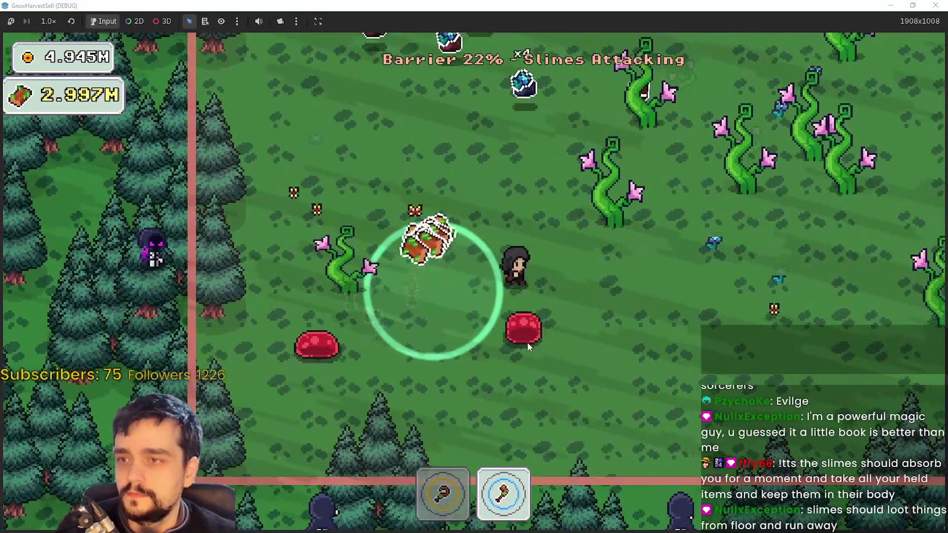
key("s")
key("d")
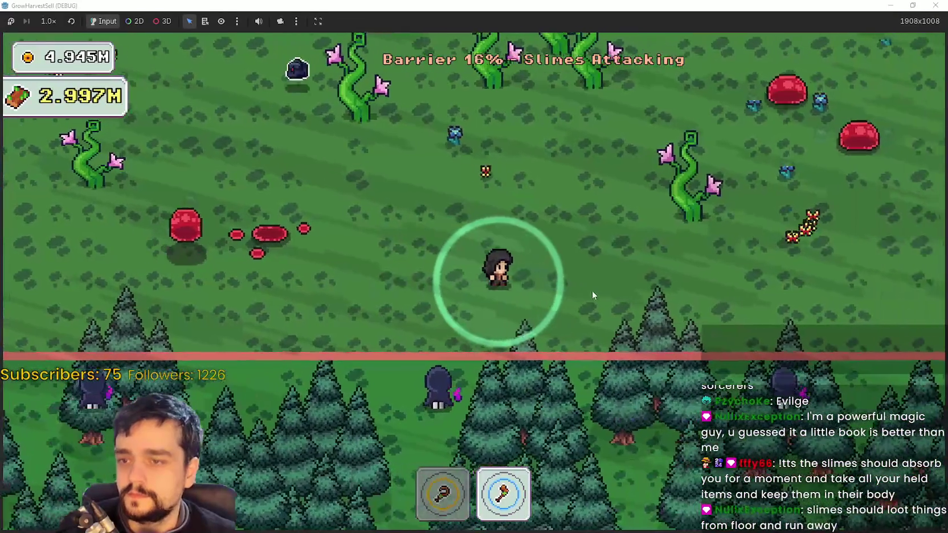
key("w")
key("d")
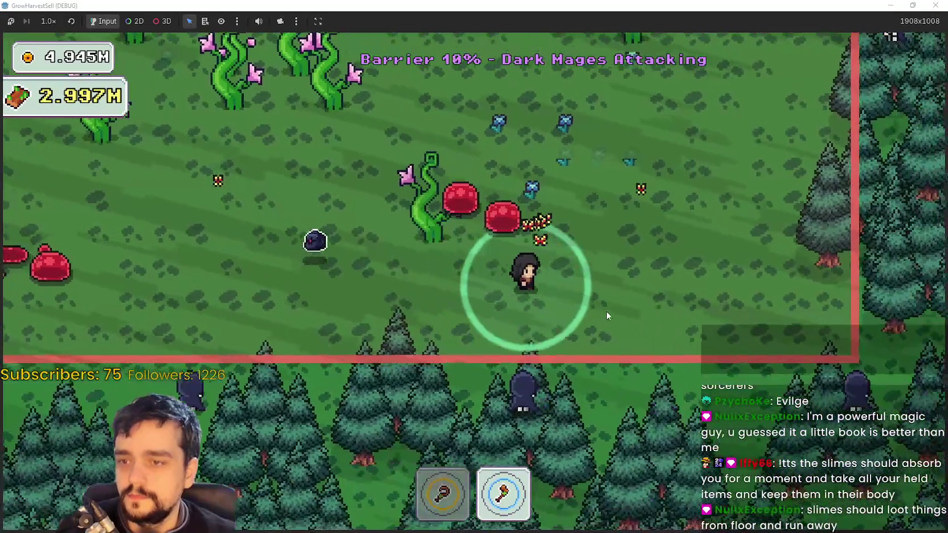
Dodge enemies with the wand, then chop nearby vines up the field with the axe
key("w")
key("a")
key("1")
key("s")
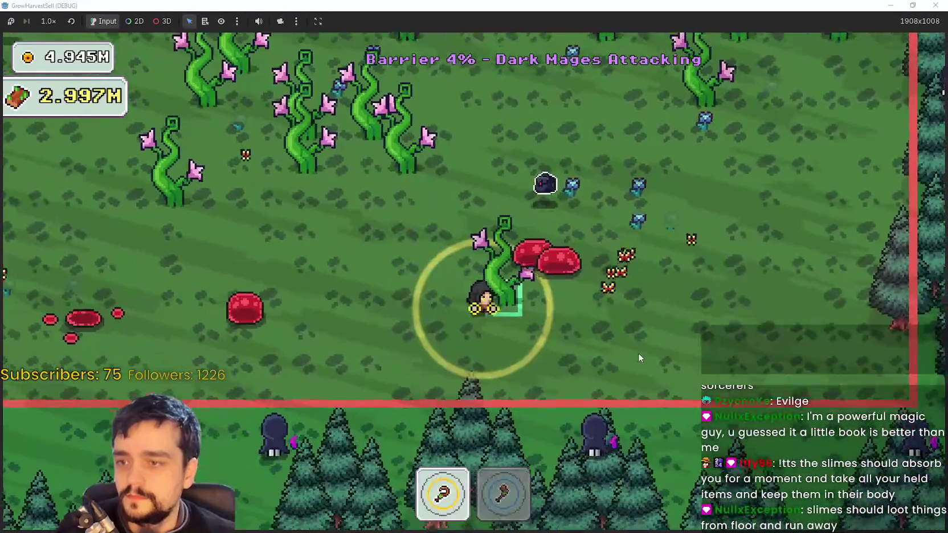
key("2")
key("w")
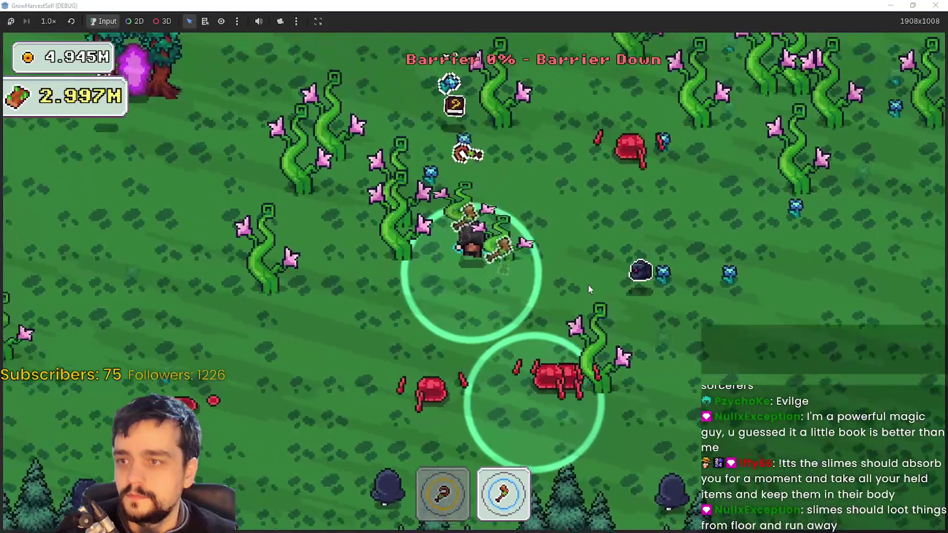
key("a")
key("w")
key("d")
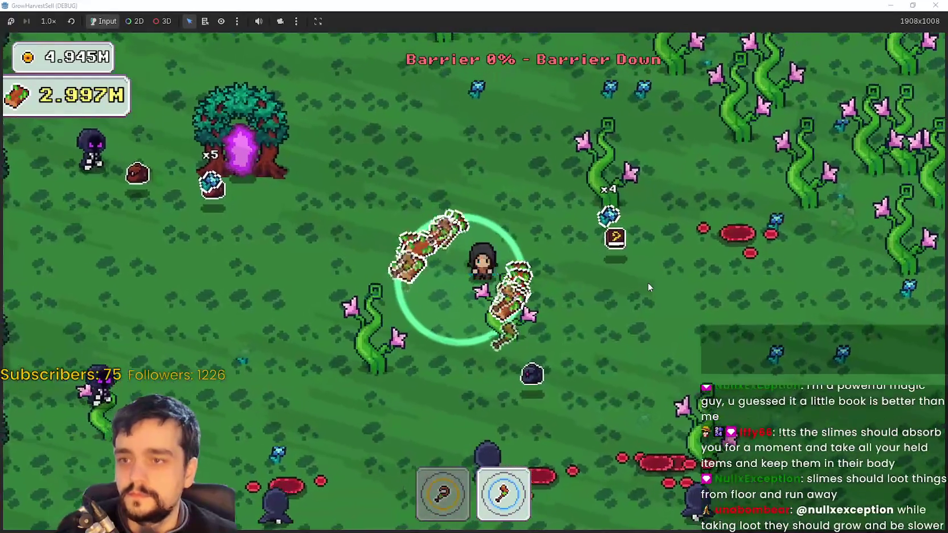
Keep harvesting with the wand around the purple portal tree until the barrier hits 0%
key("d")
key("w")
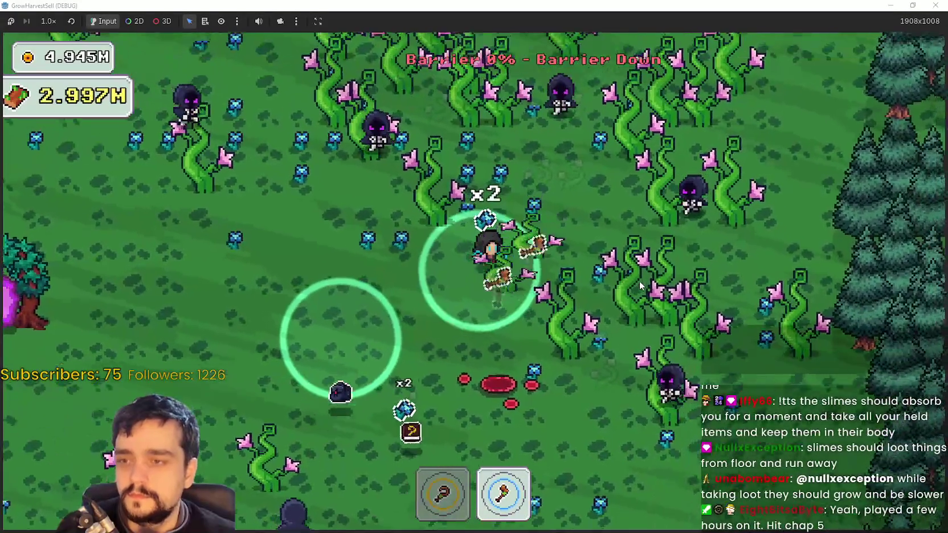
key("1")
key("a")
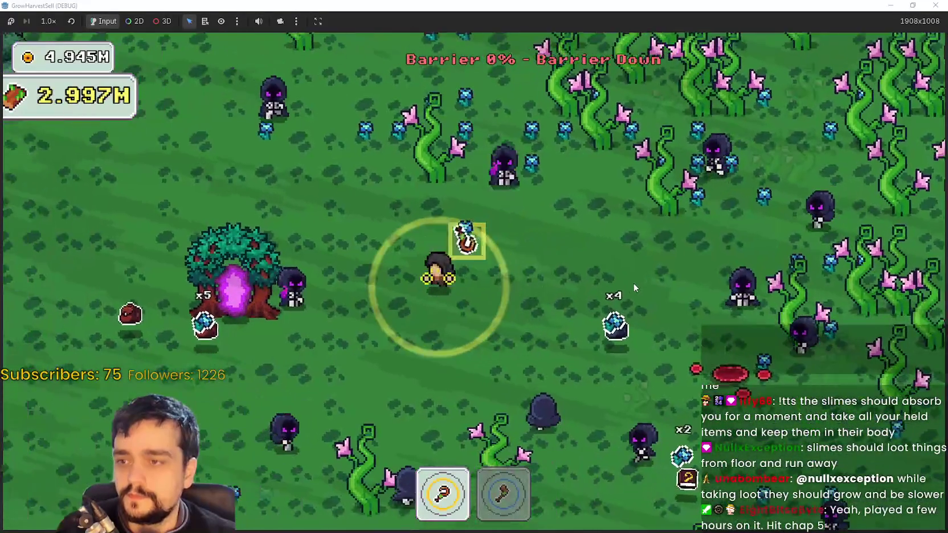
key("w")
key("d")
key("s")
key("a")
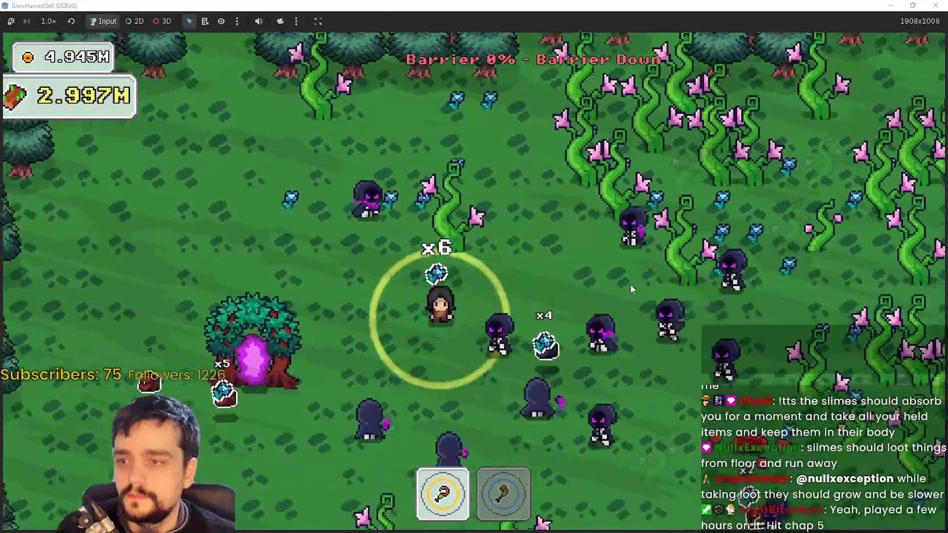
key("s")
key("d")
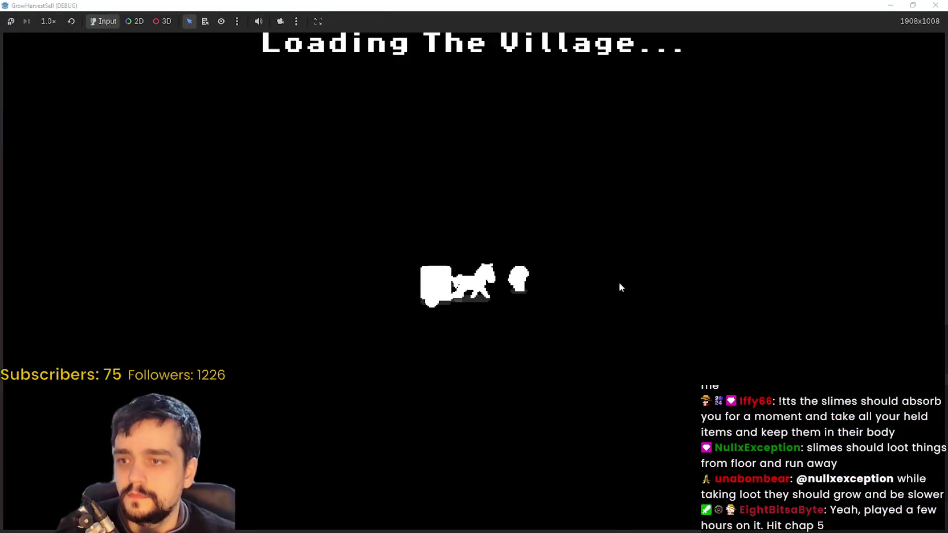
Walk through the village, gather crystals from the pedestal and feed them into the shop
key("d")
key("w")
key("w")
key("s")
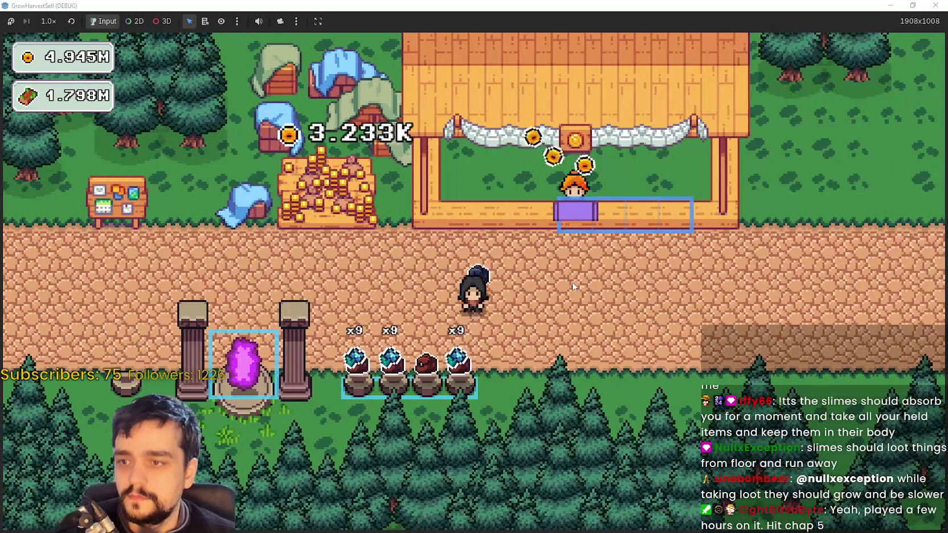
key("e")
key("a")
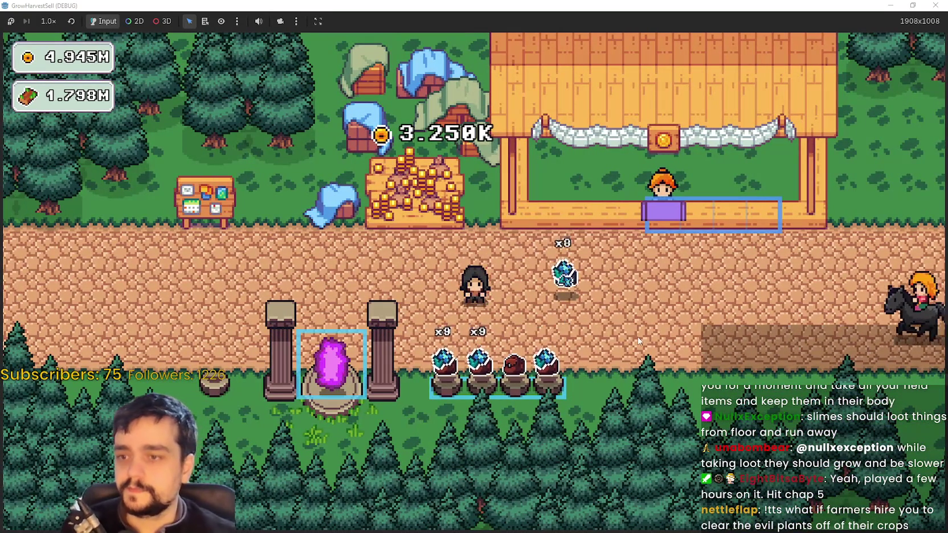
key("w")
key("d")
key("s")
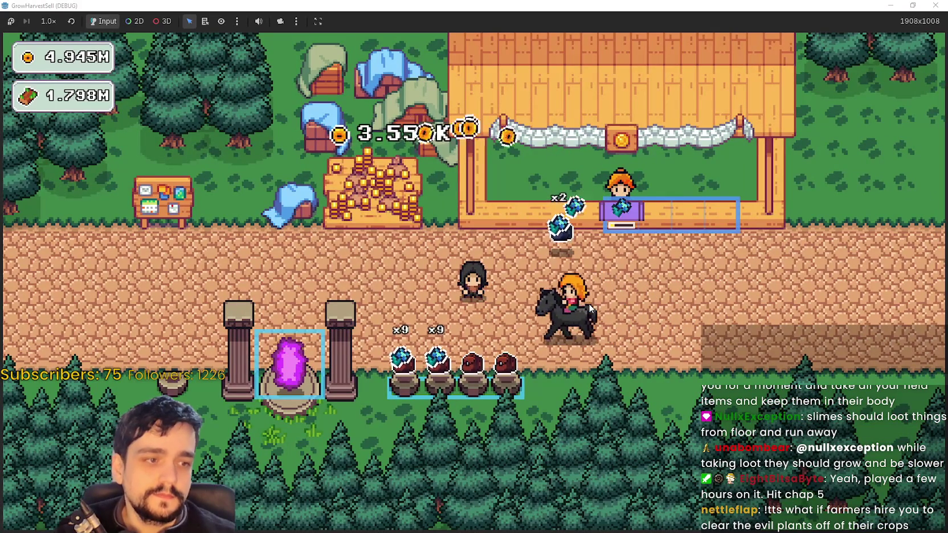
Drop a crystal stack on the path, add more, and carry them into the shop
key("e")
key("d")
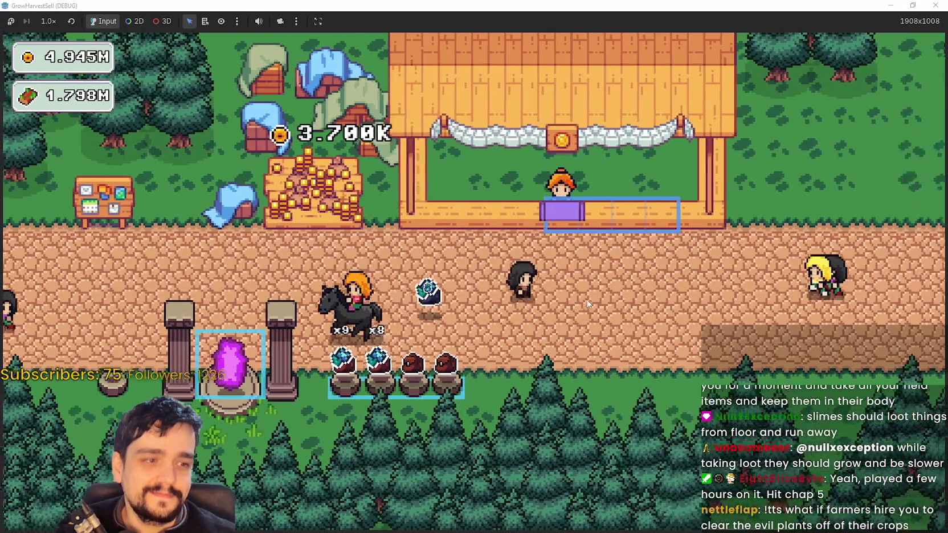
key("a")
key("w")
key("d")
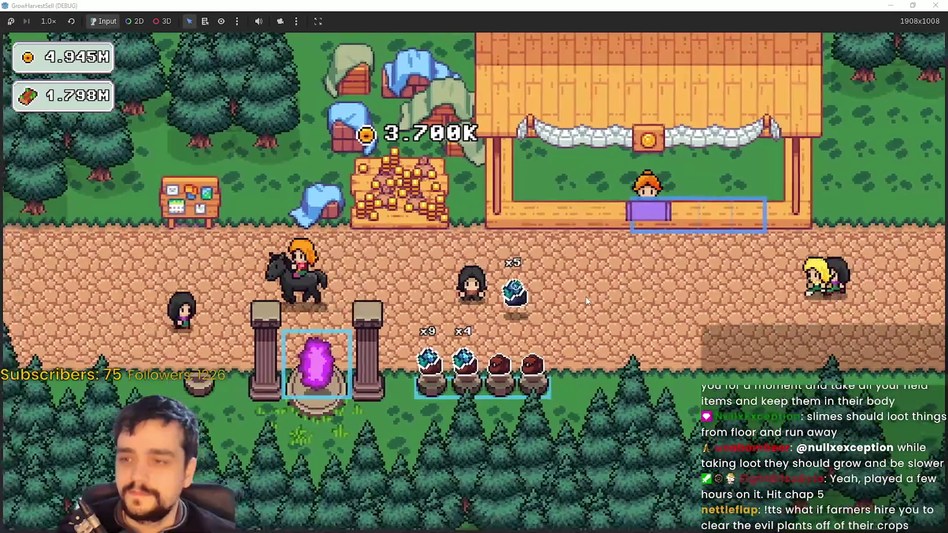
key("s")
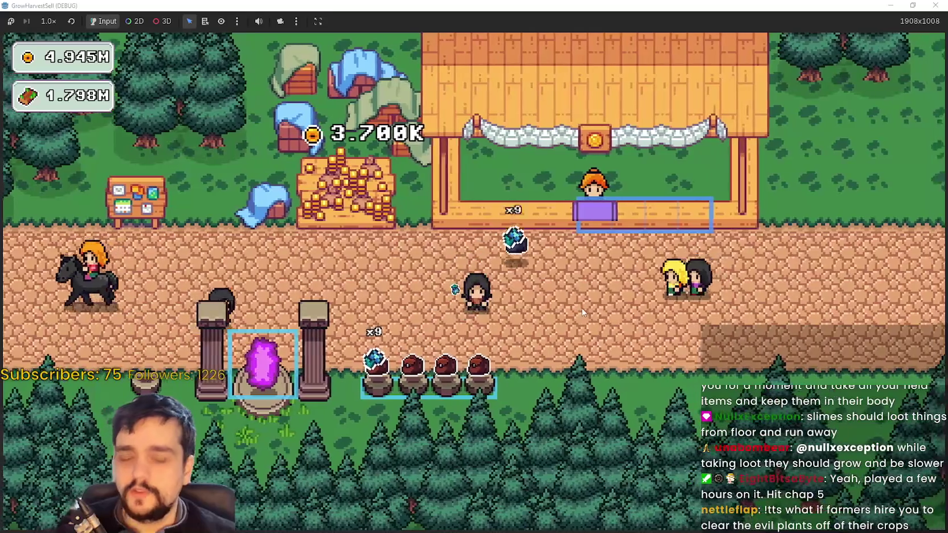
key("d")
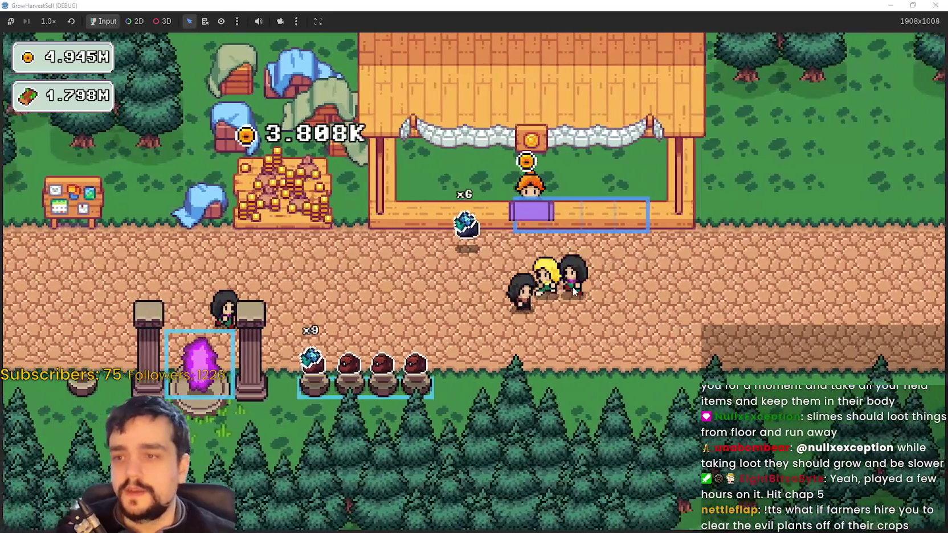
Collect the floor crystals to the left and walk past the shop counter to sell them
key("a")
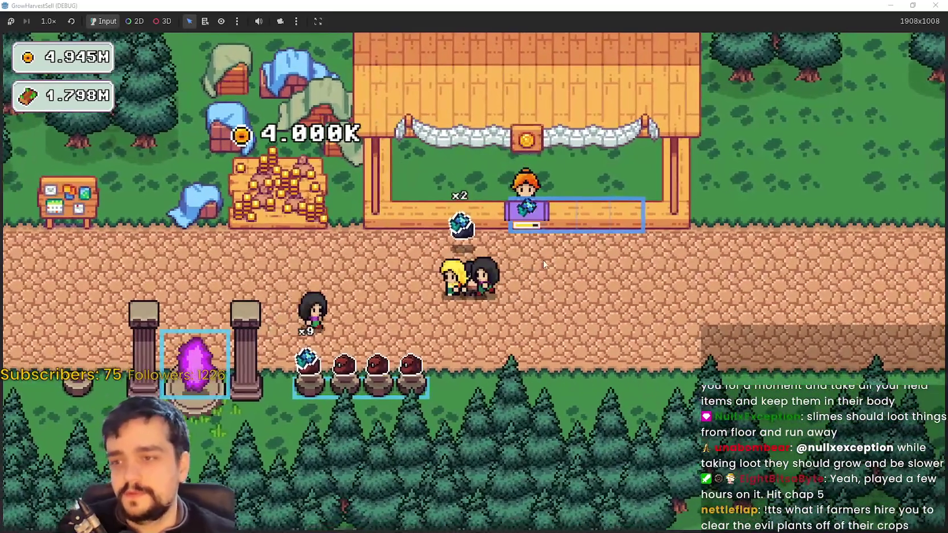
key("a")
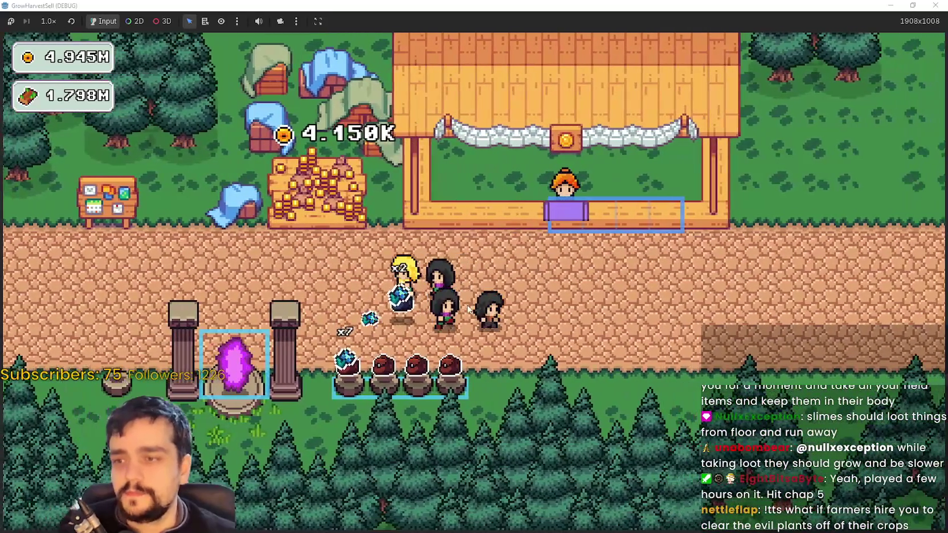
key("a")
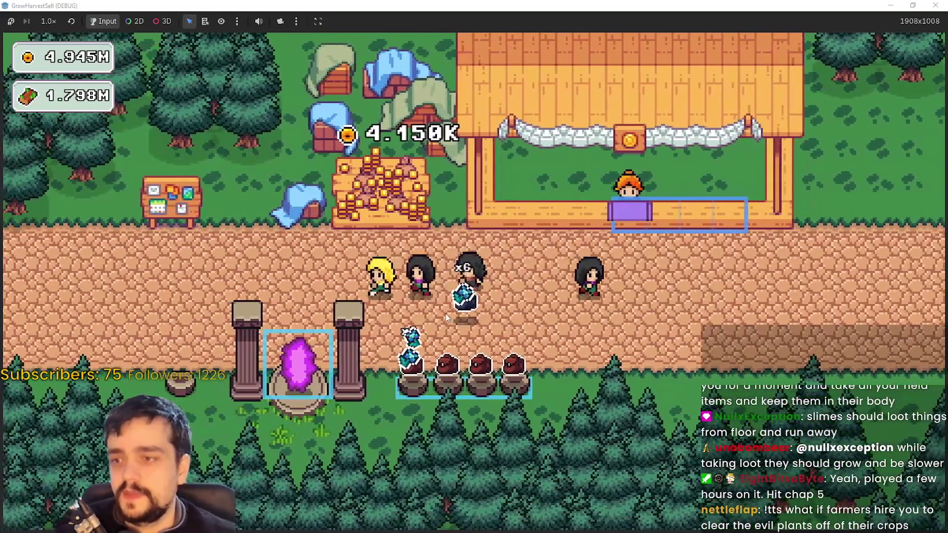
key("d")
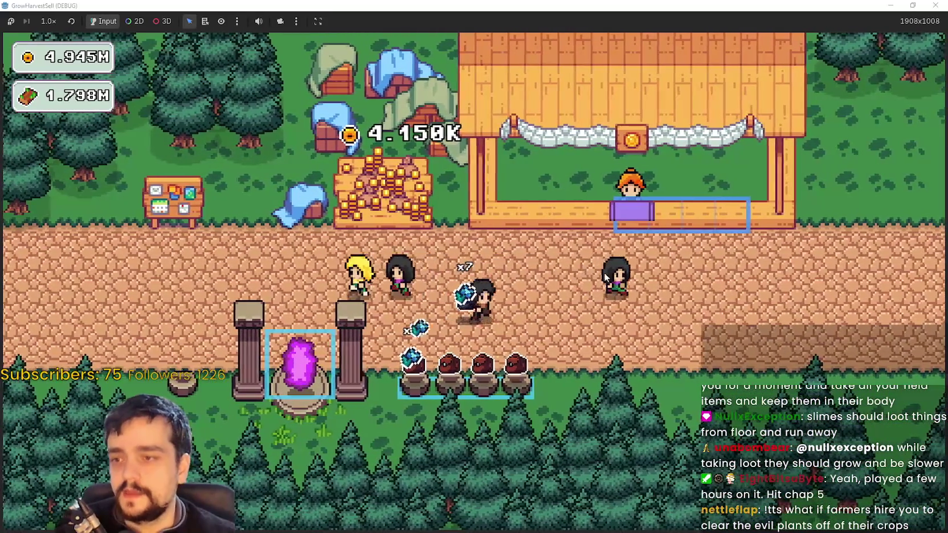
key("w")
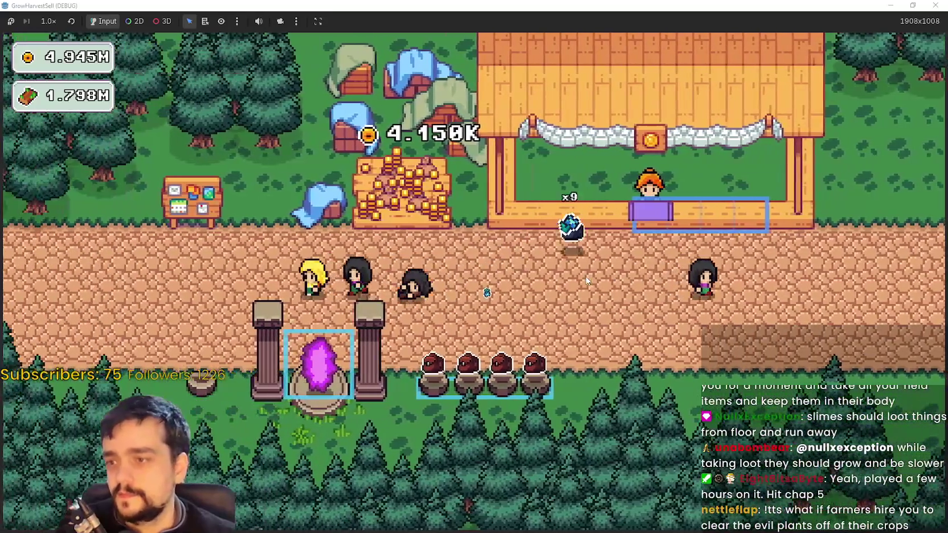
key("d")
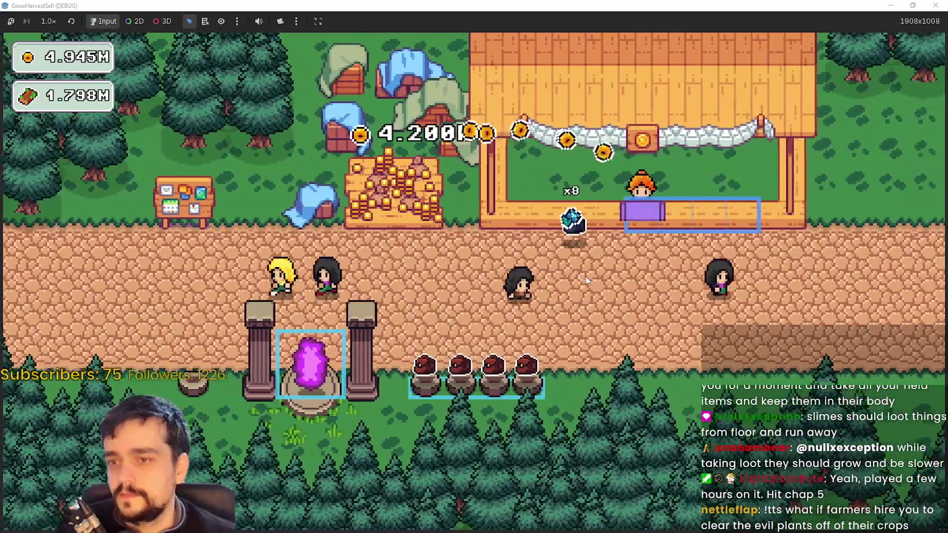
key("s")
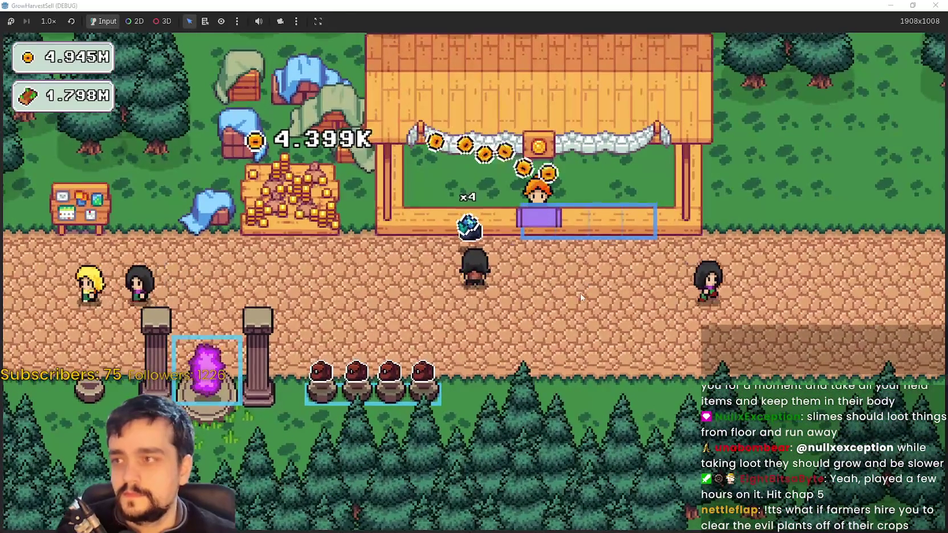
Walk to the crystal shrine and open the Prestige skill tree (Lvl 2, 122/135 Exp)
key("a")
key("s")
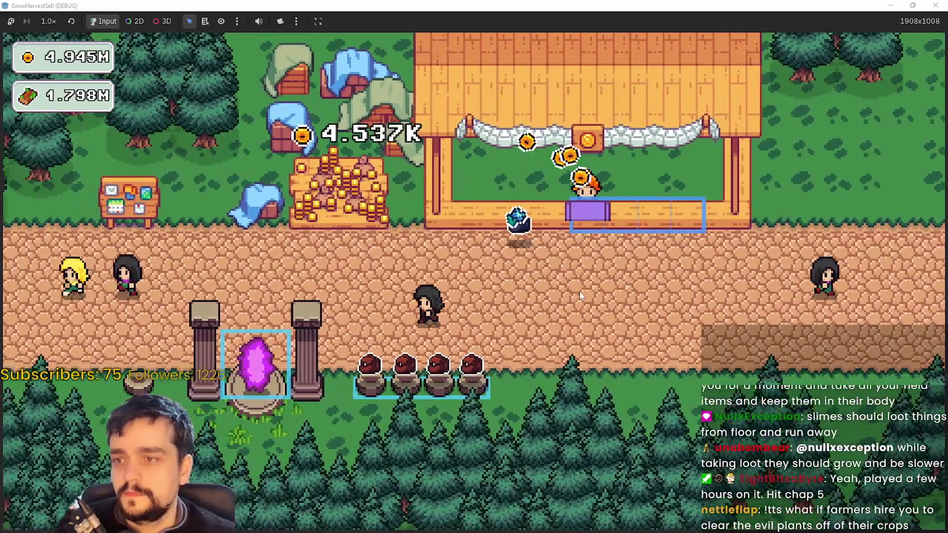
key("a")
key("w")
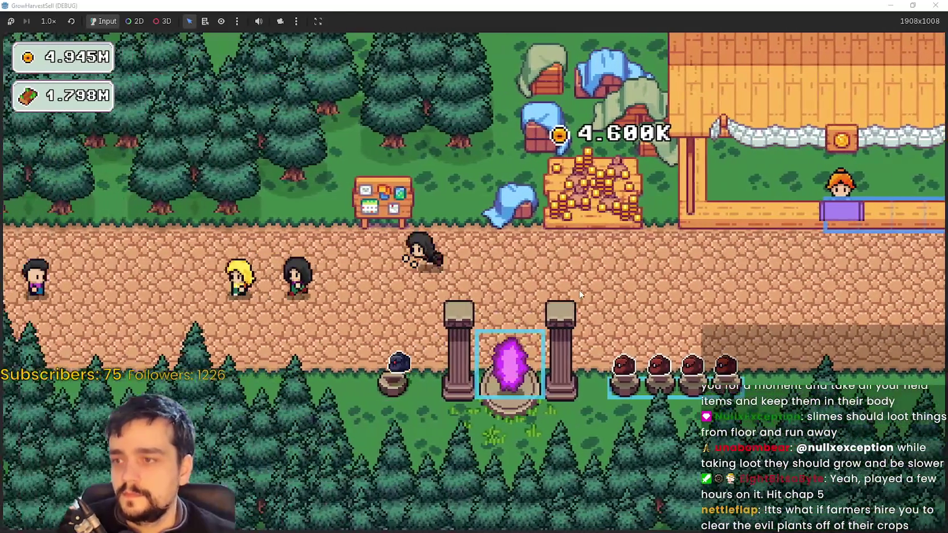
key("d")
key("e")
scroll(525, 464, "up", 2)
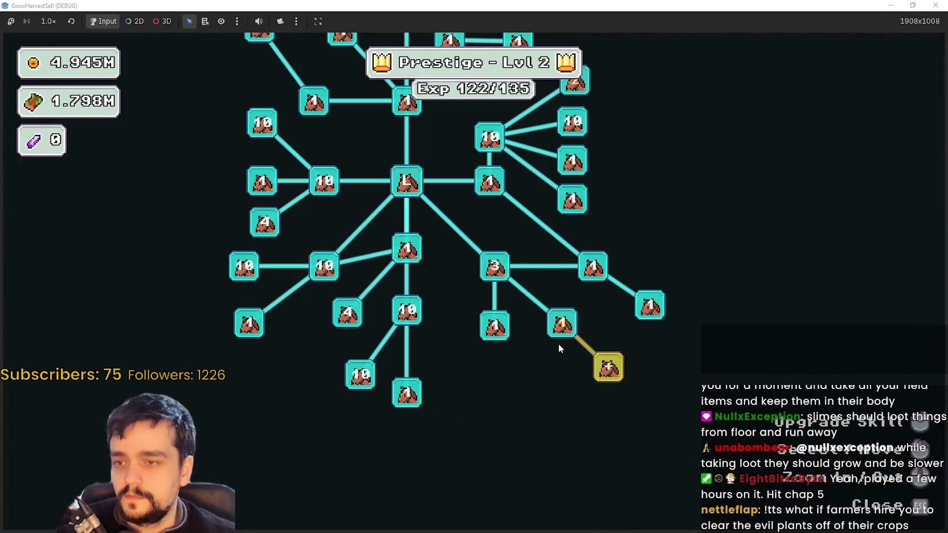
mouse_move(561, 330)
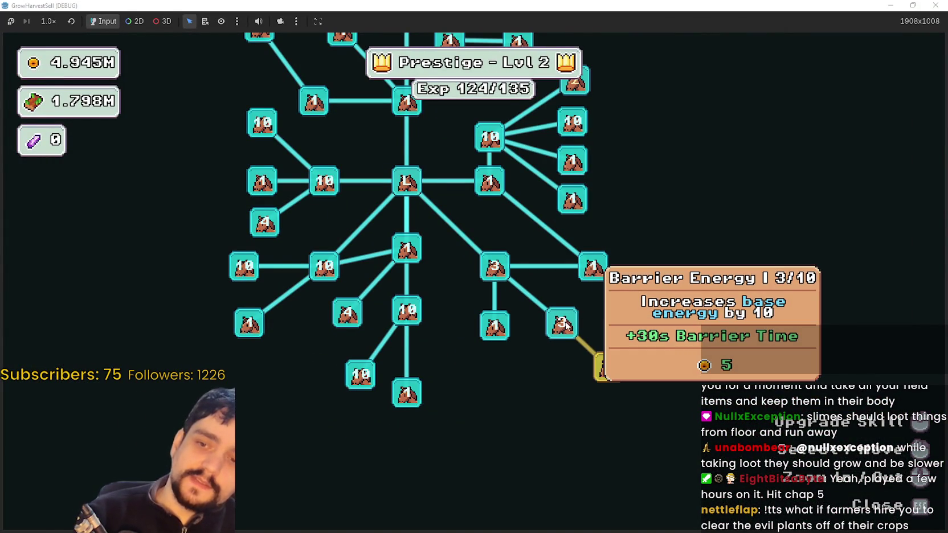
key("Escape")
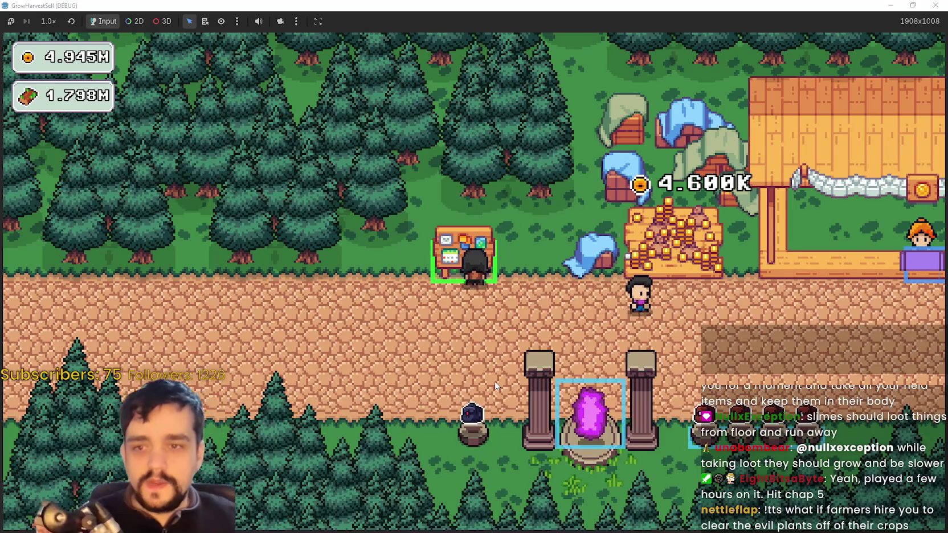
Walk the character down and right from the notice board toward the portal shrine
key("d")
key("s")
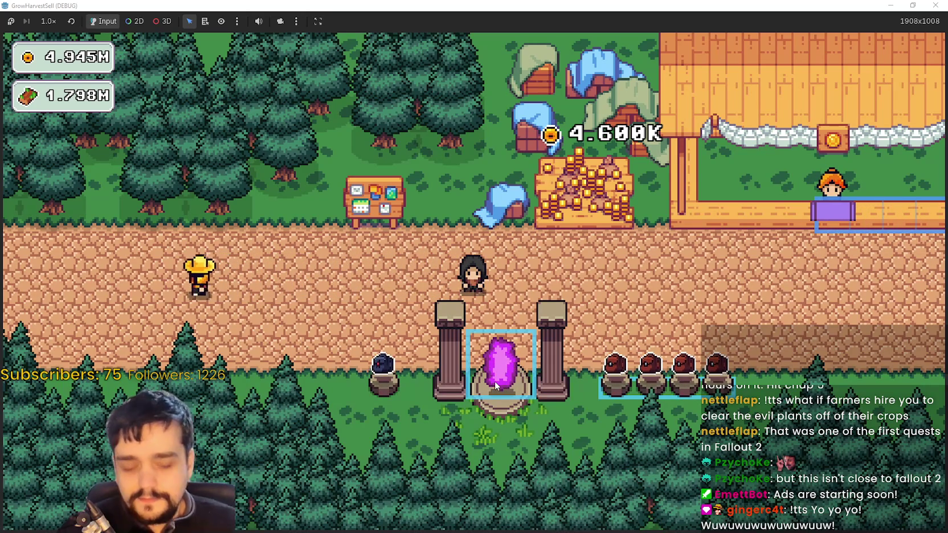
Travel from the shrine to Stage 1 and collect the first crystals
key("e")
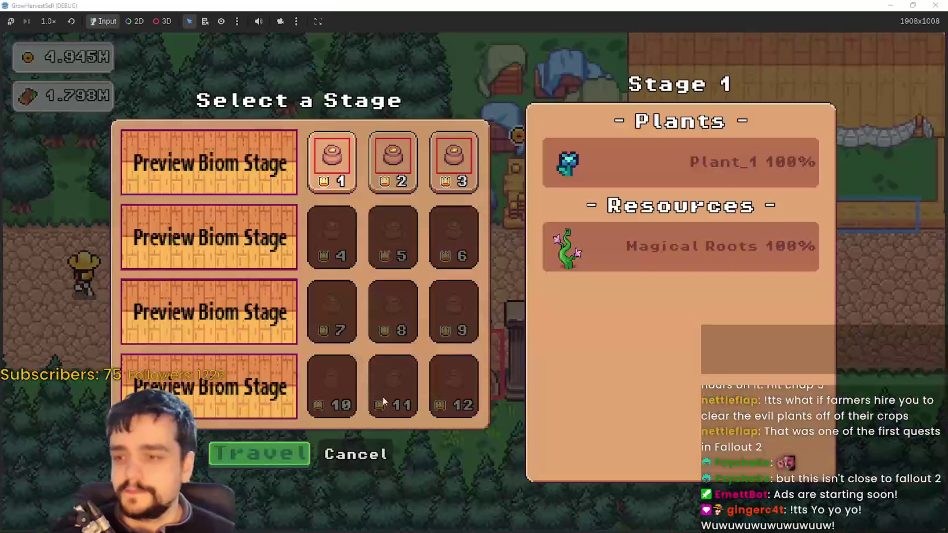
left_click(299, 444)
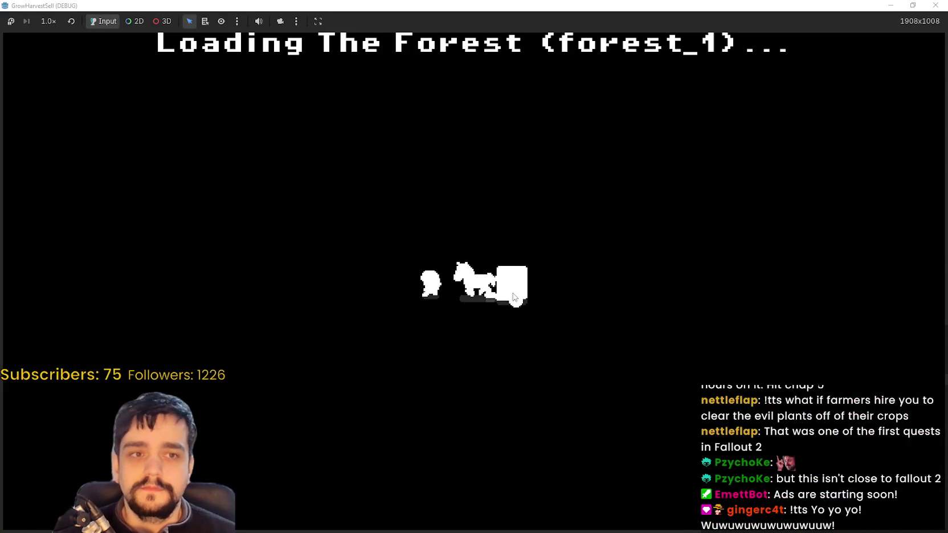
key("a")
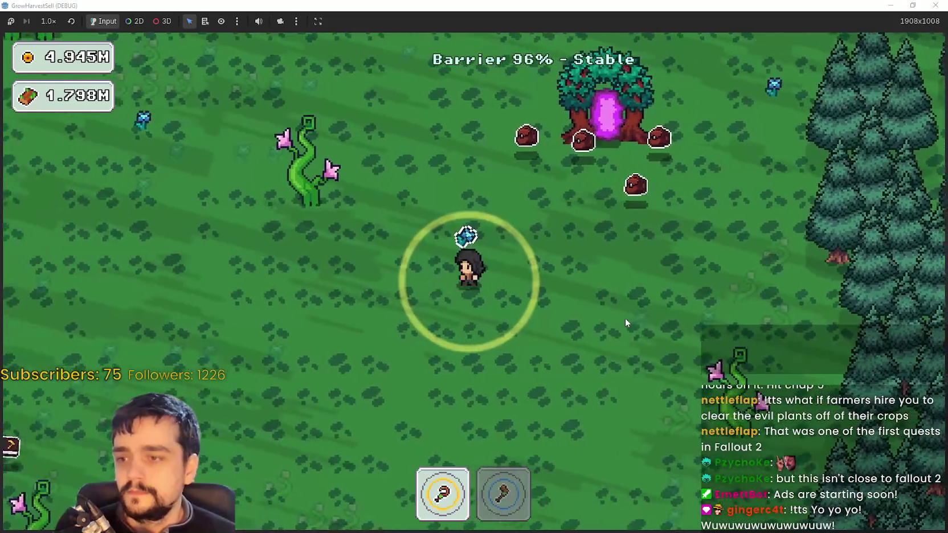
key("a")
key("w")
key("d")
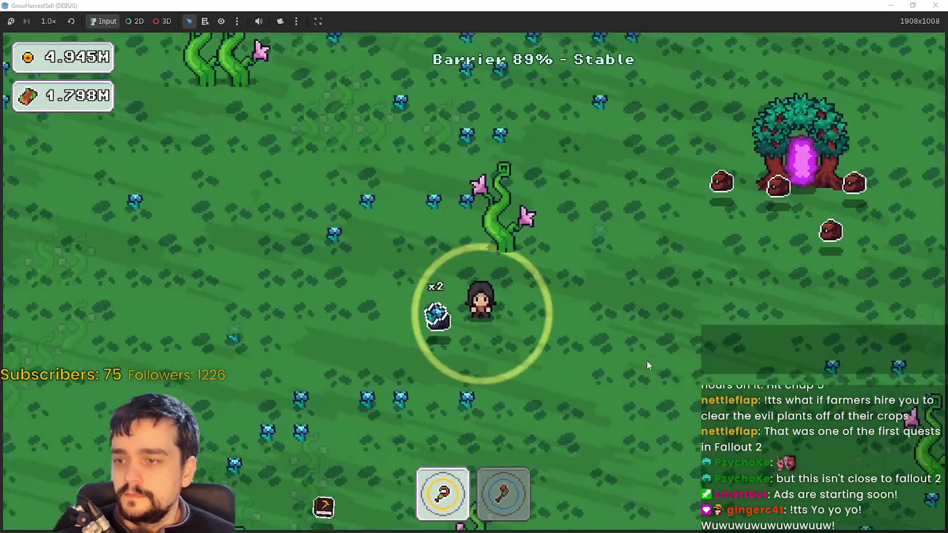
Chop vines with the axe while crossing the forest field down-left
key("2")
key("w")
key("a")
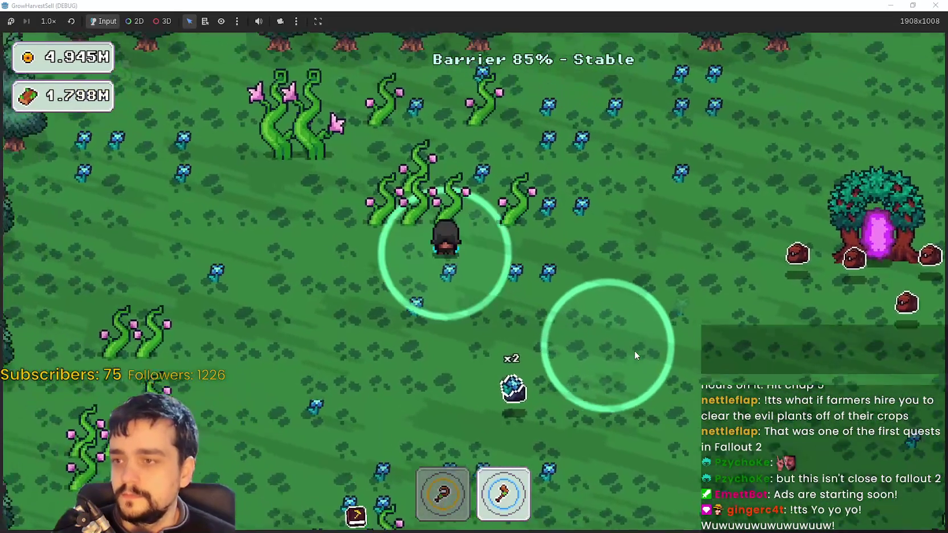
key("w")
key("a")
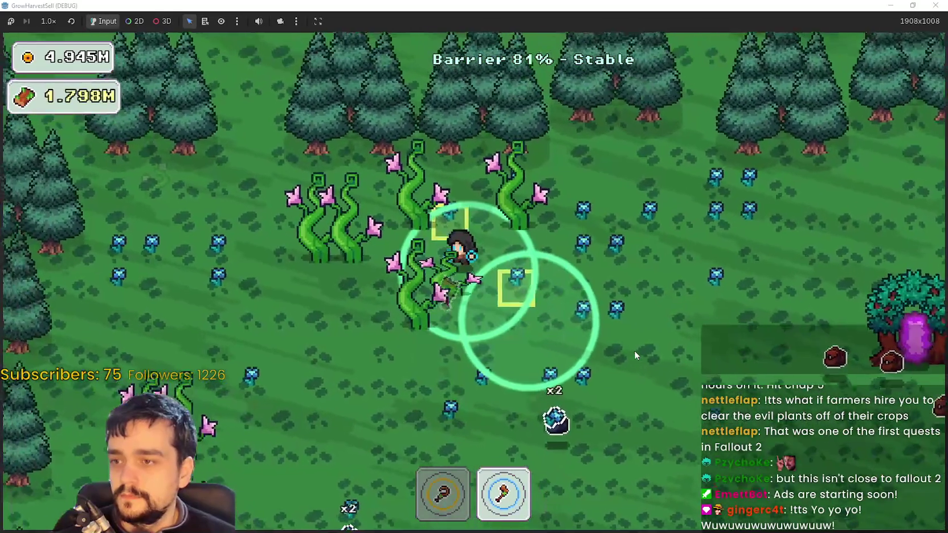
key("a")
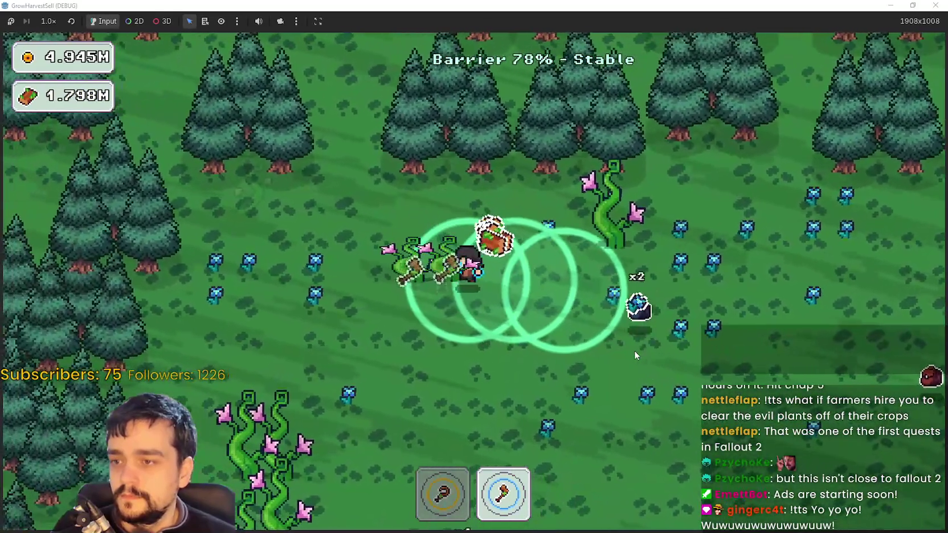
key("s")
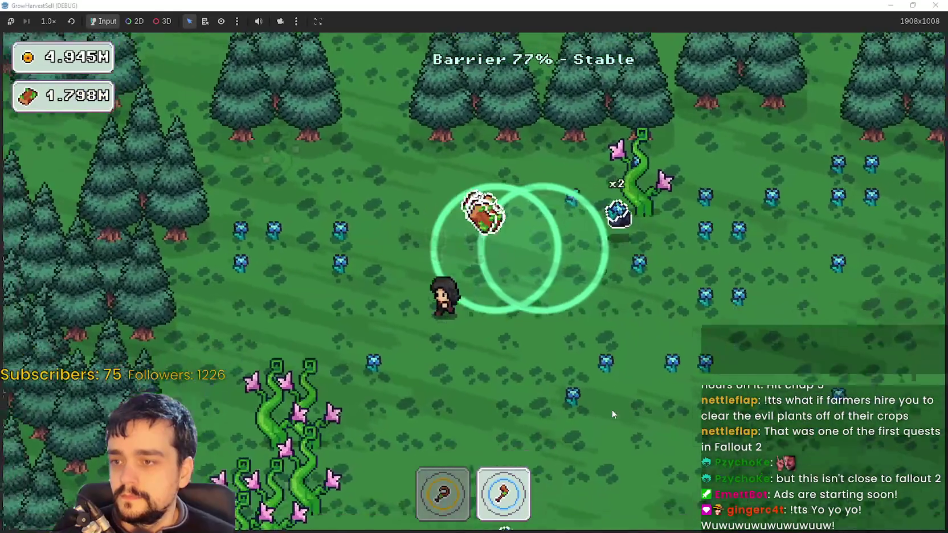
key("s")
key("a")
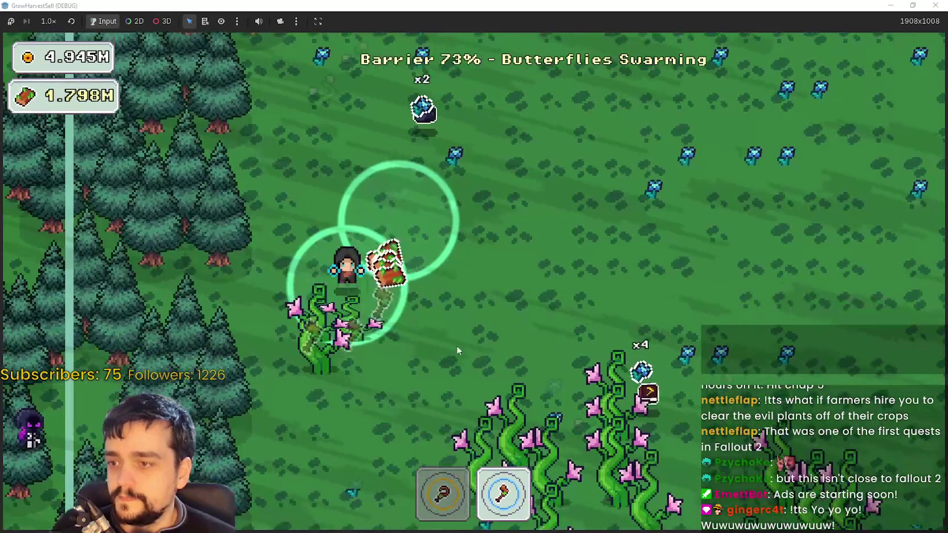
key("s")
key("a")
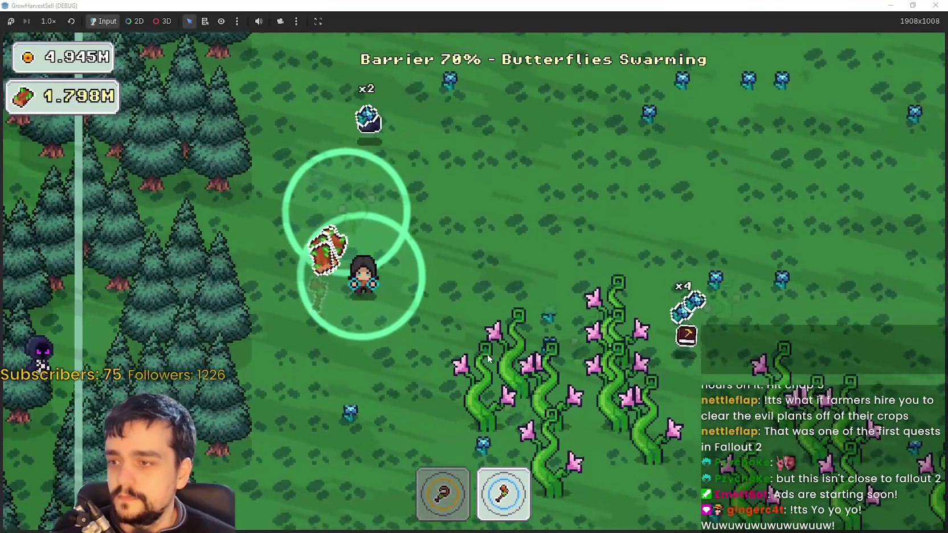
key("d")
key("s")
Harvest crystals with the sickle across the central field toward the portal tree
key("w")
key("1")
key("a")
key("w")
key("d")
key("s")
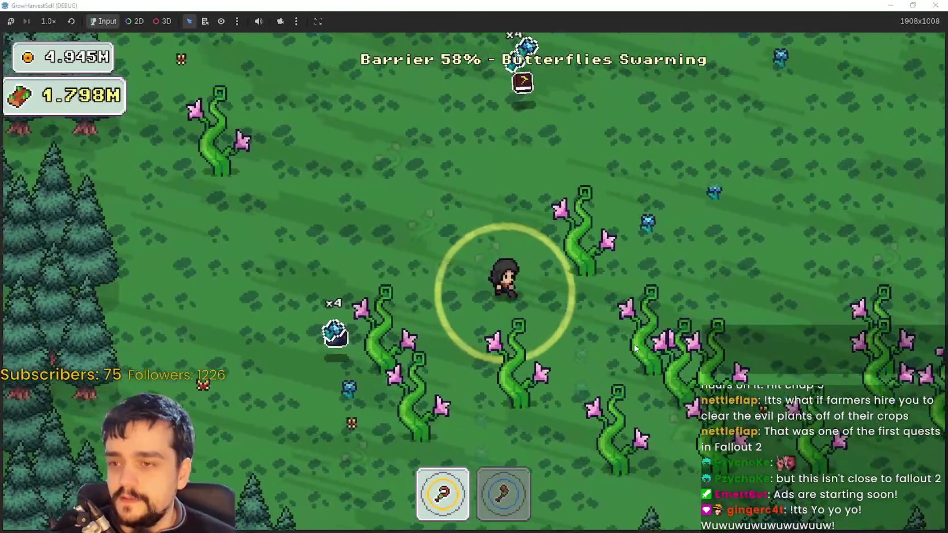
key("2")
key("w")
key("1")
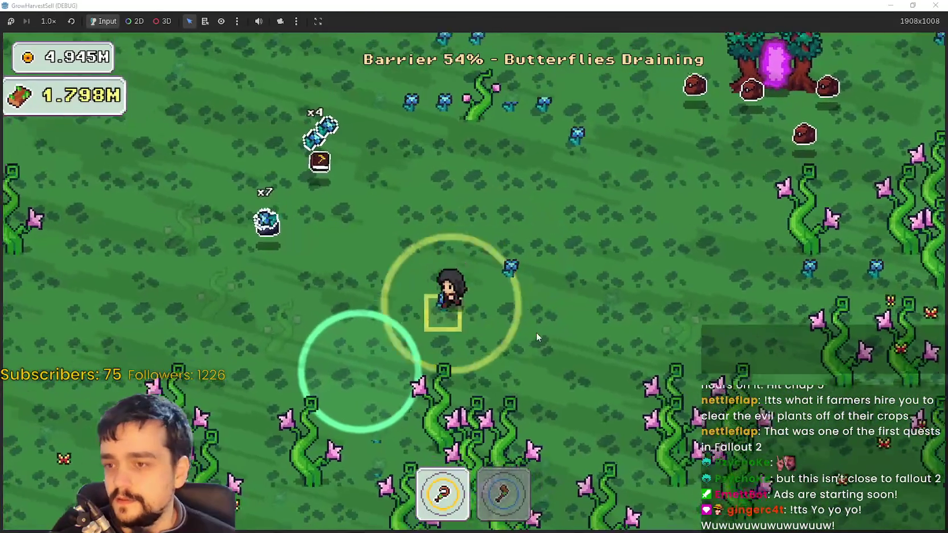
key("w")
key("d")
key("d")
key("s")
key("w")
Alternate axe and sickle to chop vines for wood in the upper-left field
key("s")
key("2")
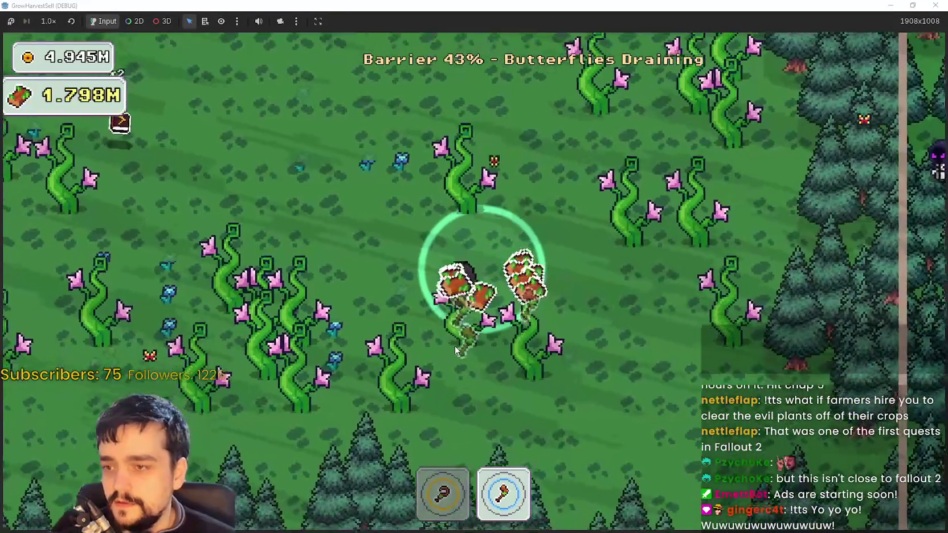
key("s")
key("a")
key("a")
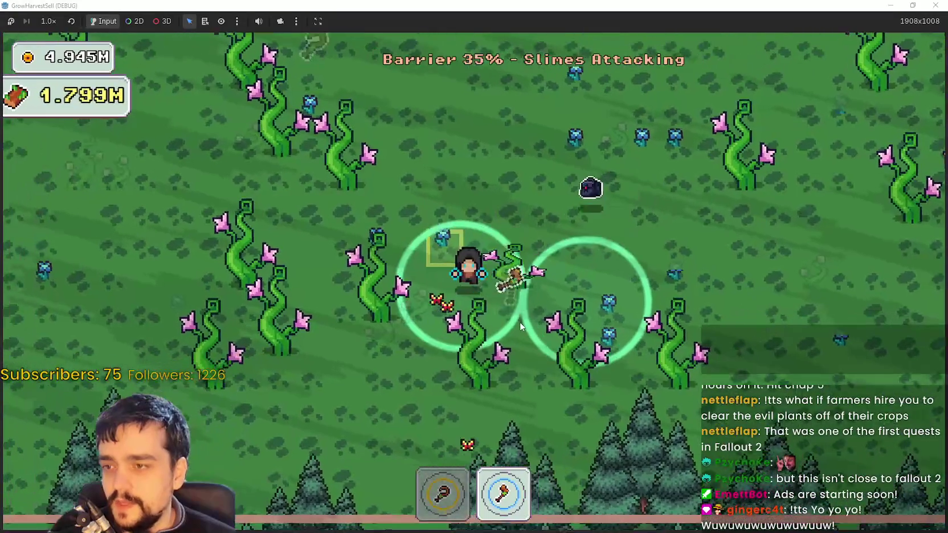
key("w")
key("a")
key("1")
key("d")
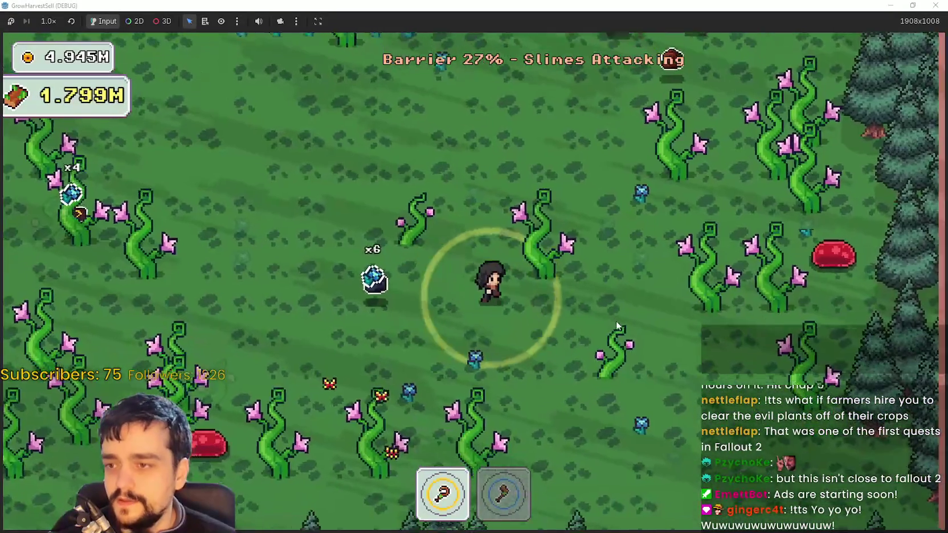
key("2")
key("w")
key("a")
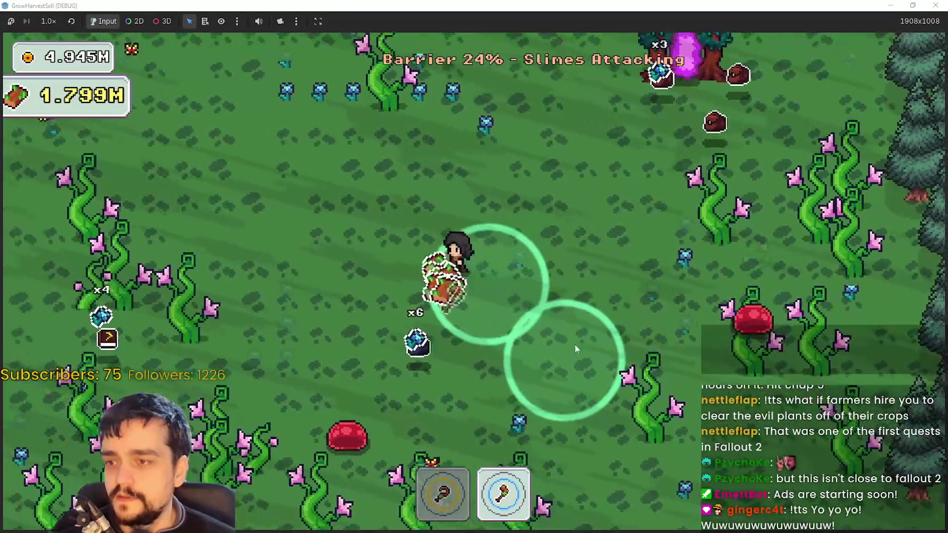
key("w")
key("a")
key("1")
Harvest until the barrier hits 0% and wood reaches 1.799M, then enter the portal tree
key("s")
key("a")
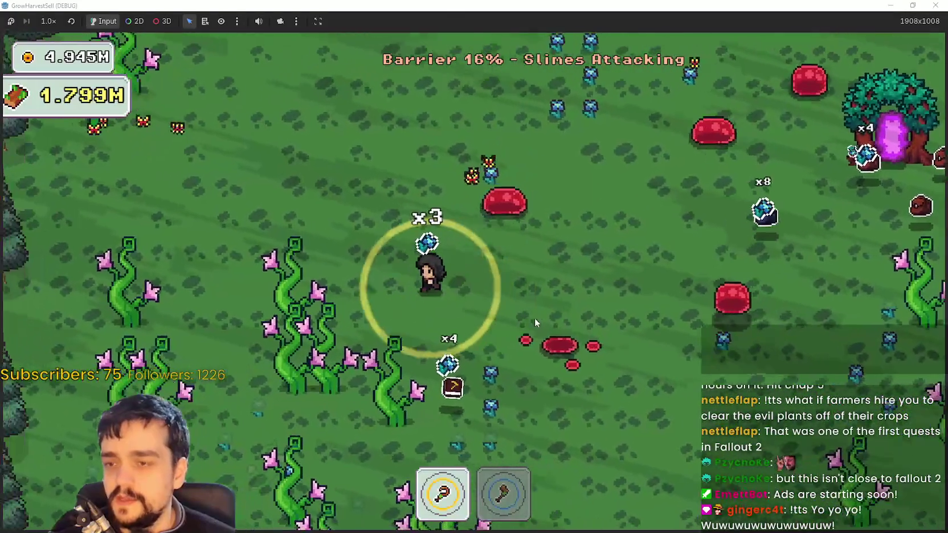
key("w")
key("a")
key("s")
key("w")
key("d")
key("2")
key("d")
key("s")
key("1")
key("a")
key("w")
key("w")
key("d")
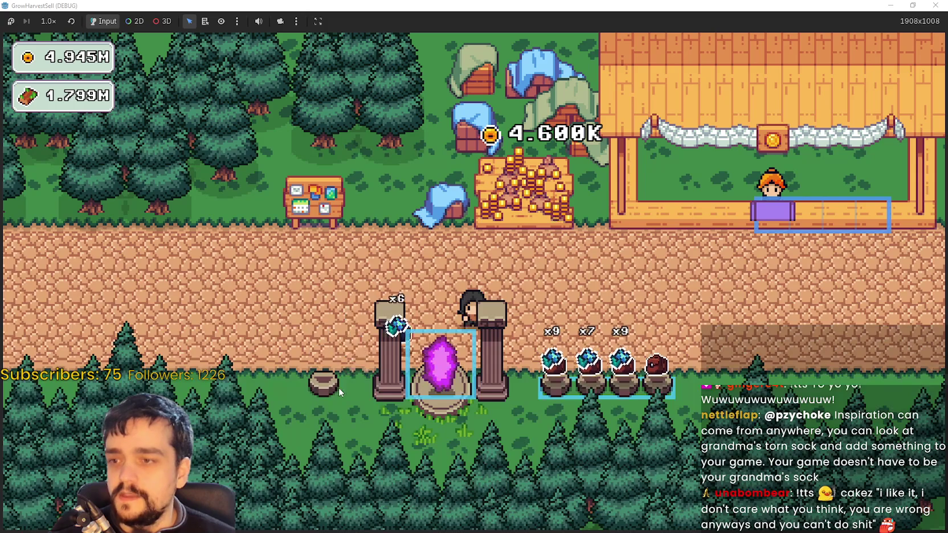
Walk to the village stall and sell the crystals for coins
key("d")
key("s")
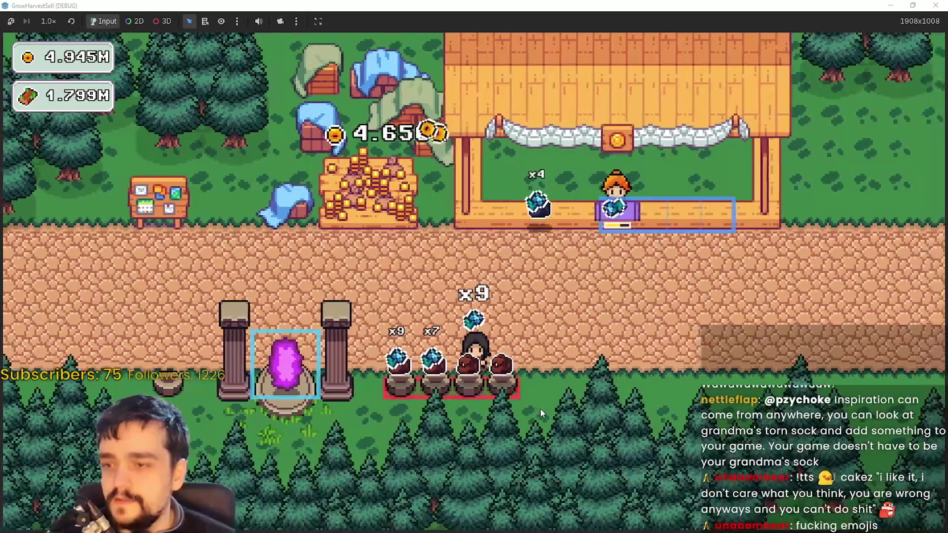
key("d")
key("w")
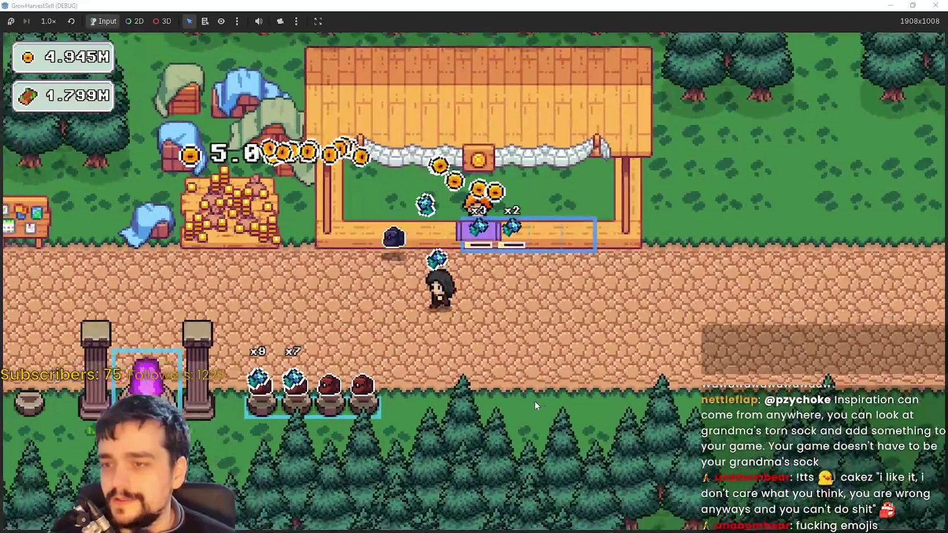
key("d")
key("a")
key("s")
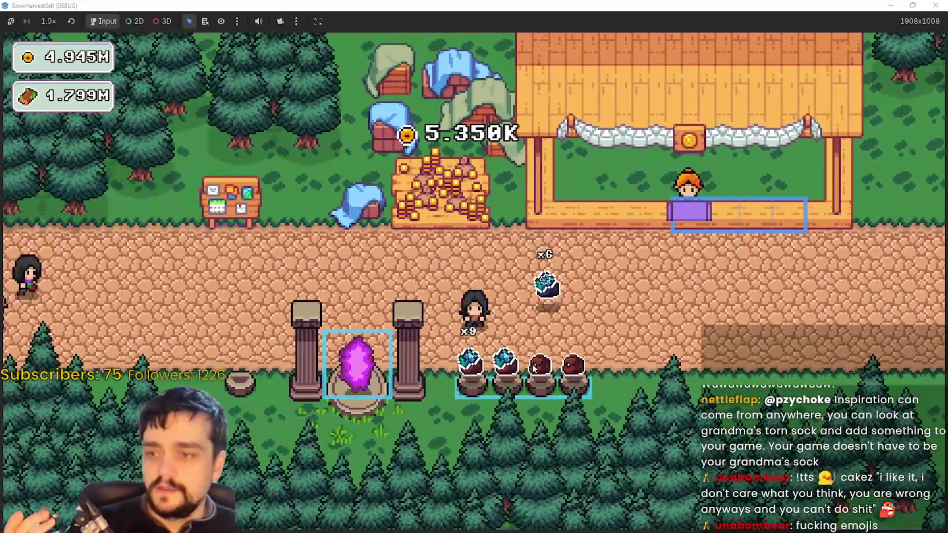
key("a")
key("s")
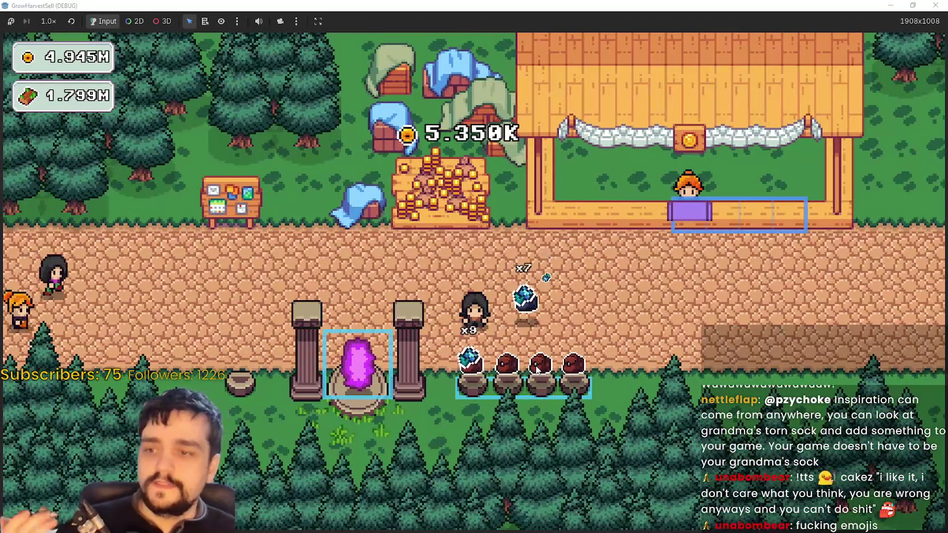
key("d")
key("w")
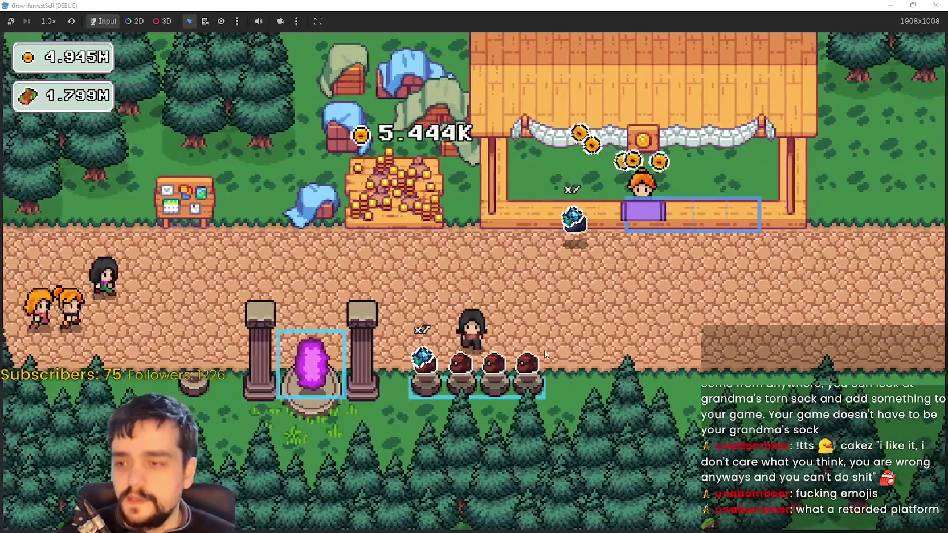
key("s")
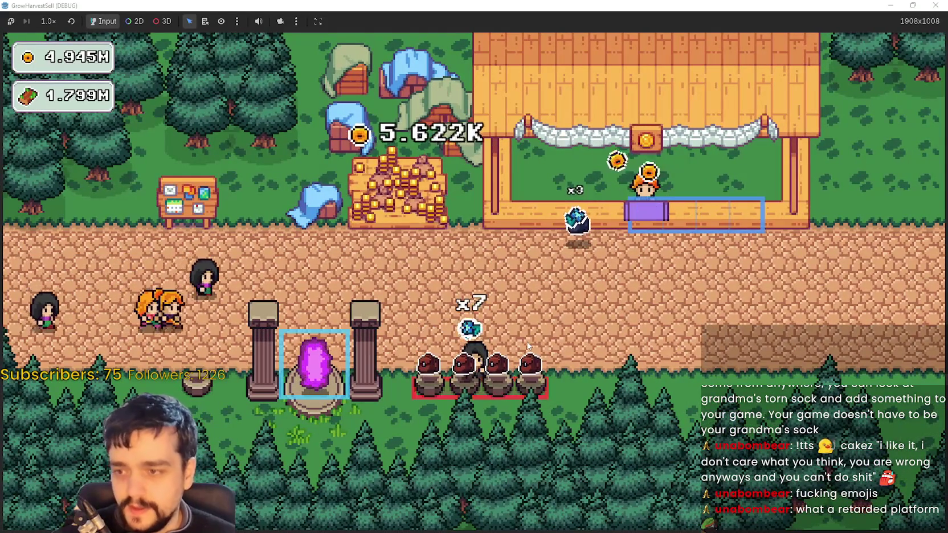
key("d")
key("w")
key("s")
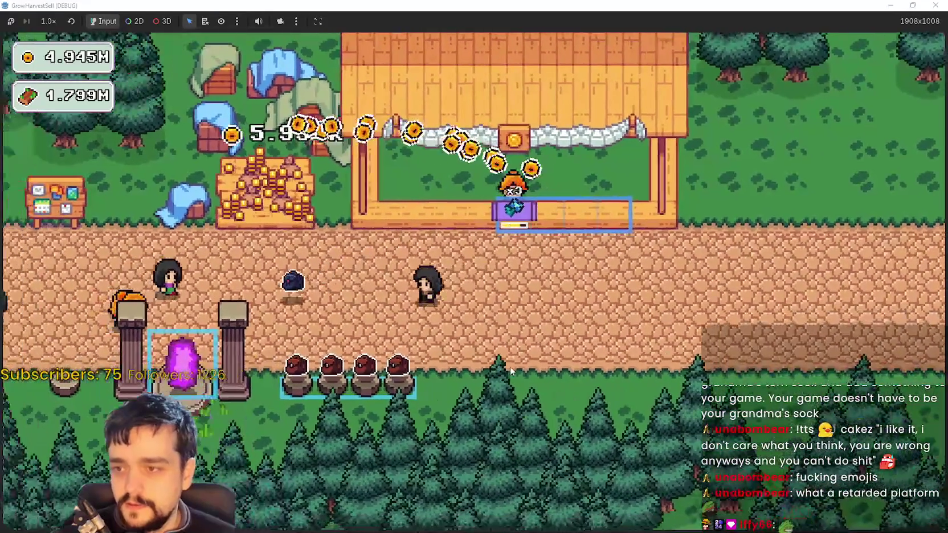
Travel through the purple portal to the first forest stage
key("a")
key("s")
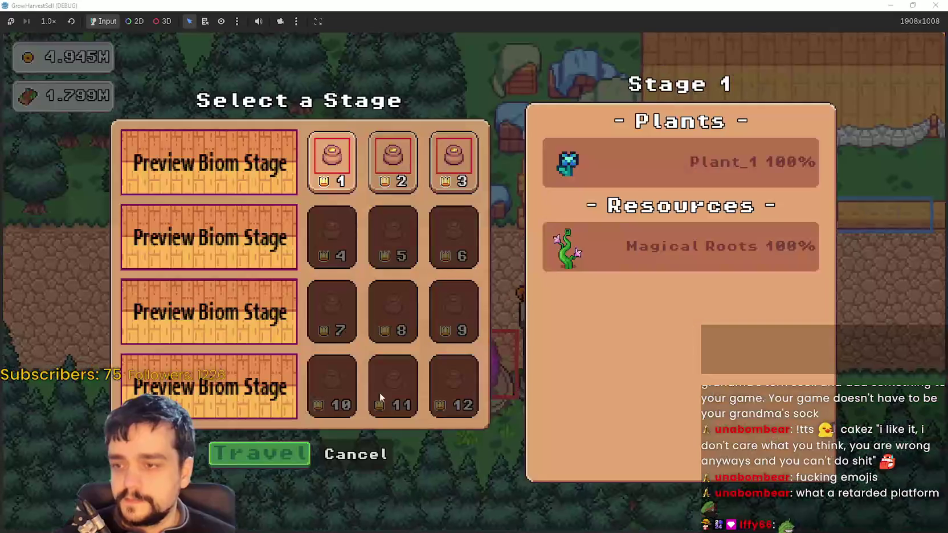
left_click(237, 455)
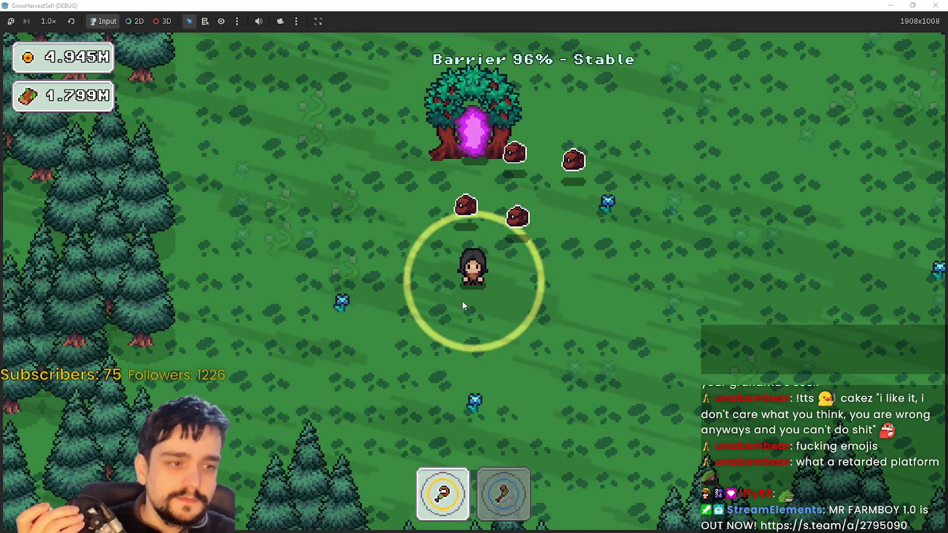
key("w+d")
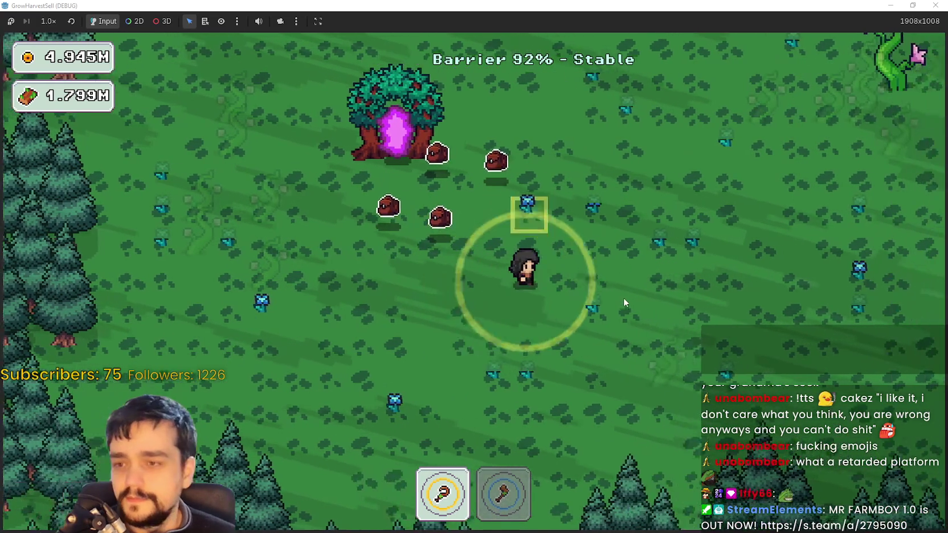
key("d")
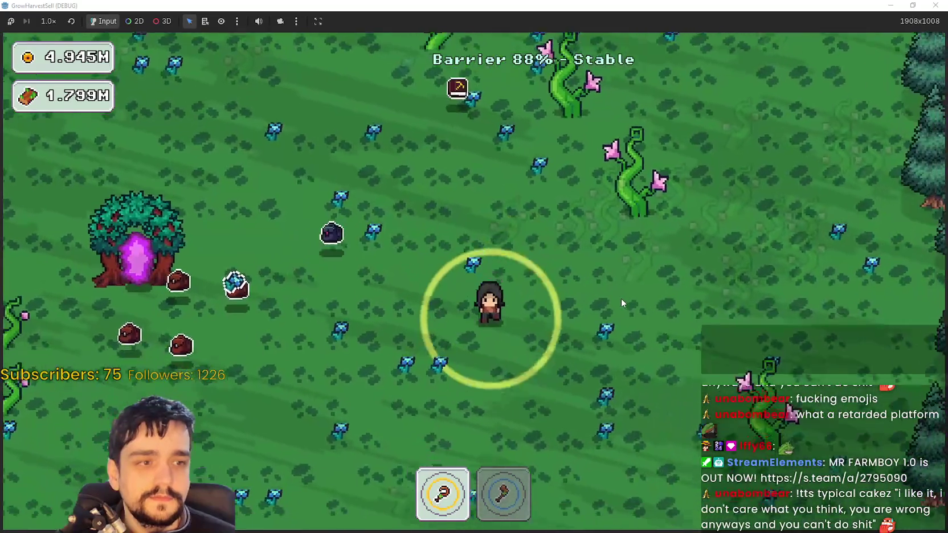
key("w")
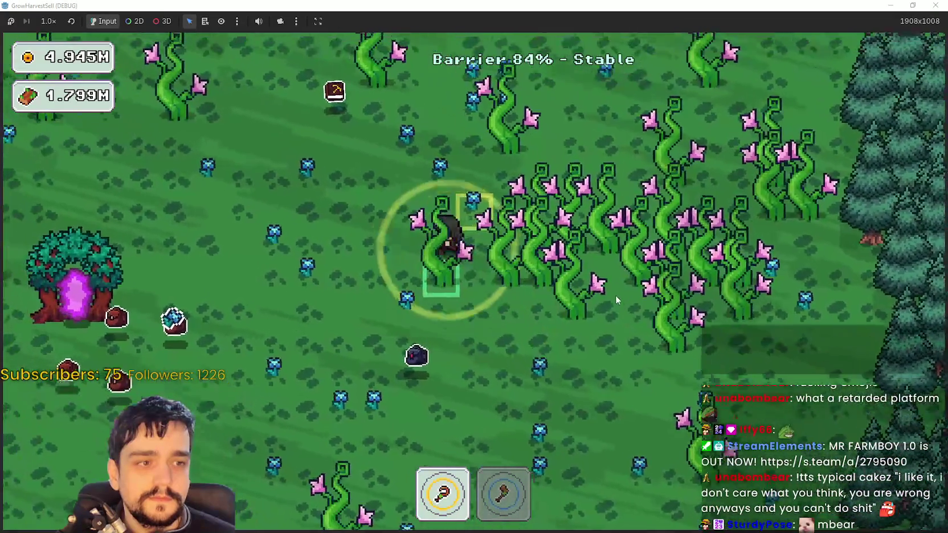
Harvest forest plants with the axe while walking around the field
key("w+a")
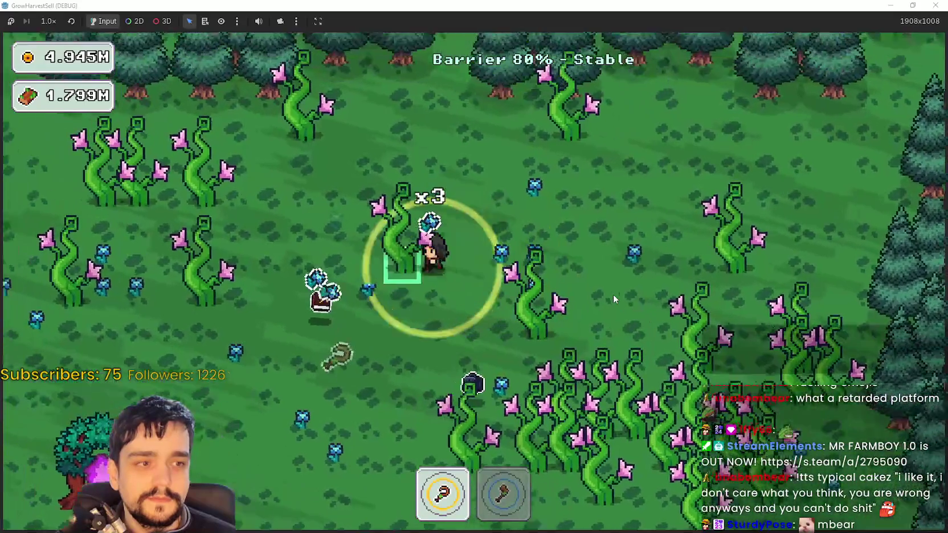
key("2")
key("s+d")
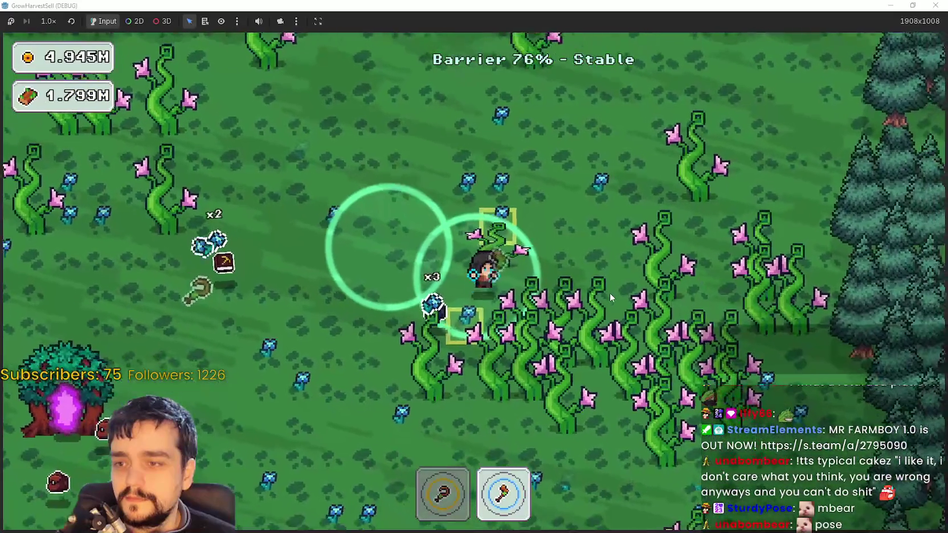
key("s")
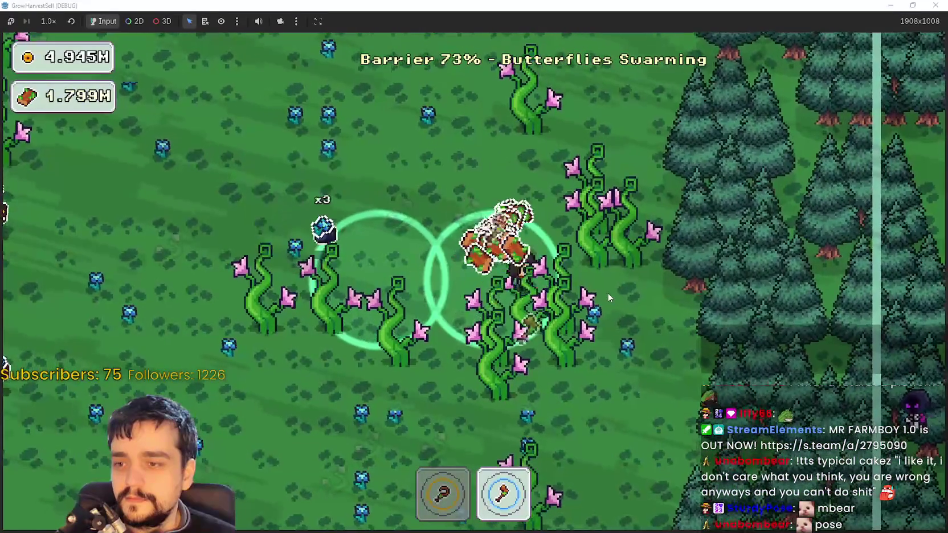
key("a")
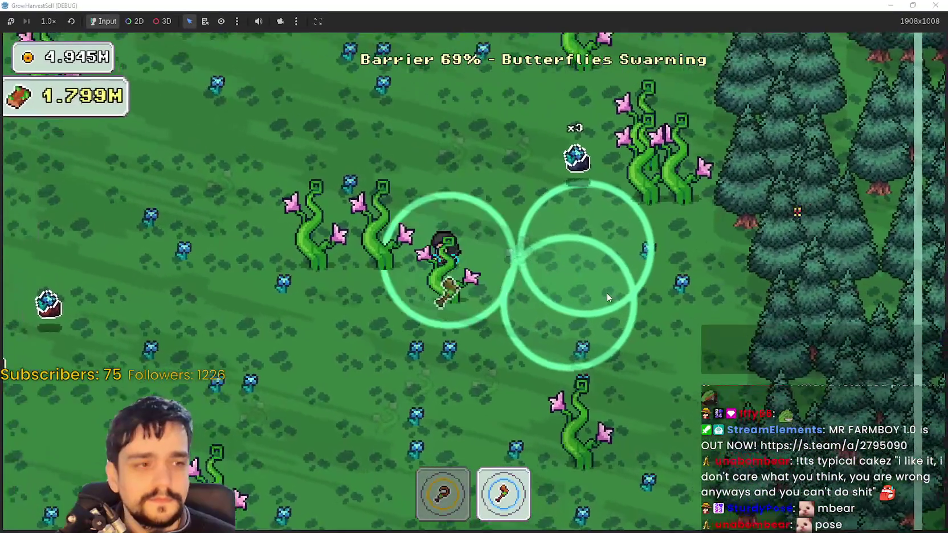
key("s")
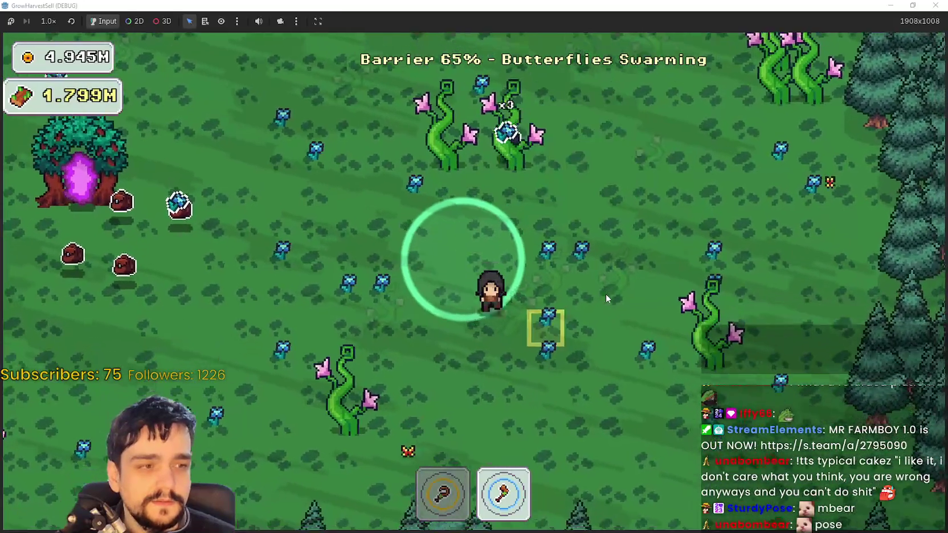
key("a")
key("w")
key("w")
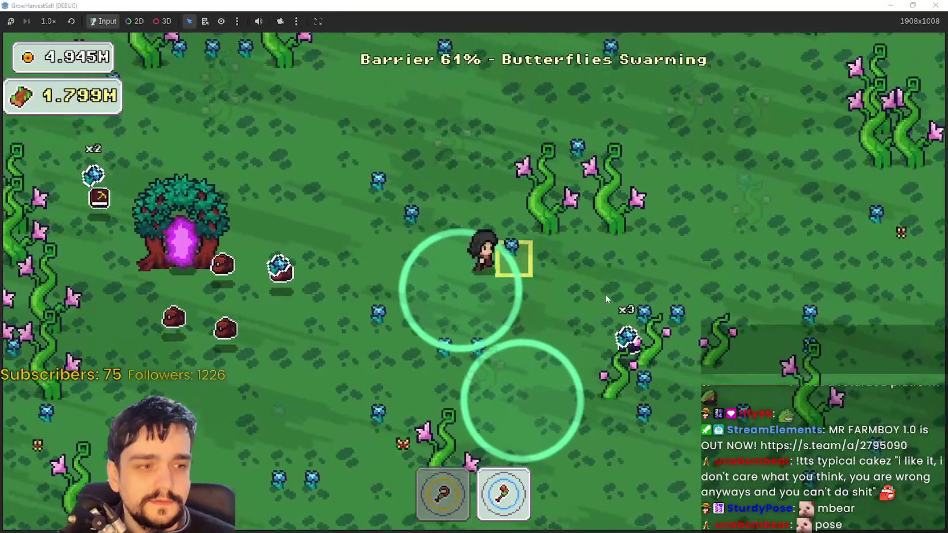
key("d")
key("a")
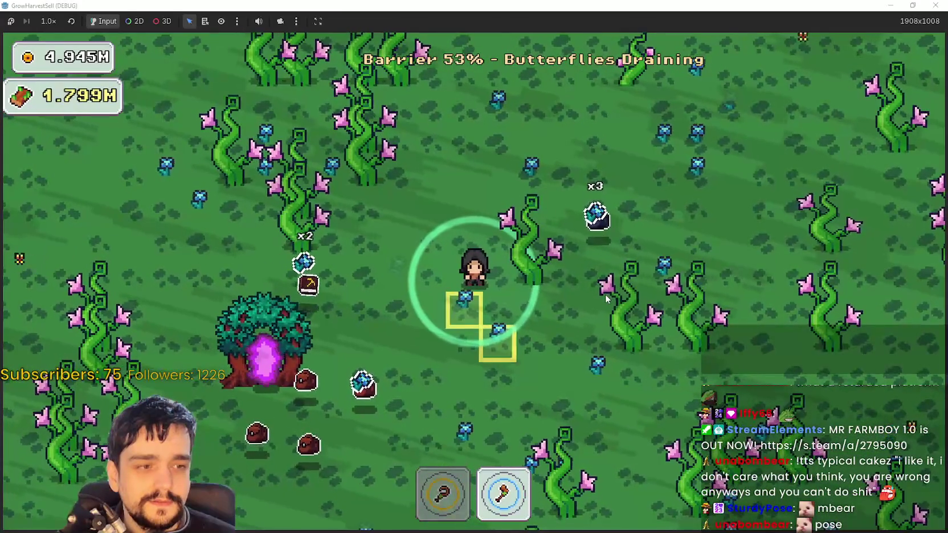
key("s")
key("d")
key("d")
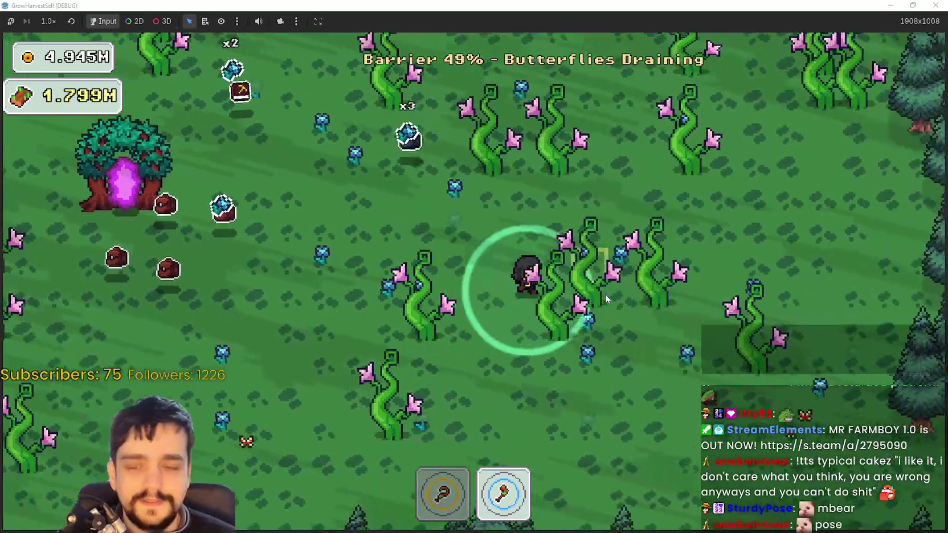
Harvest more plants with the hoe until the barrier drains to 30%
key("1")
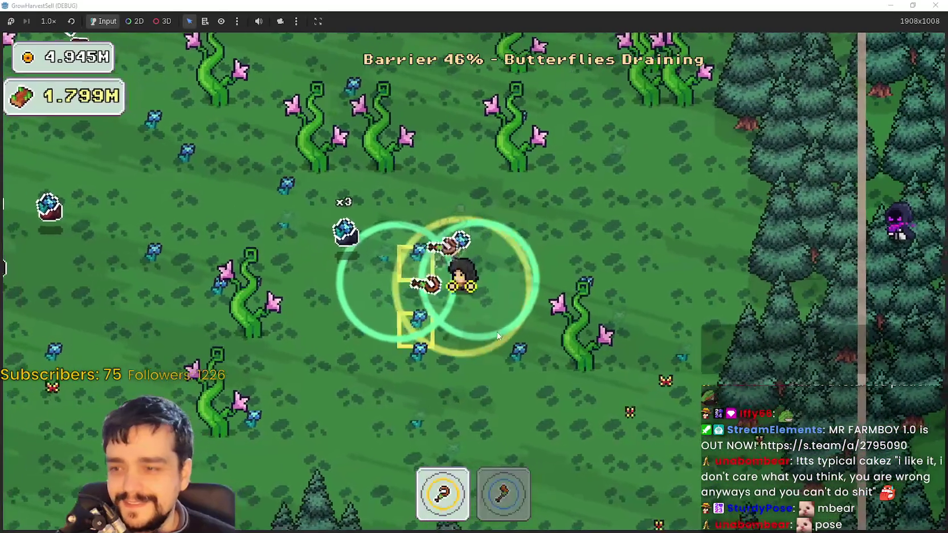
key("s")
key("a")
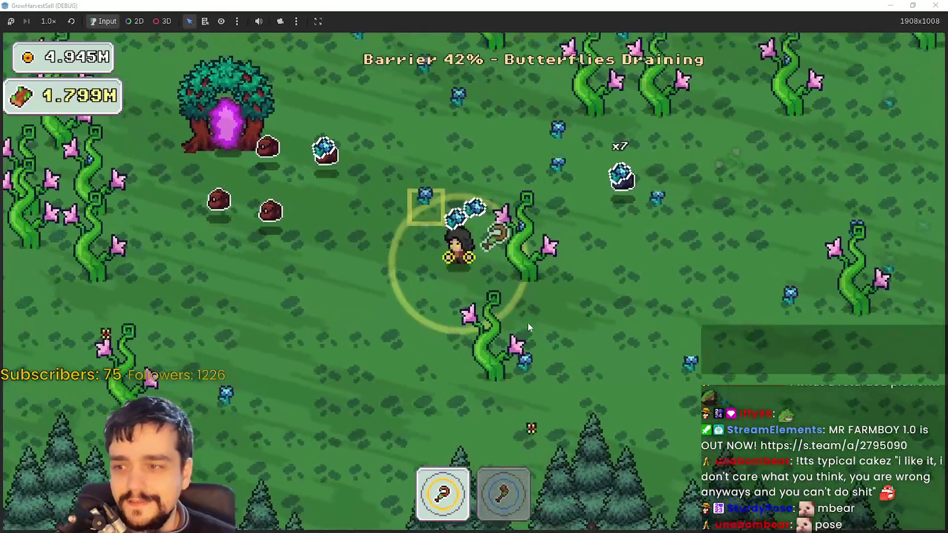
key("w")
key("d")
key("a")
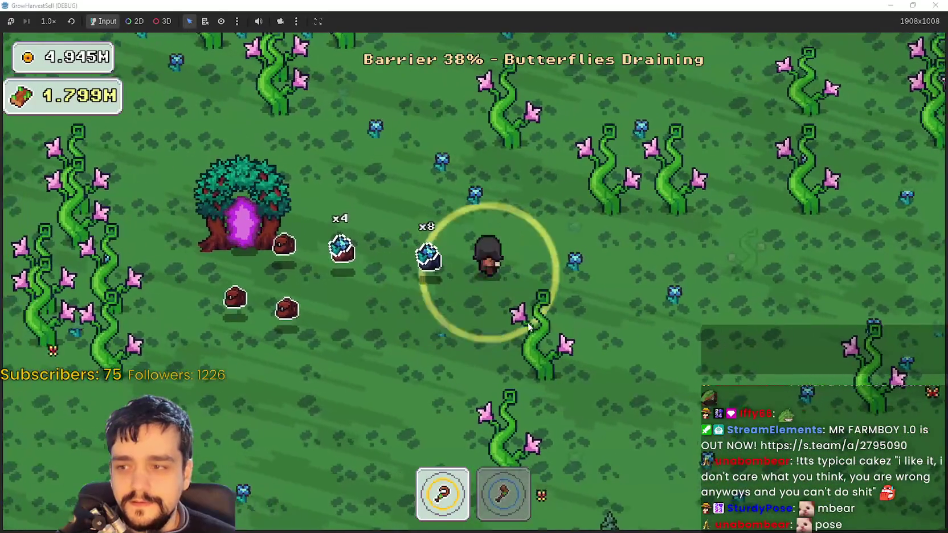
key("w")
key("d")
key("s")
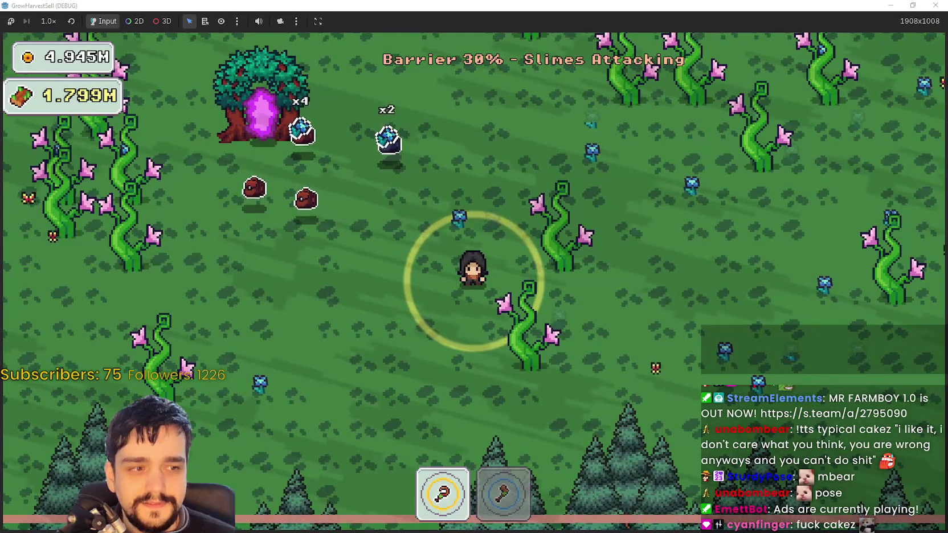
key("w")
key("d")
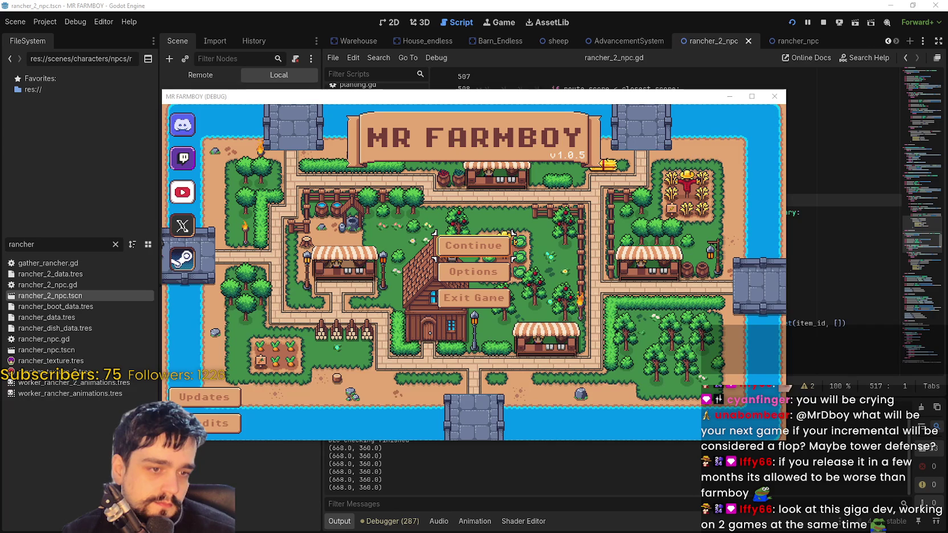
From Continue, maximize the game window and load Save 8 (Incremental) from the save list
left_click(472, 246)
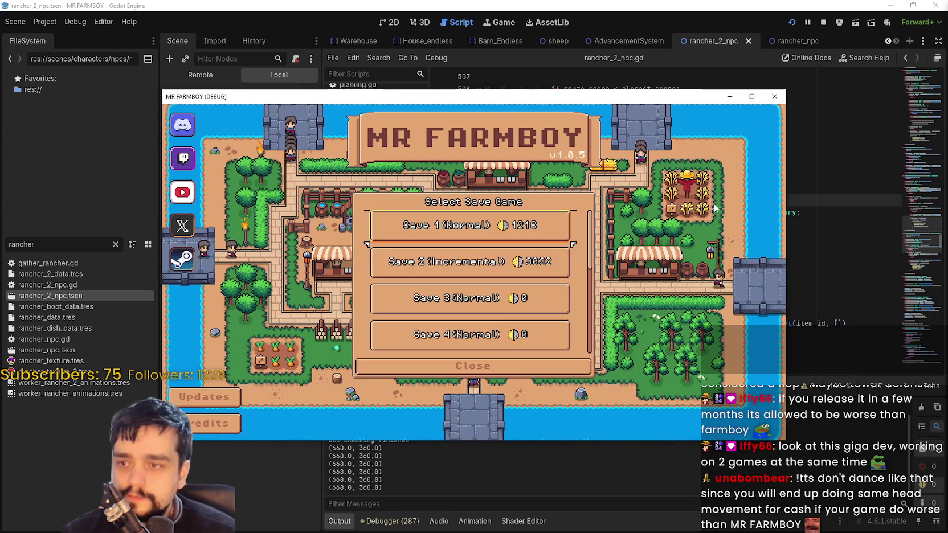
left_click(751, 96)
scroll(428, 329, "down", 3)
scroll(428, 329, "down", 1)
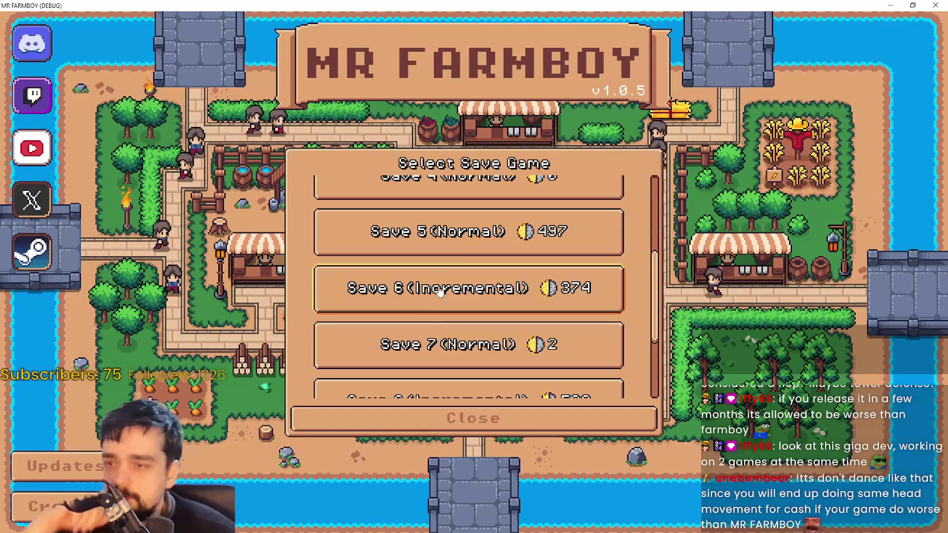
scroll(603, 348, "down", 1)
left_click(603, 347)
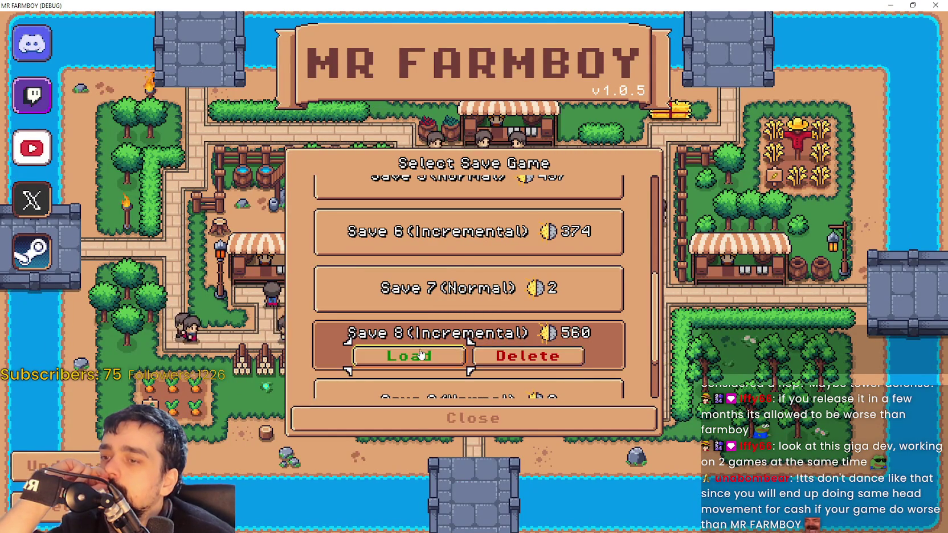
left_click(438, 348)
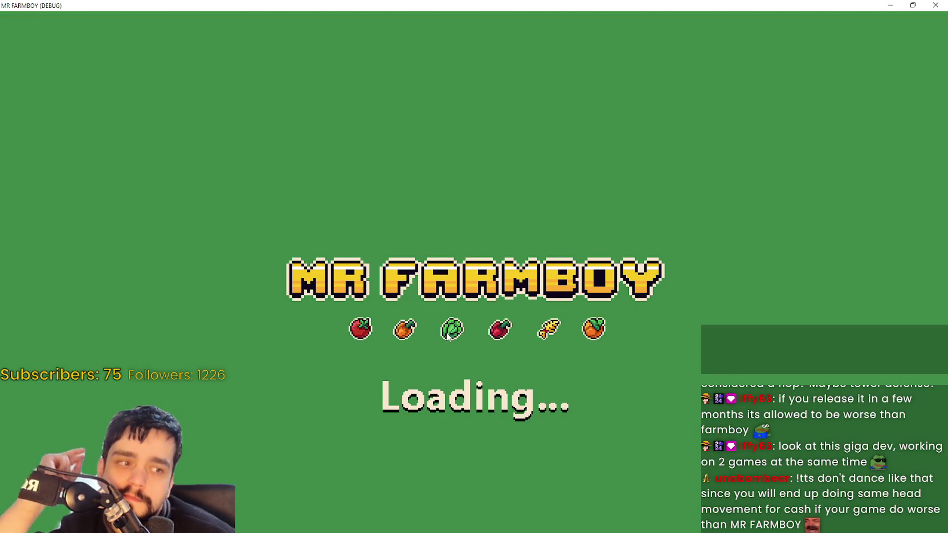
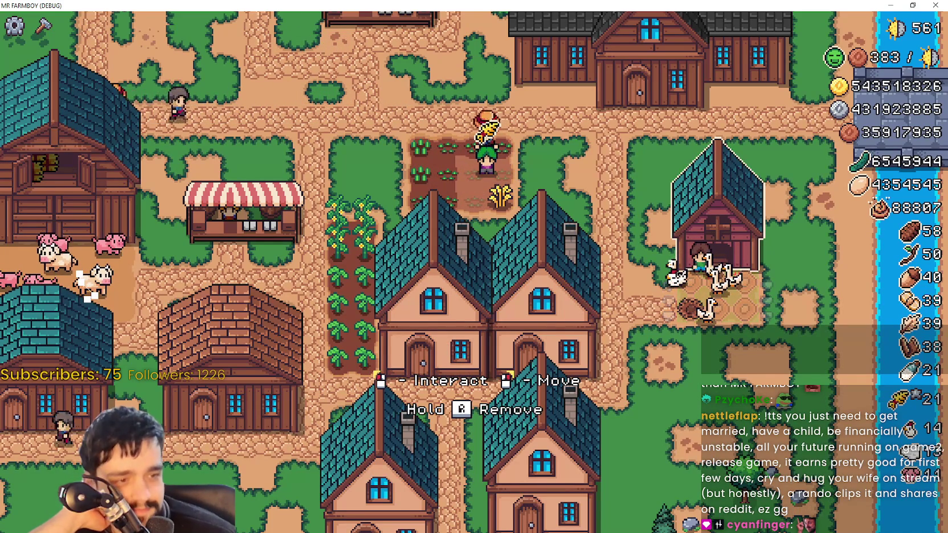
Check the coop's management window, then walk the farmer south and west to the warehouse
left_click(628, 251)
left_click(626, 117)
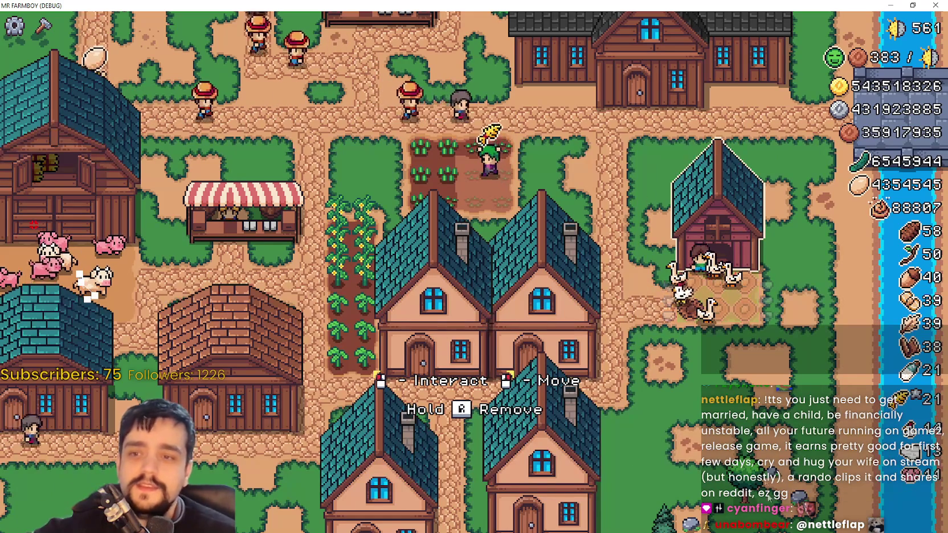
key("s")
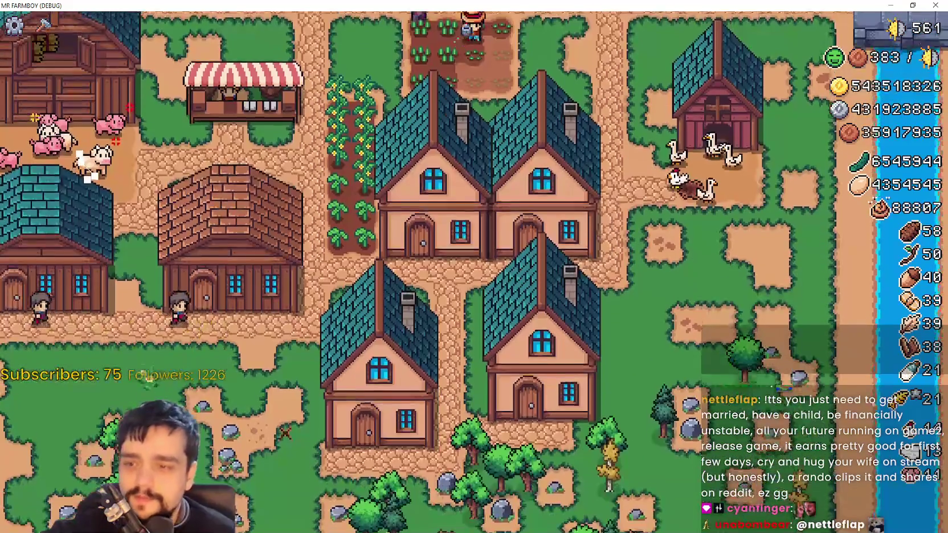
key("a")
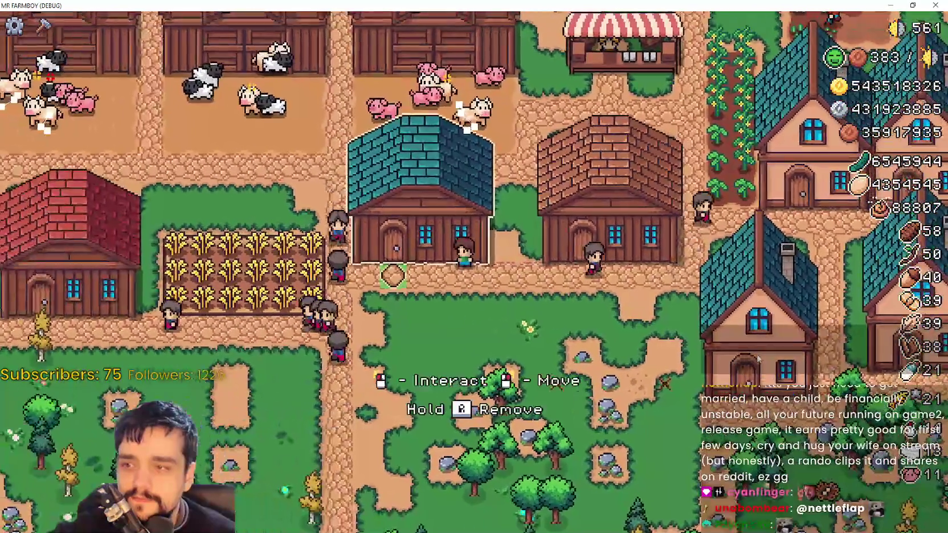
Withdraw the duck eggs, goose eggs, milk and last 24 wool from warehouse stock
left_click(758, 359)
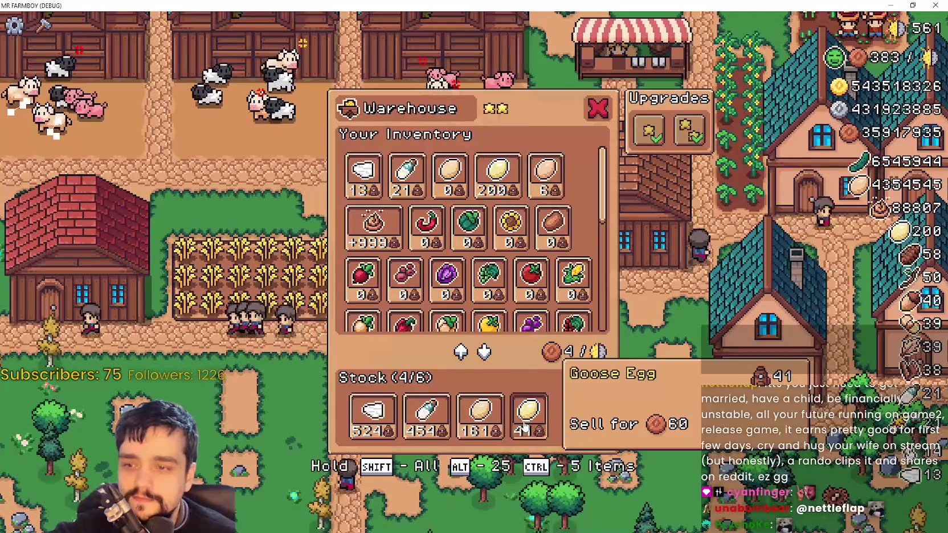
left_click(479, 421)
left_click(477, 420)
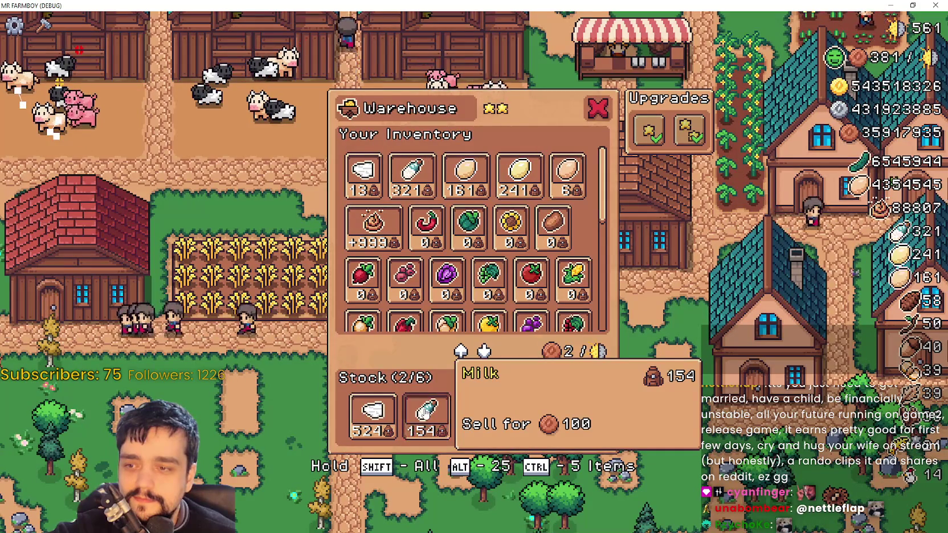
left_click(381, 418)
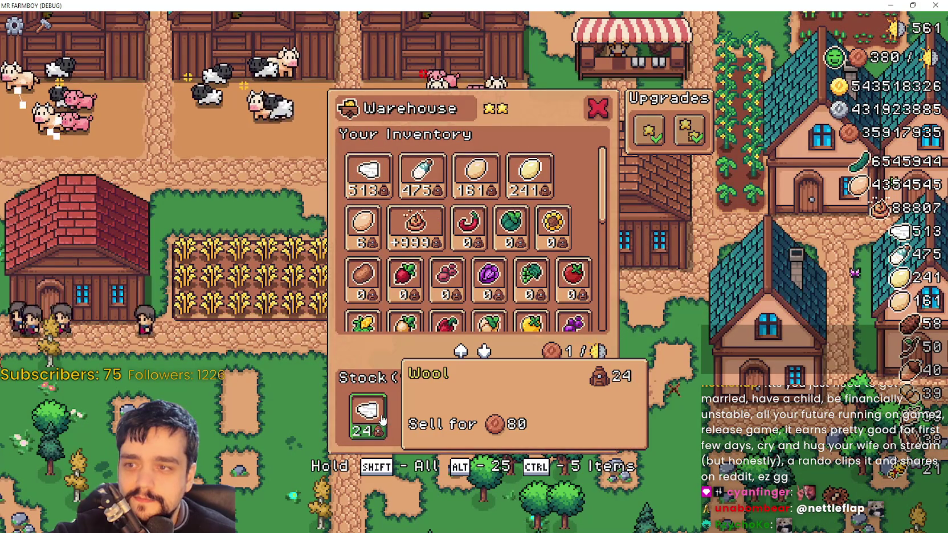
left_click(365, 410)
key("Escape")
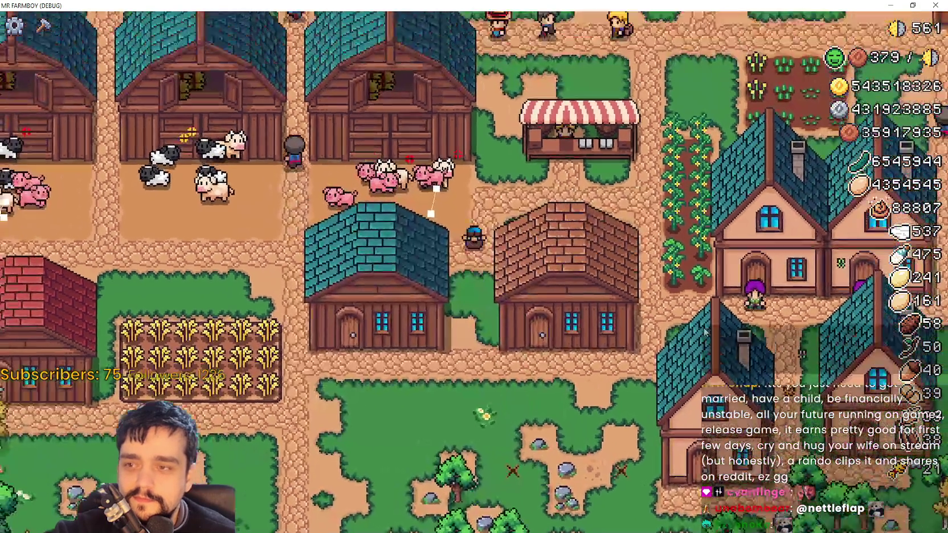
Walk north to the nearby warehouse and take its last stock item into inventory
key("w")
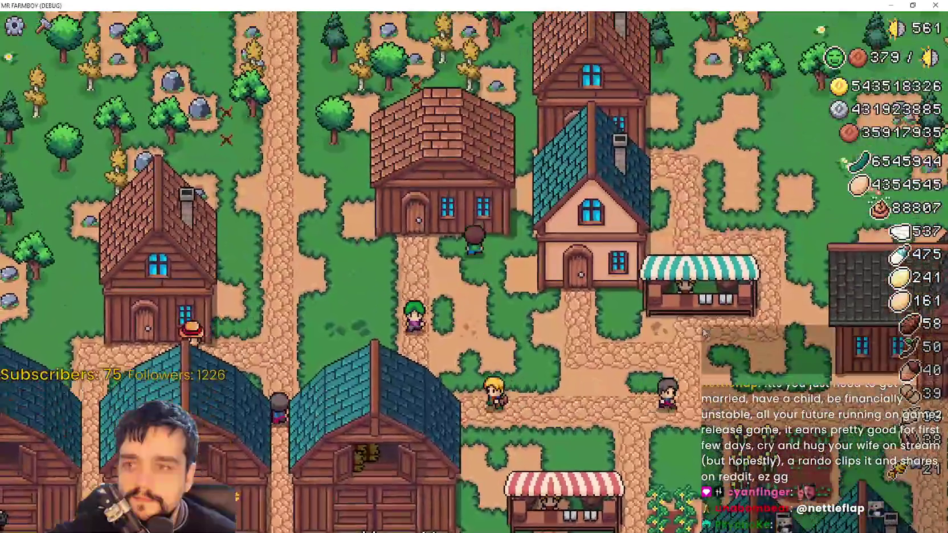
key("e")
left_click(415, 416)
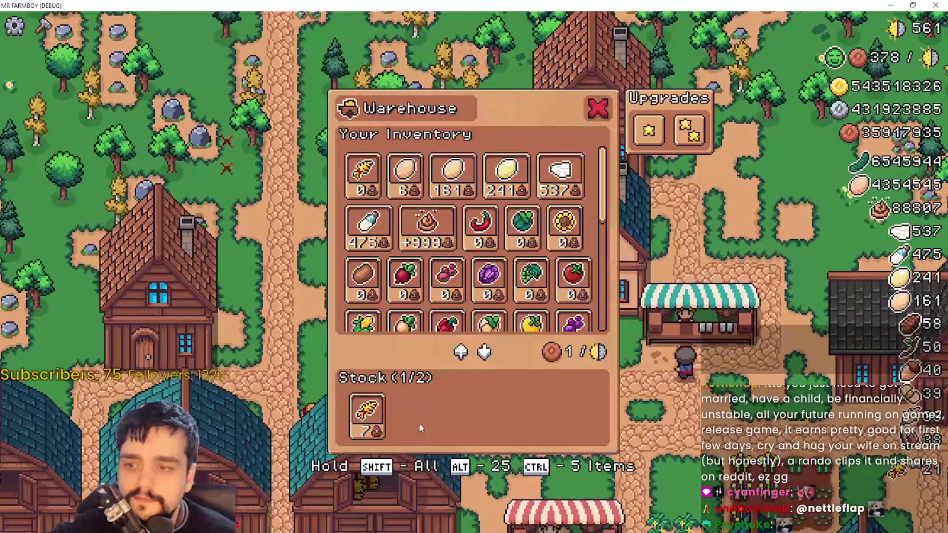
key("Escape")
Walk south and review the houses' workers and beds
key("s")
scroll(503, 360, "down", 3)
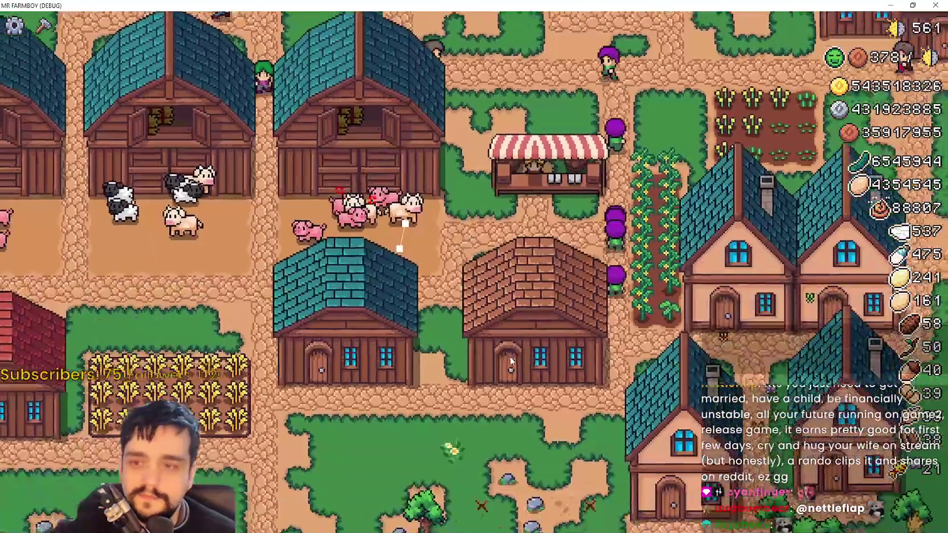
scroll(509, 362, "up", 3)
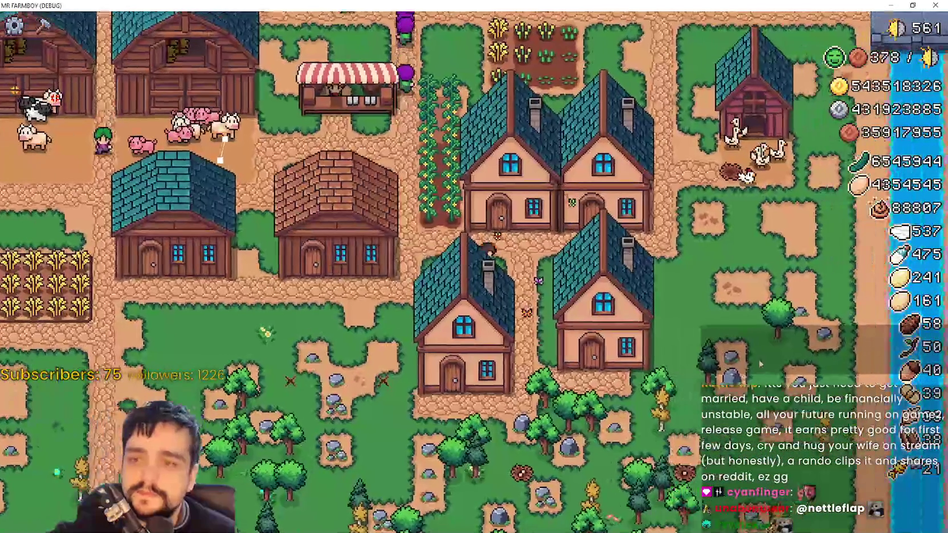
key("e")
key("Escape")
key("e")
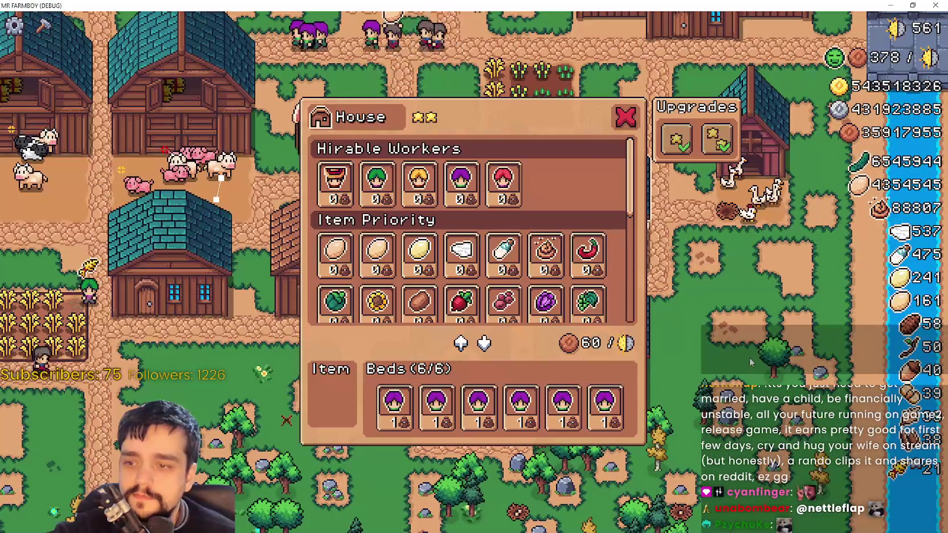
key("Escape")
key("s")
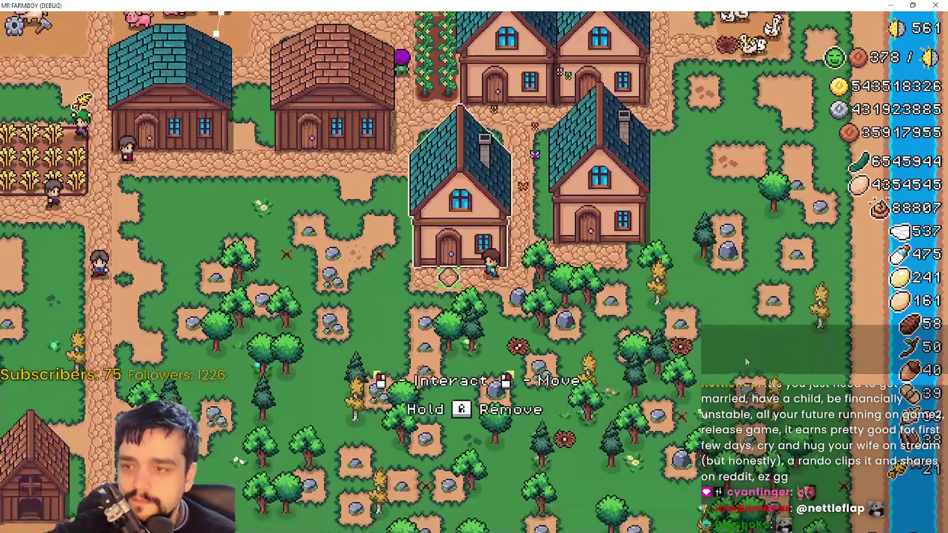
key("e")
key("Escape")
scroll(744, 361, "down", 5)
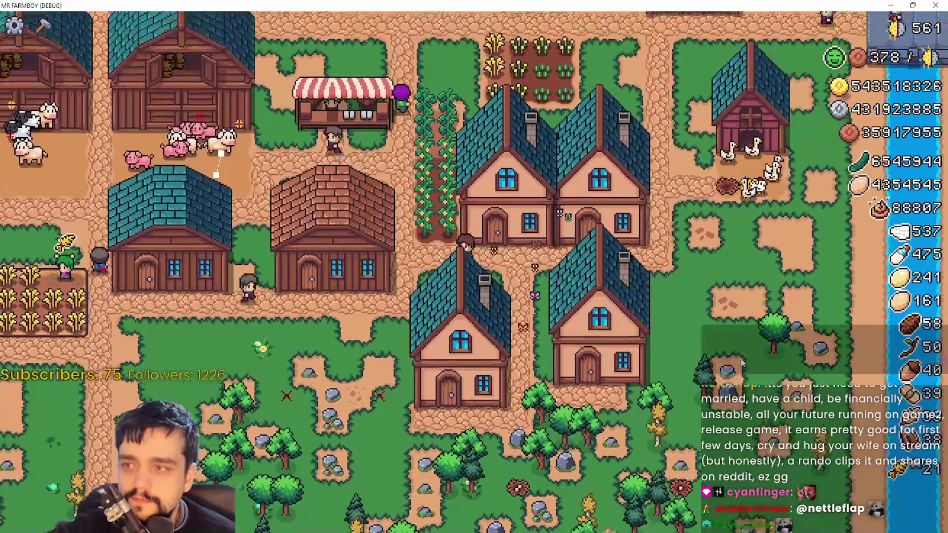
scroll(743, 363, "up", 5)
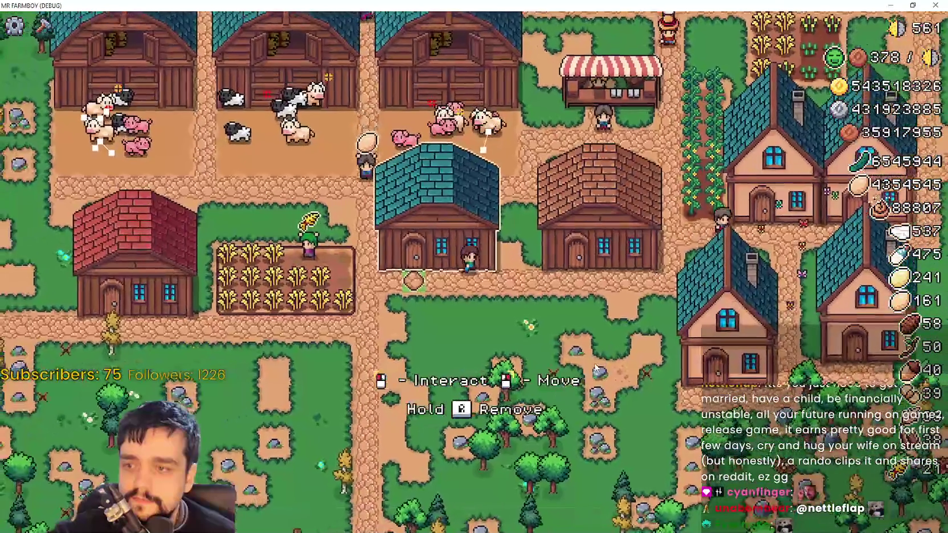
Open another warehouse and withdraw the manure from its stock, leaving 188
key("e")
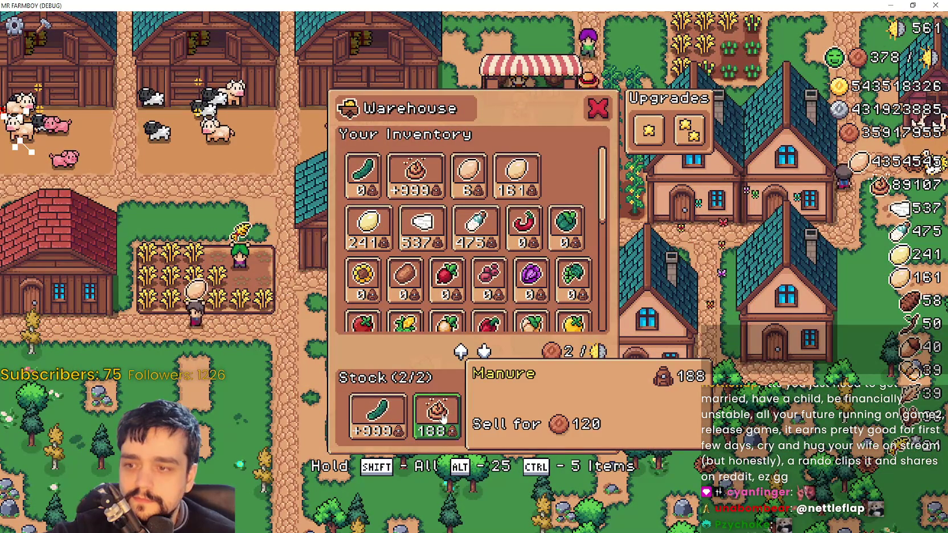
left_click(441, 420)
left_click(599, 110)
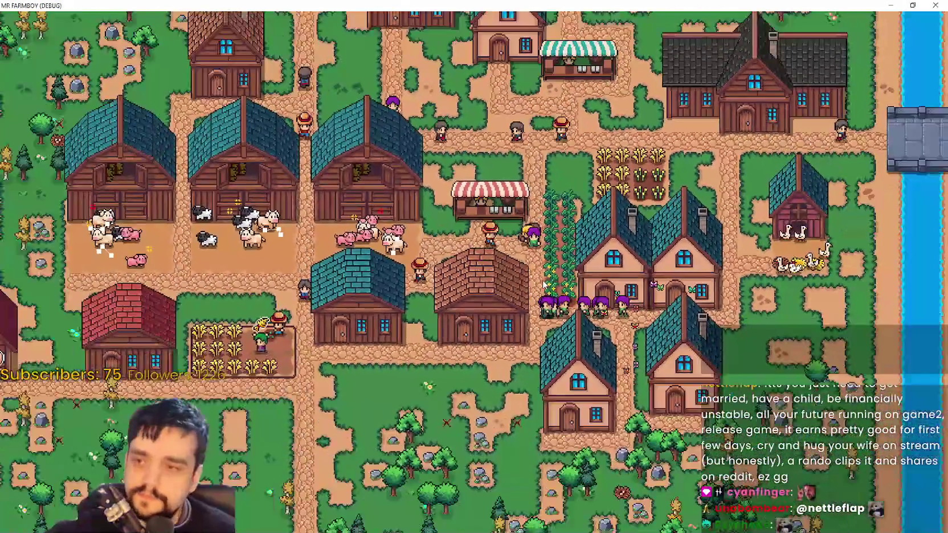
scroll(544, 285, "down", 2)
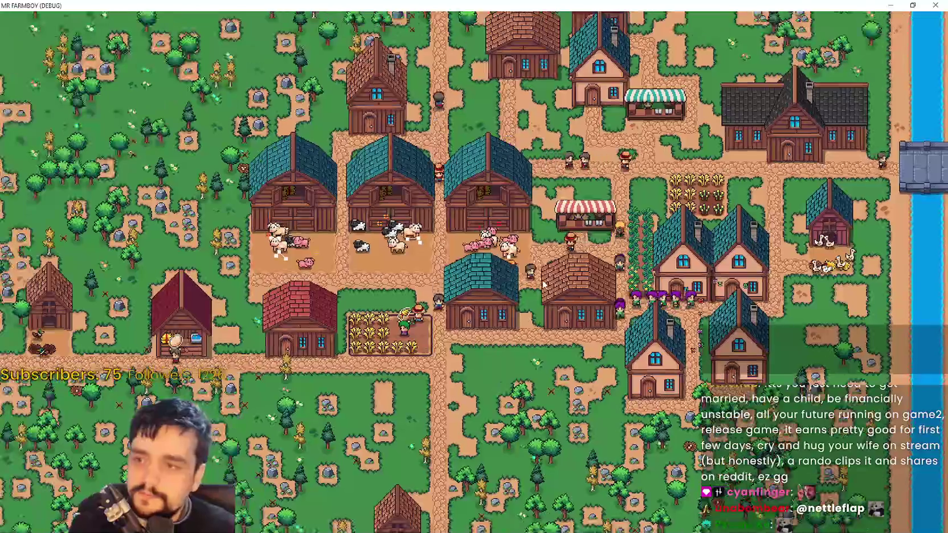
Survey the village and beanstalk field, then walk the farmer to the teal-roofed warehouse
scroll(544, 284, "up", 3)
scroll(546, 282, "down", 4)
scroll(548, 278, "up", 1)
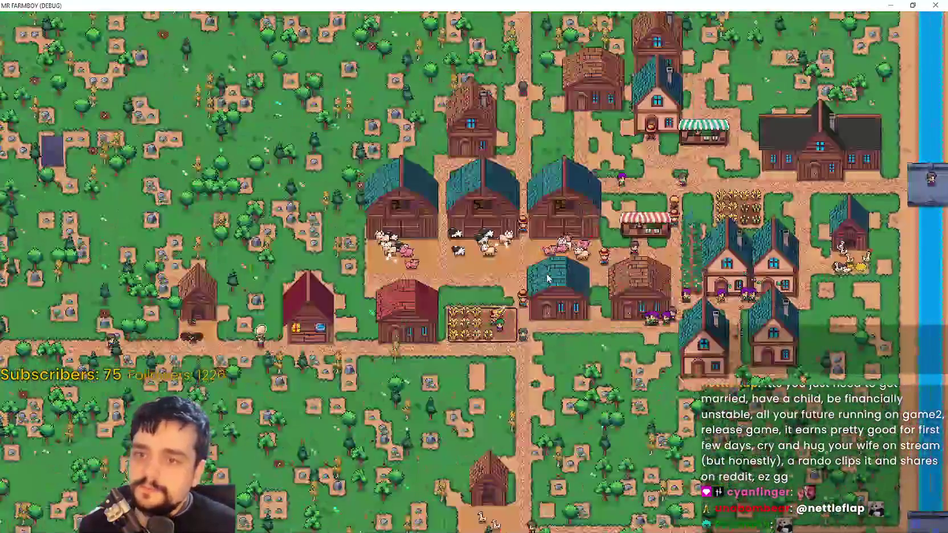
scroll(547, 278, "up", 3)
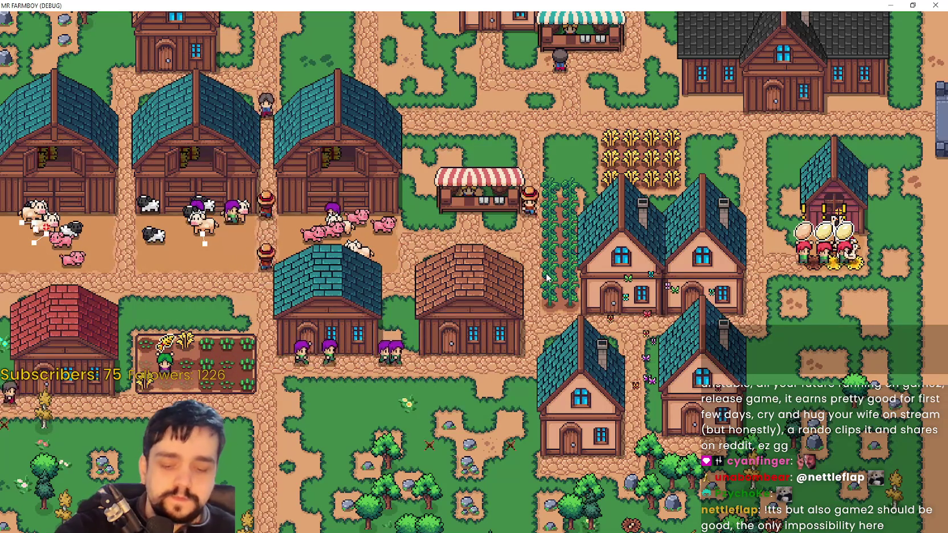
key("d")
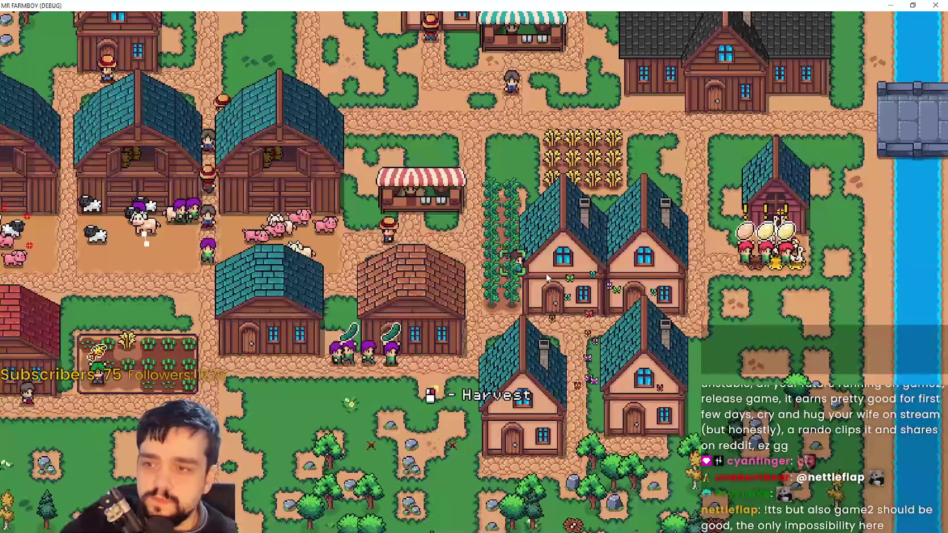
key("s")
key("s")
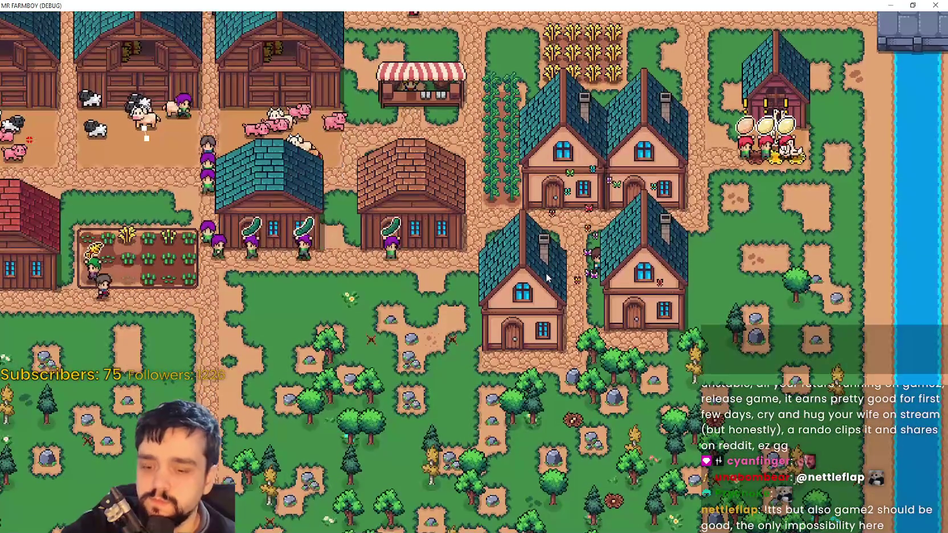
key("w")
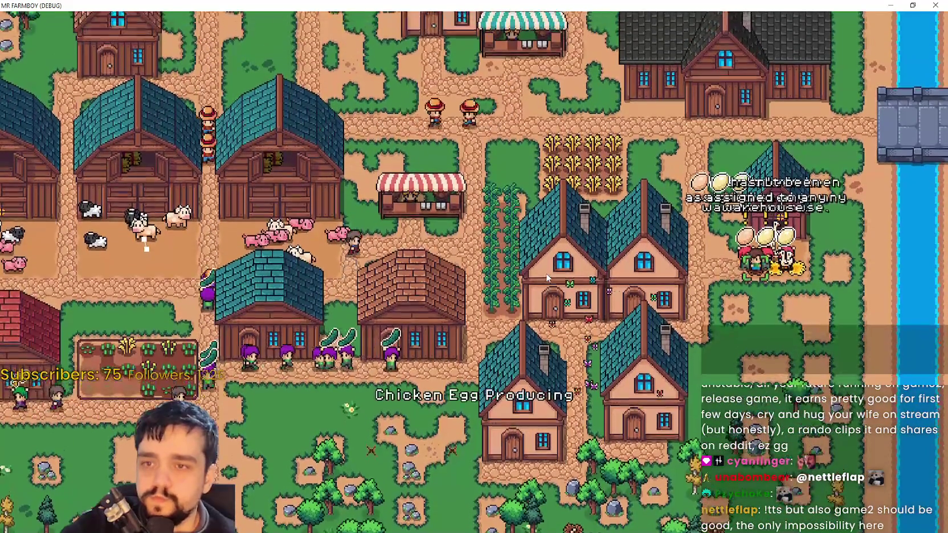
key("s")
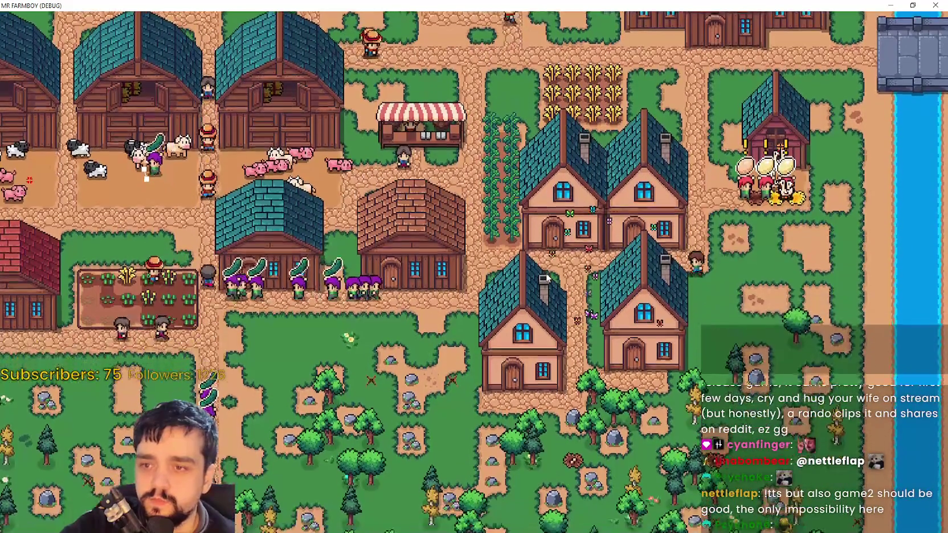
key("a")
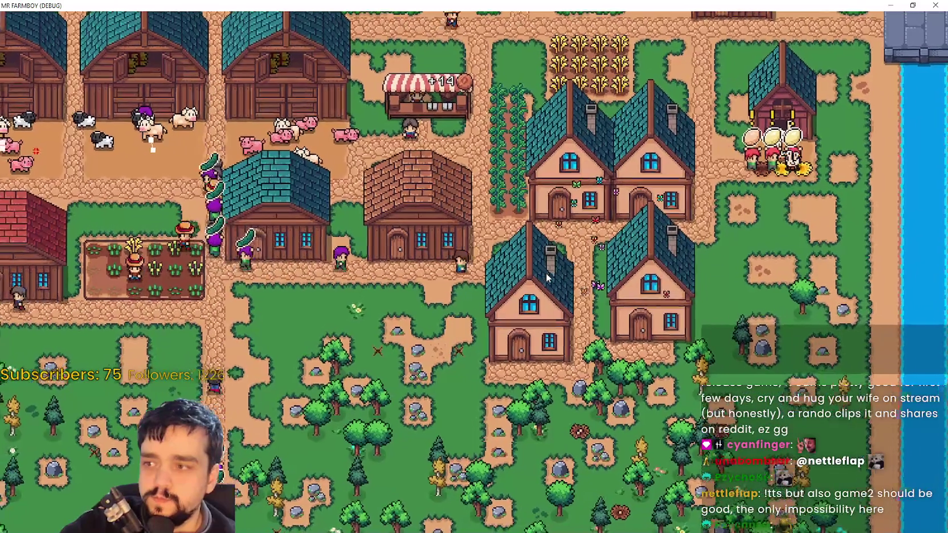
key("w")
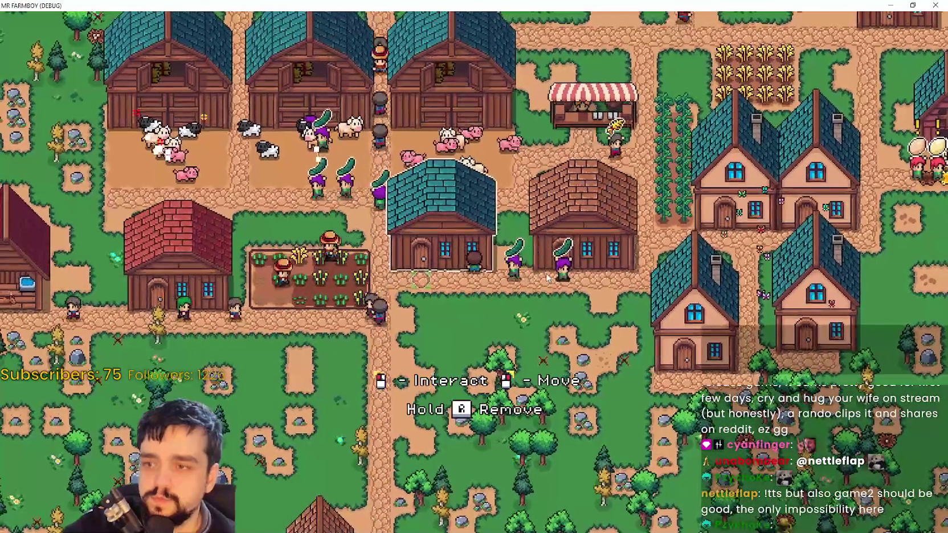
Add Chicken Egg, Duck Egg and Goose Egg to the warehouse stock, filling 3 of 6 slots
left_click(445, 238)
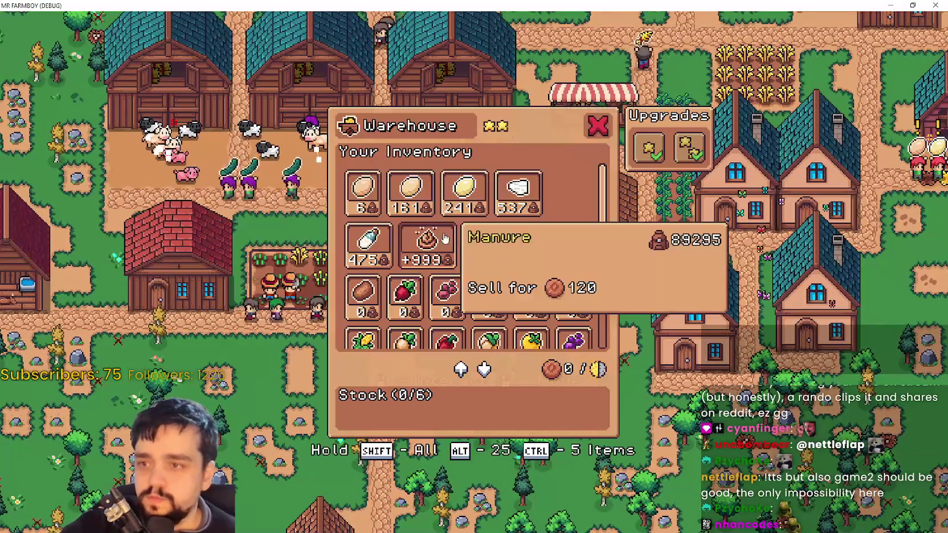
left_click(363, 188)
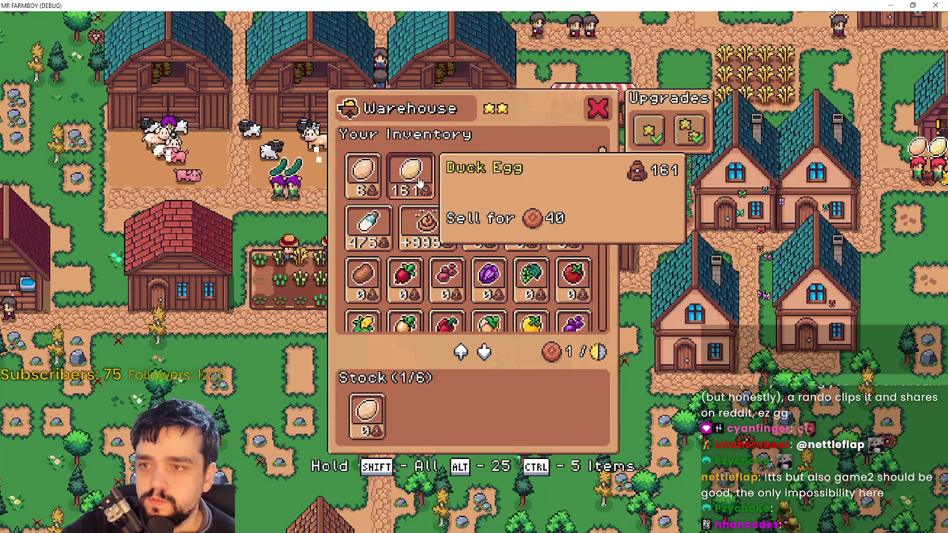
left_click(419, 183)
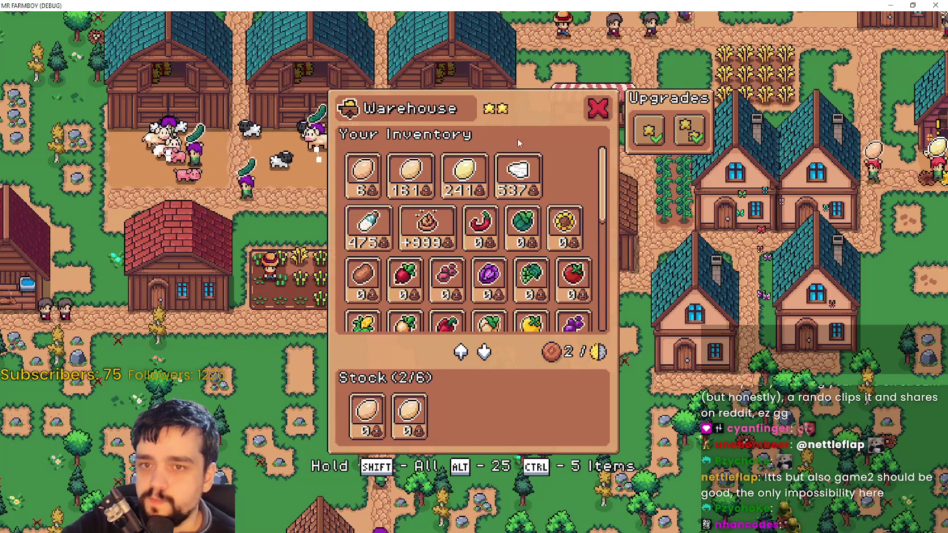
left_click(464, 174)
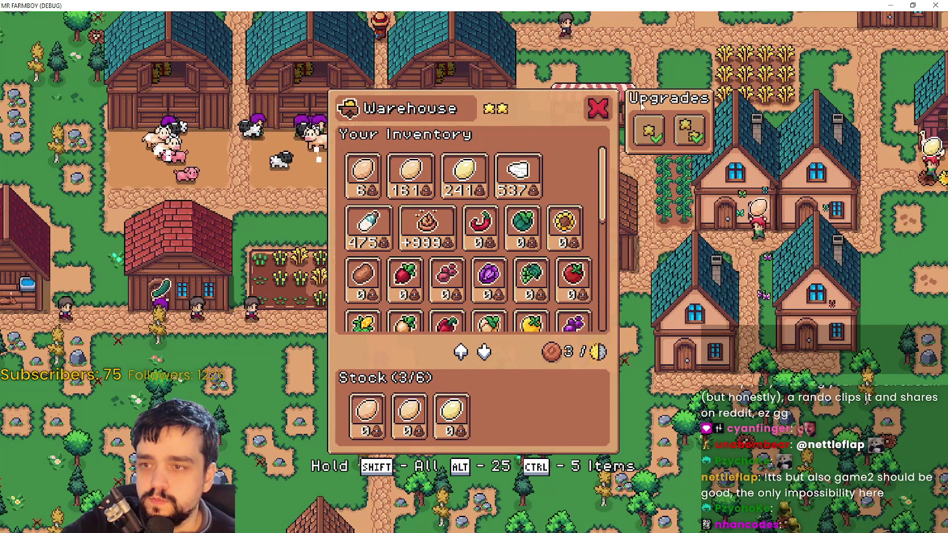
left_click(597, 109)
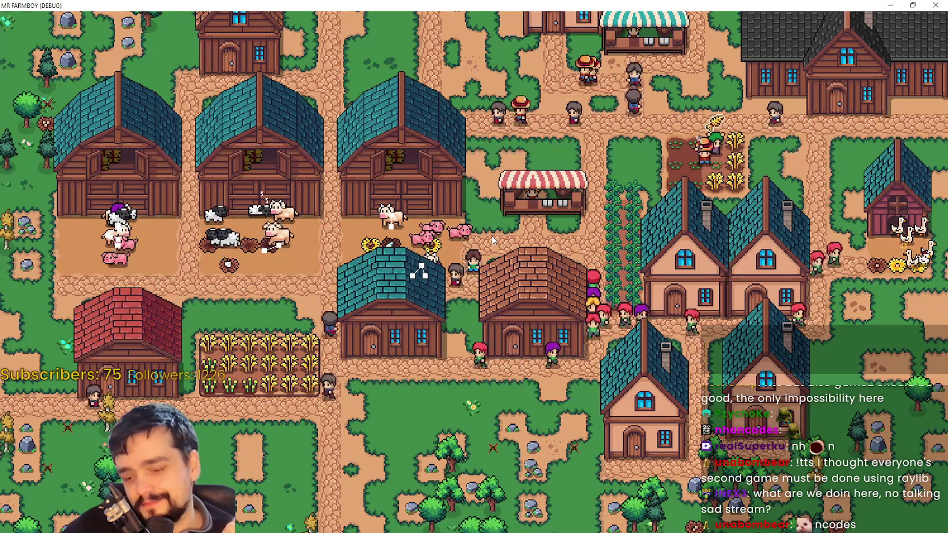
Walk the farmer around the village and back down to the warehouse
key("d")
key("d")
key("s")
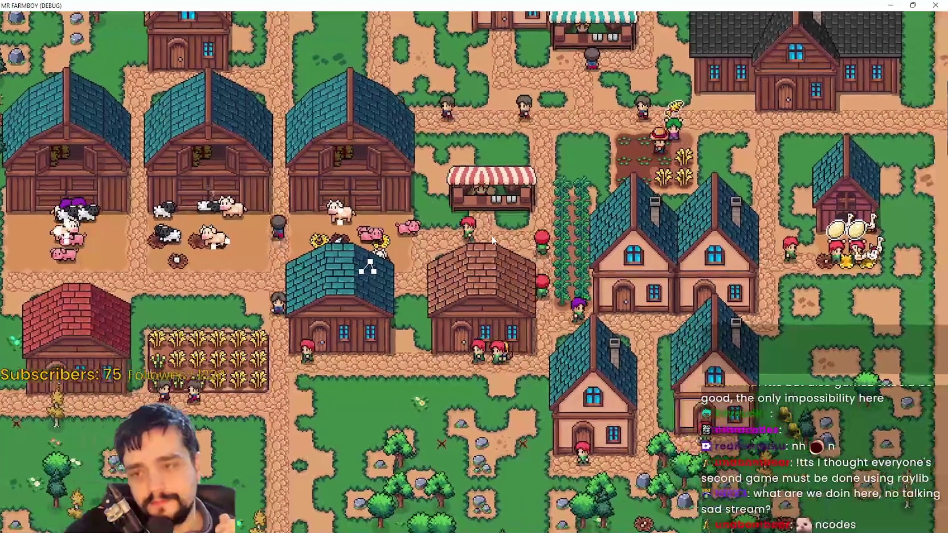
key("s")
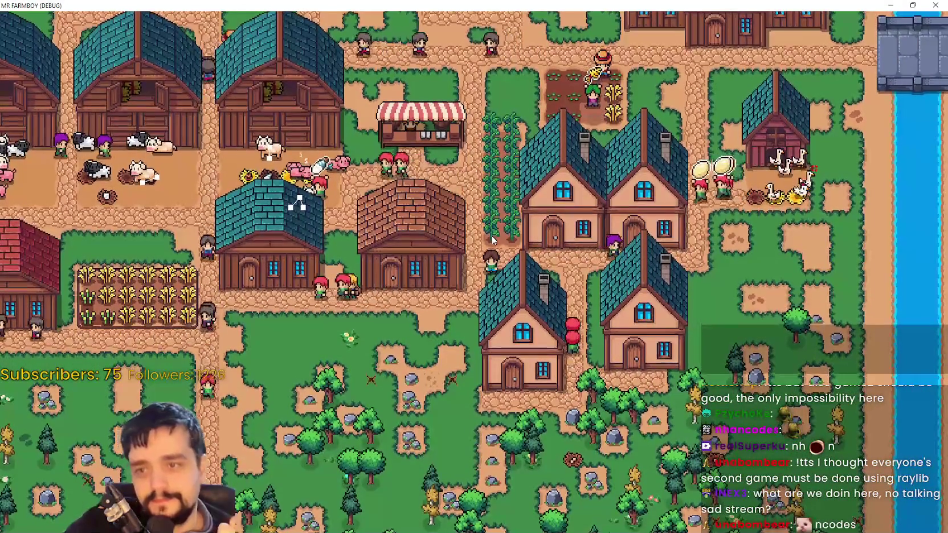
key("w")
key("a")
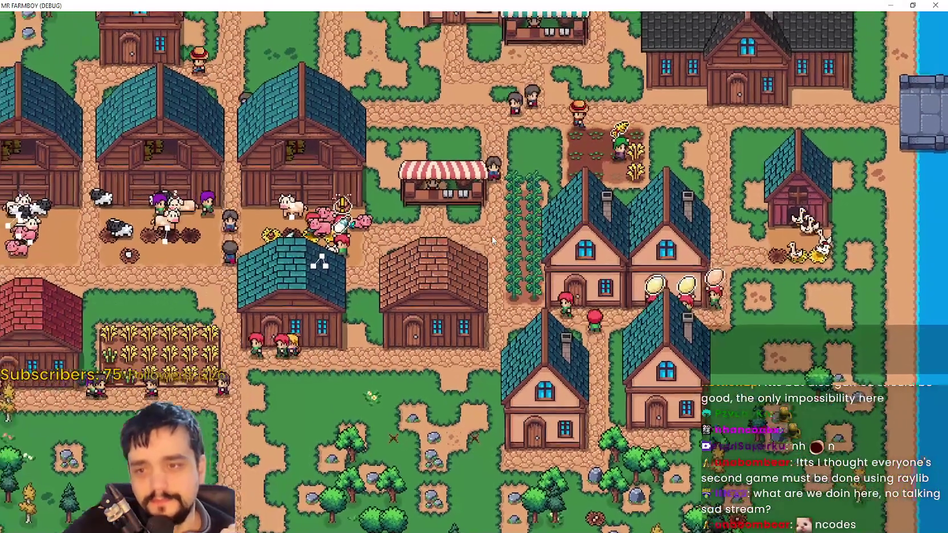
key("s")
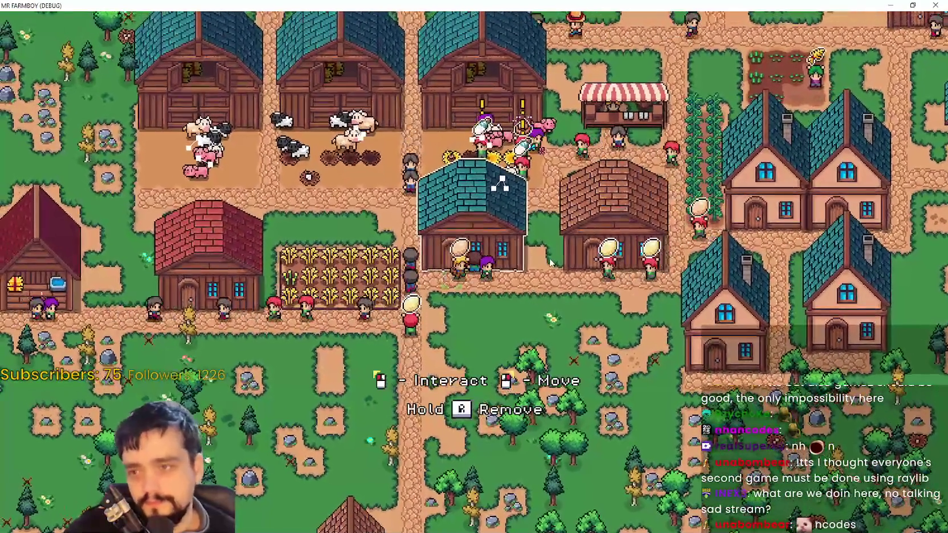
Add Wool and Milk to the warehouse stock
left_click(482, 169)
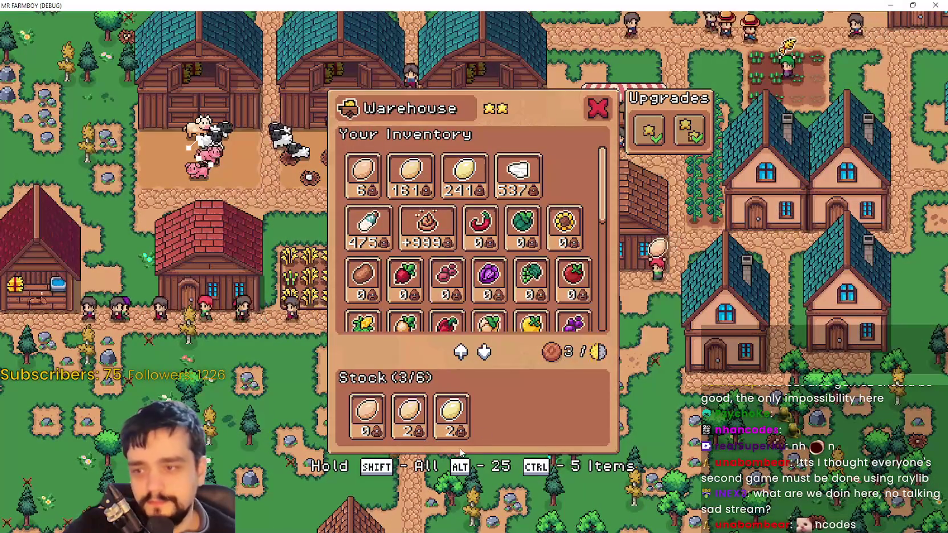
left_click(499, 188)
left_click(369, 225)
key("Escape")
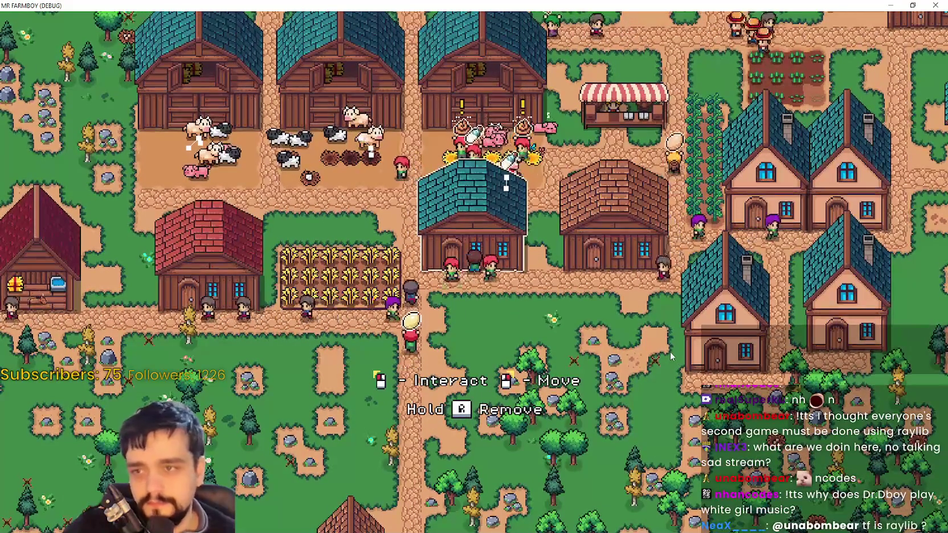
Confirm all six stock slots are filled, then walk the farmer down the road
left_click(502, 228)
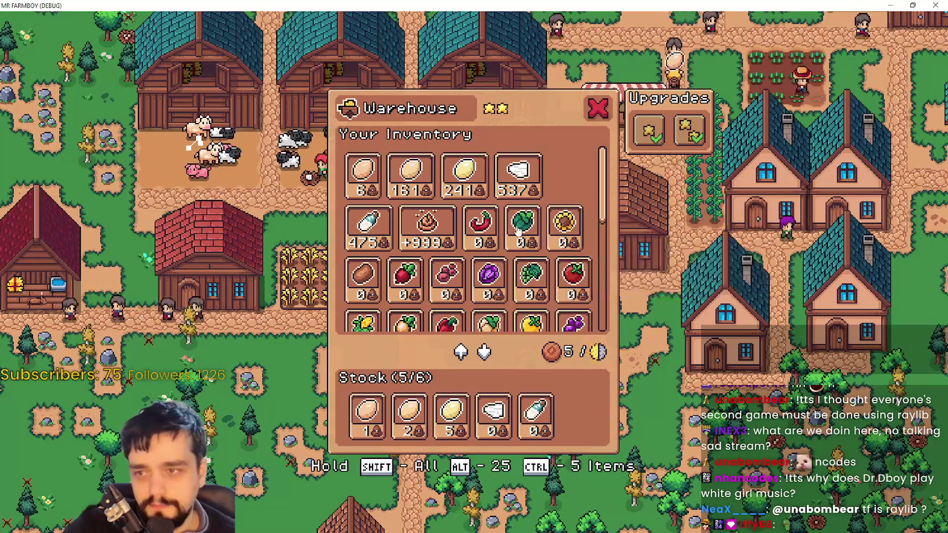
key("Escape")
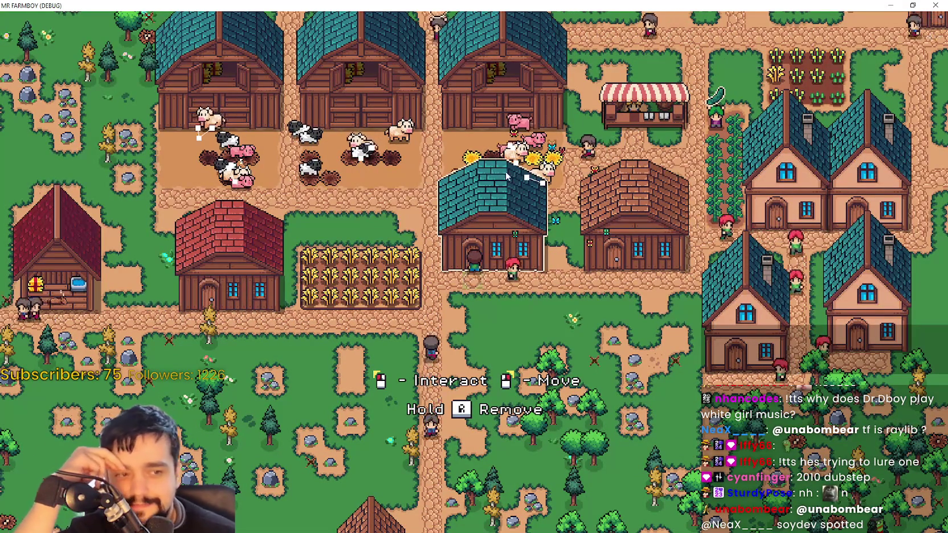
left_click(760, 296)
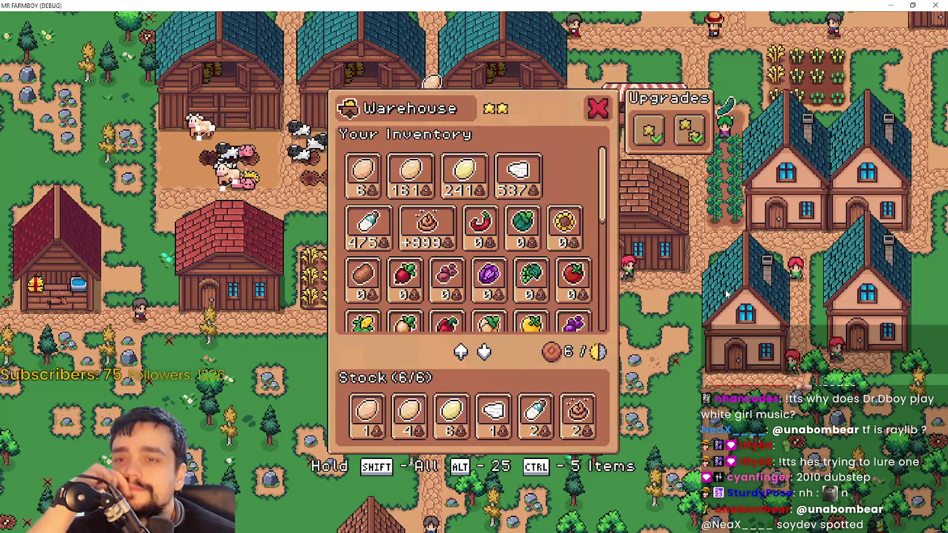
left_click(596, 110)
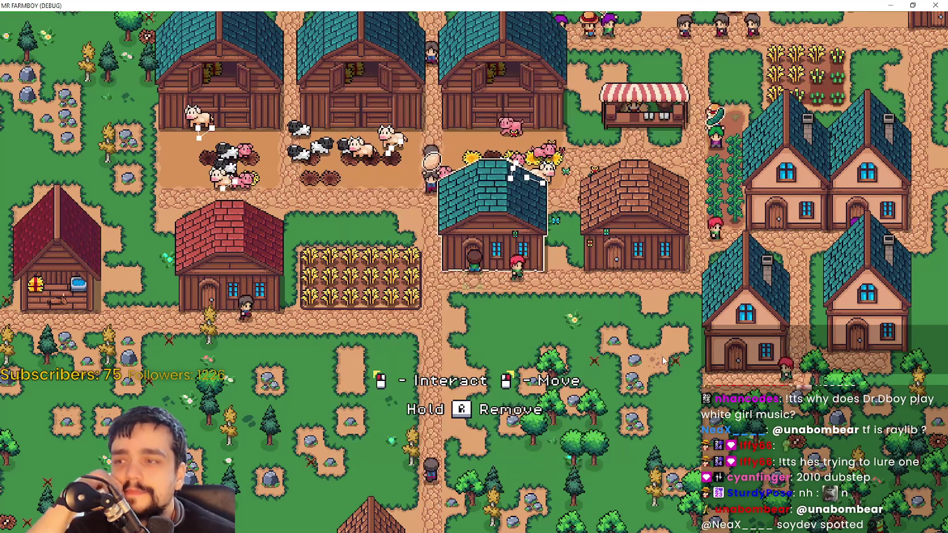
right_click(639, 365)
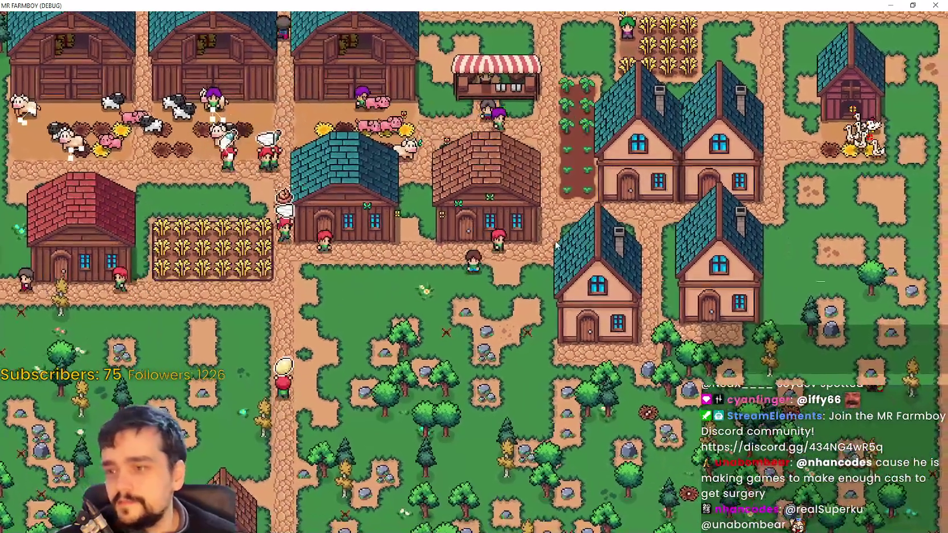
Pause the game and return to the Title Screen to stop the debug session
key("Escape")
left_click(415, 330)
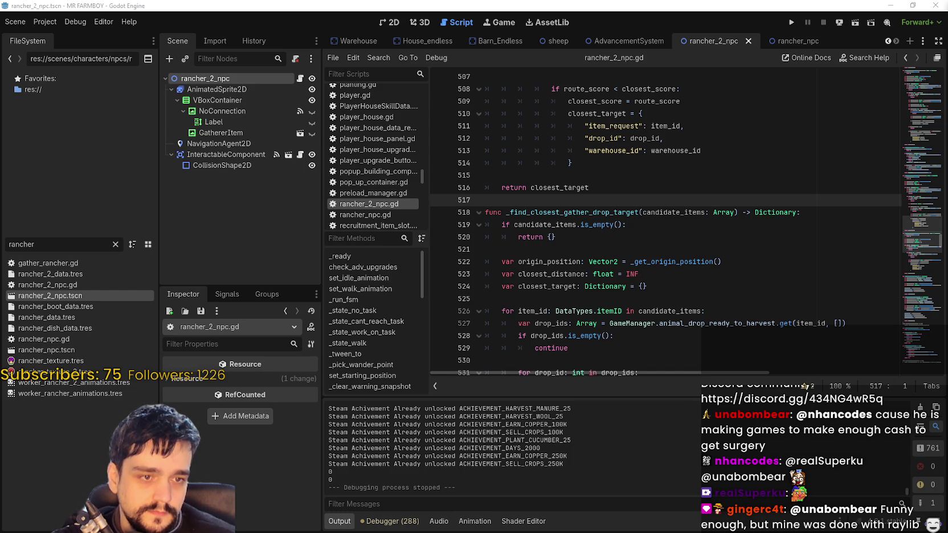
Run the game, confirm the NewExport folder is empty, then open Project > Export
key("F5")
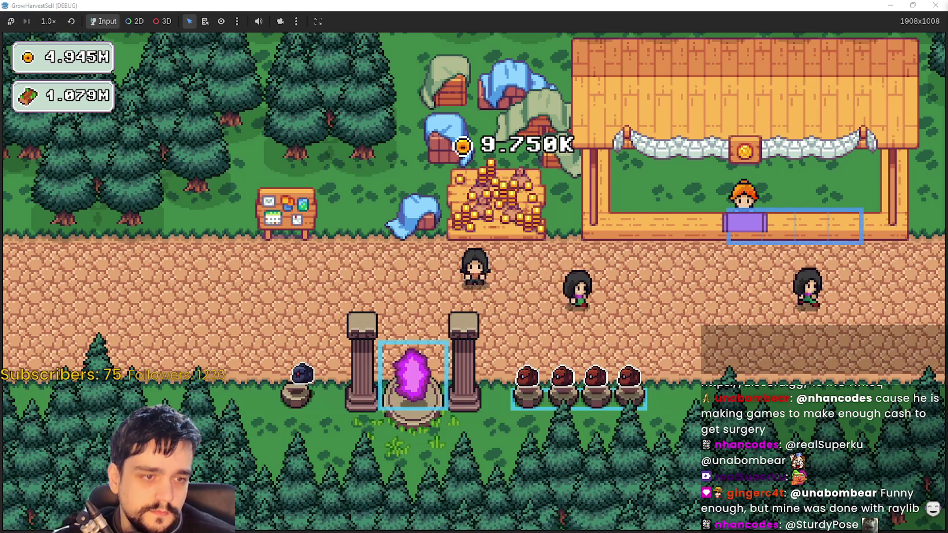
key("alt+Tab")
key("alt+Tab")
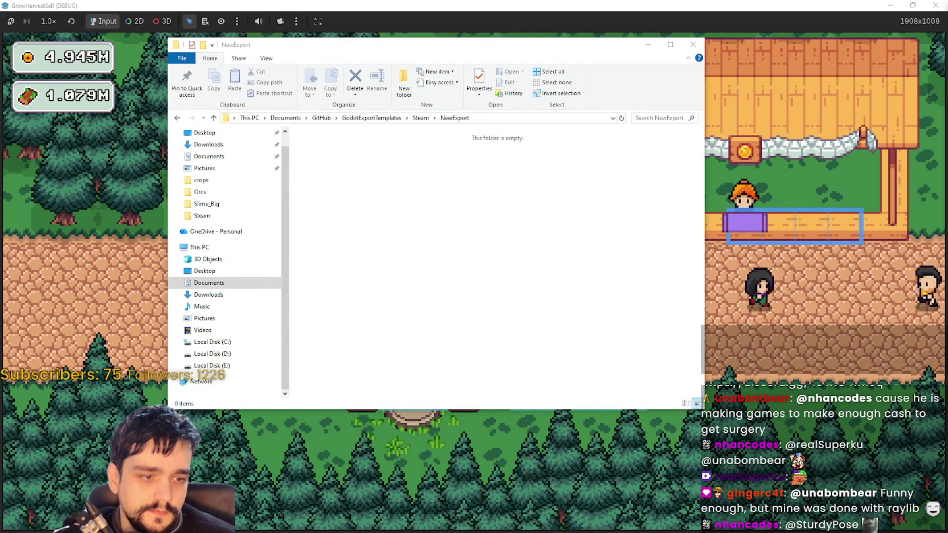
key("alt+F4")
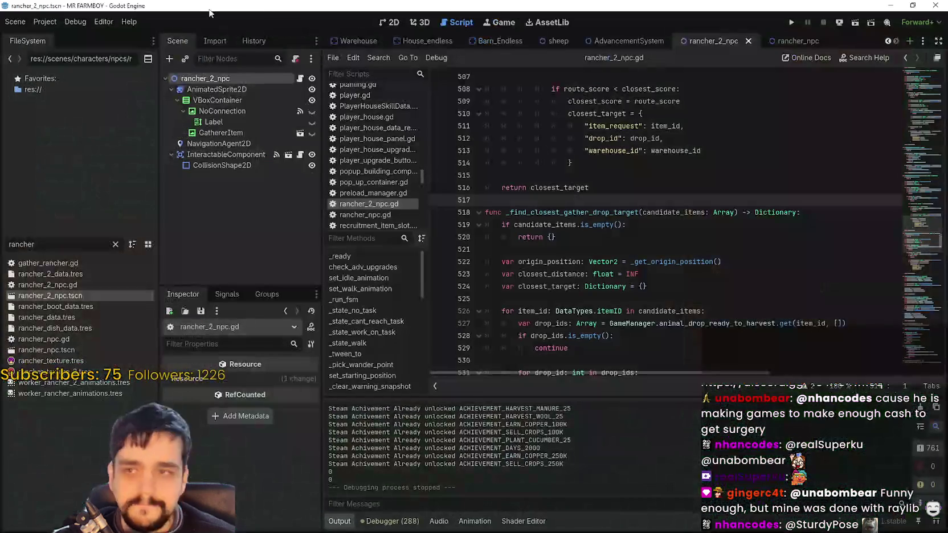
left_click(44, 22)
left_click(63, 79)
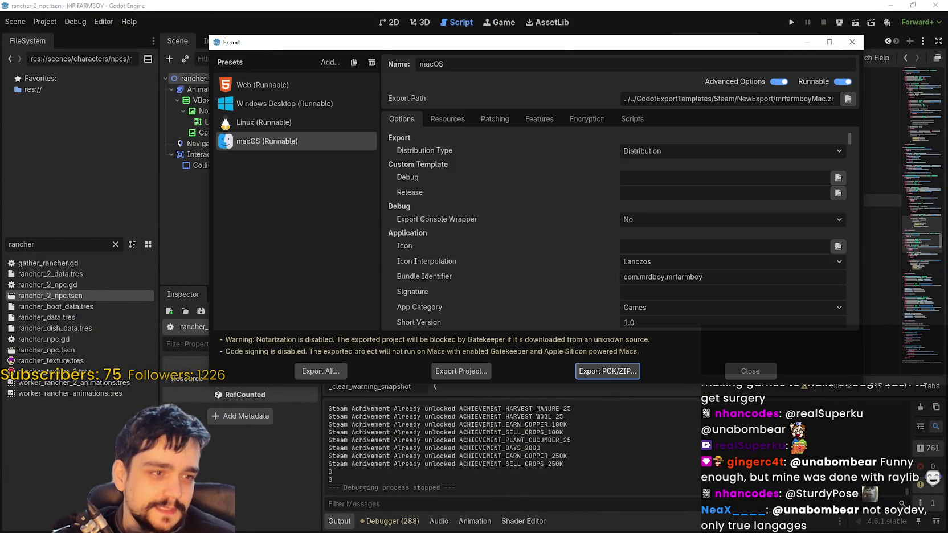
Export the Windows Desktop preset as MrFarmBoy.zip into the NewExport folder
left_click(262, 123)
left_click(276, 105)
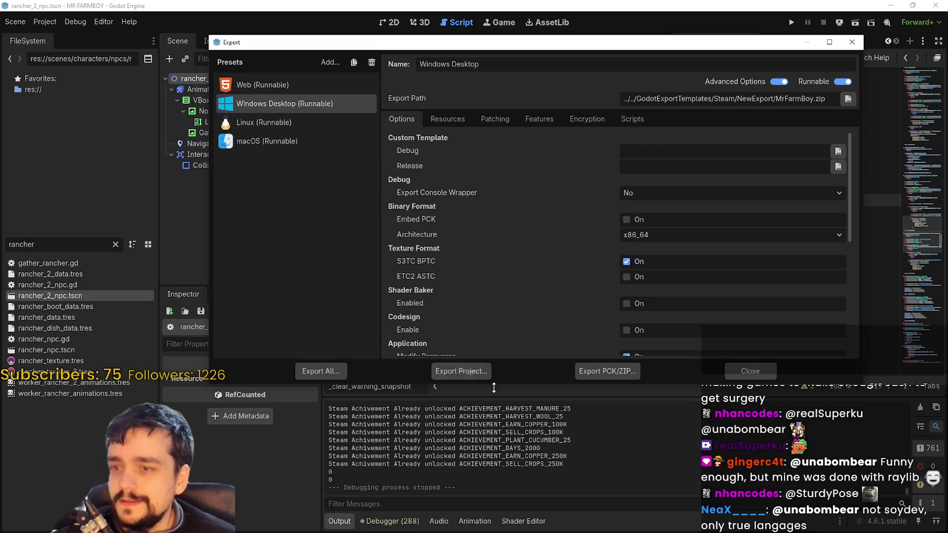
left_click(486, 371)
left_click(564, 426)
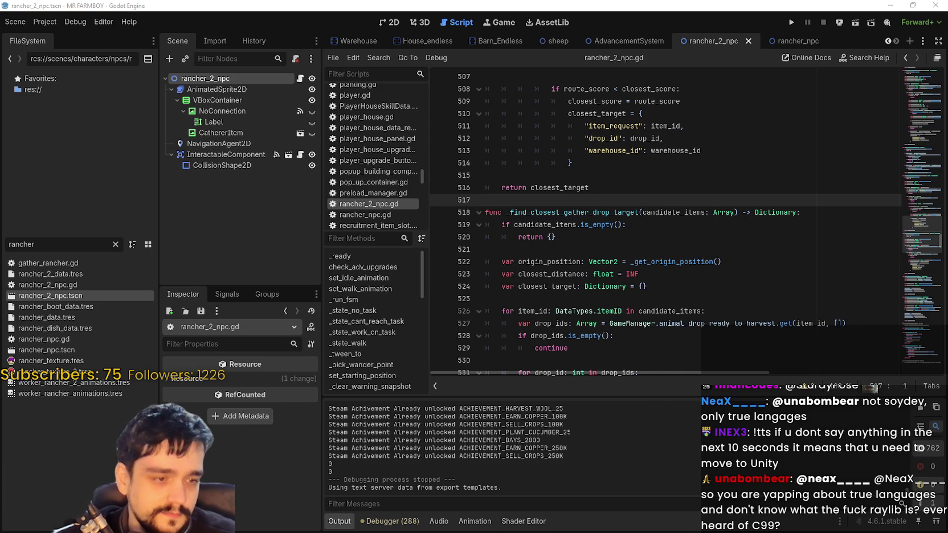
key("ctrl+shift+e")
Export the Linux (Runnable) build as a zip into NewExport
left_click(255, 126)
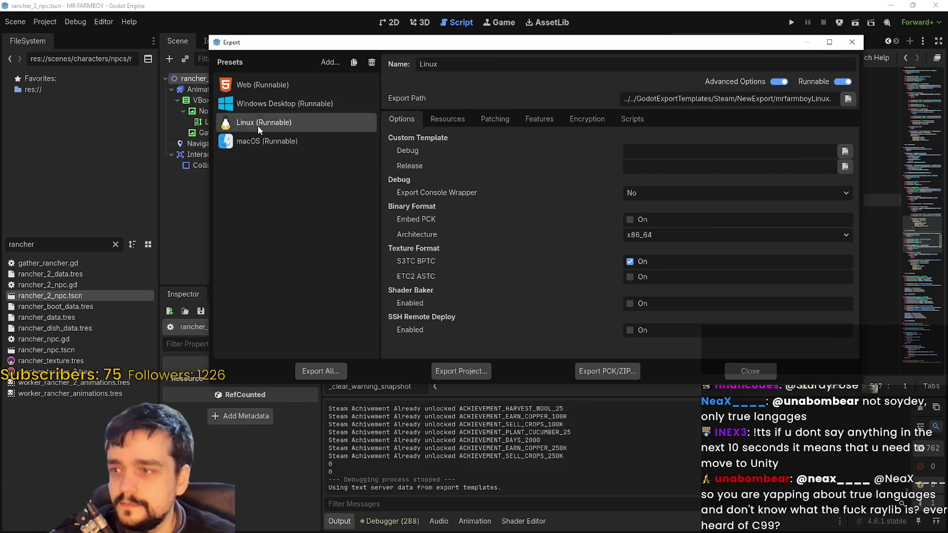
left_click(467, 376)
left_click(390, 429)
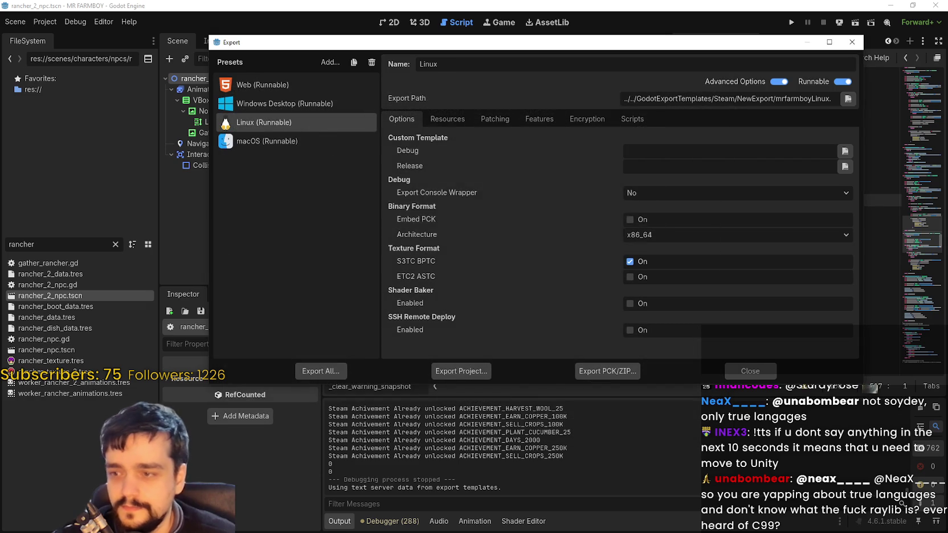
Check the new build in the NewExport folder, then start the macOS export as mrfarmboyMac.zip
key("alt+Tab")
left_click(439, 162)
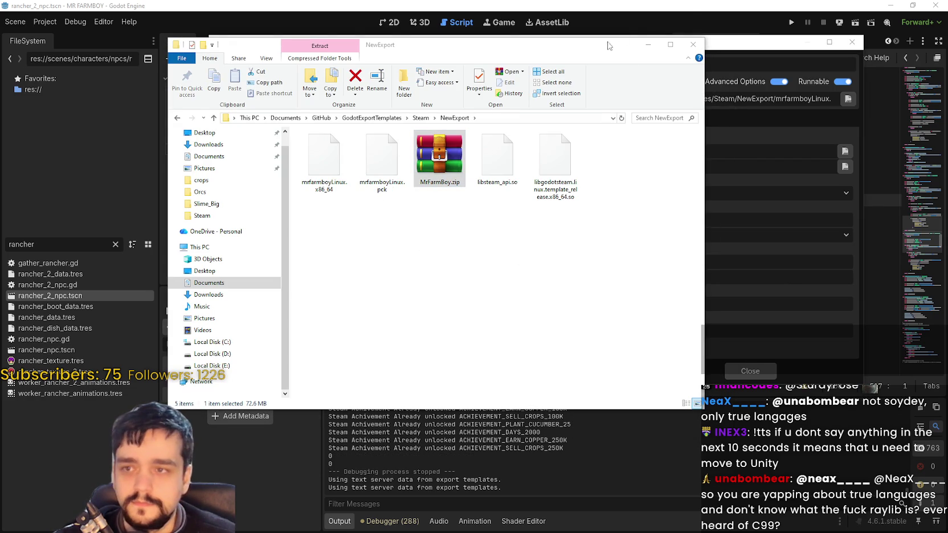
left_click(648, 44)
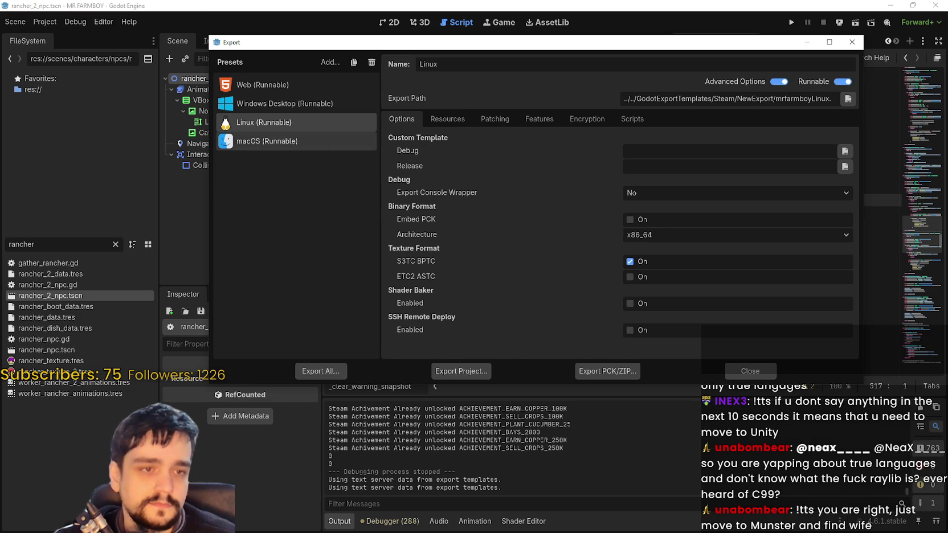
left_click(267, 141)
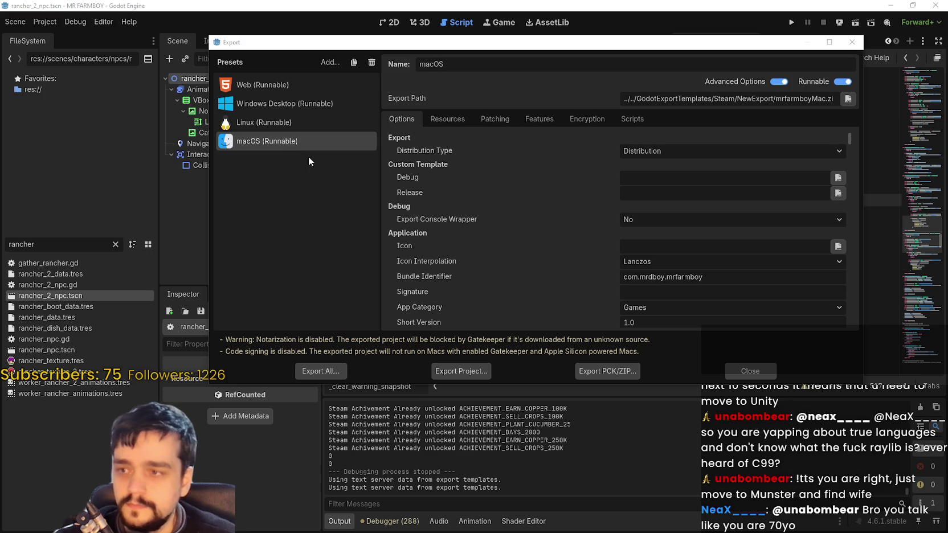
left_click(466, 370)
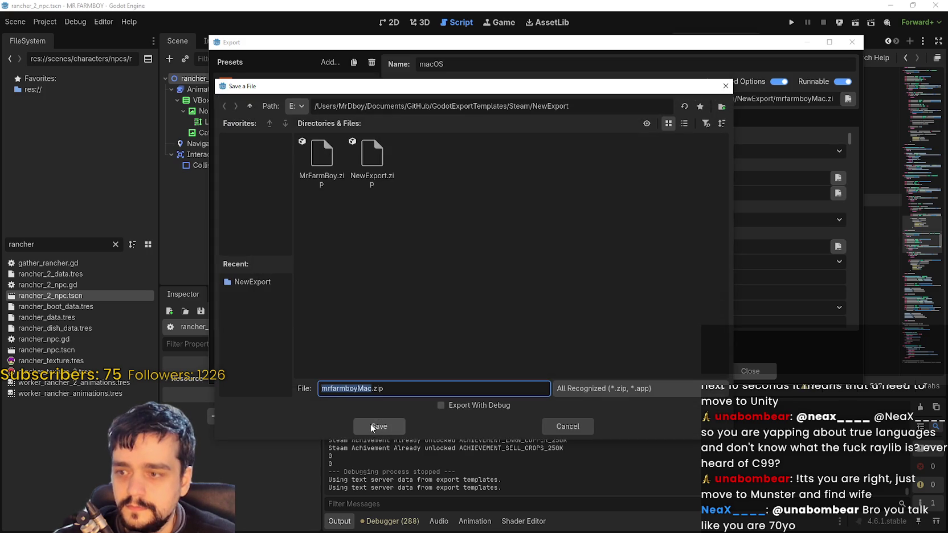
Save the macOS build as mrfarmboyMac.zip and check the NewExport folder
left_click(372, 426)
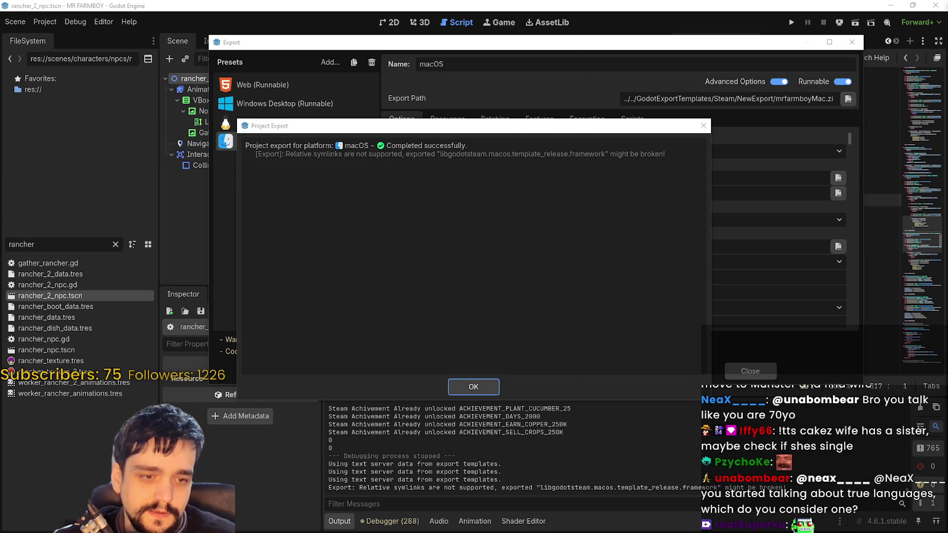
key("alt+Tab")
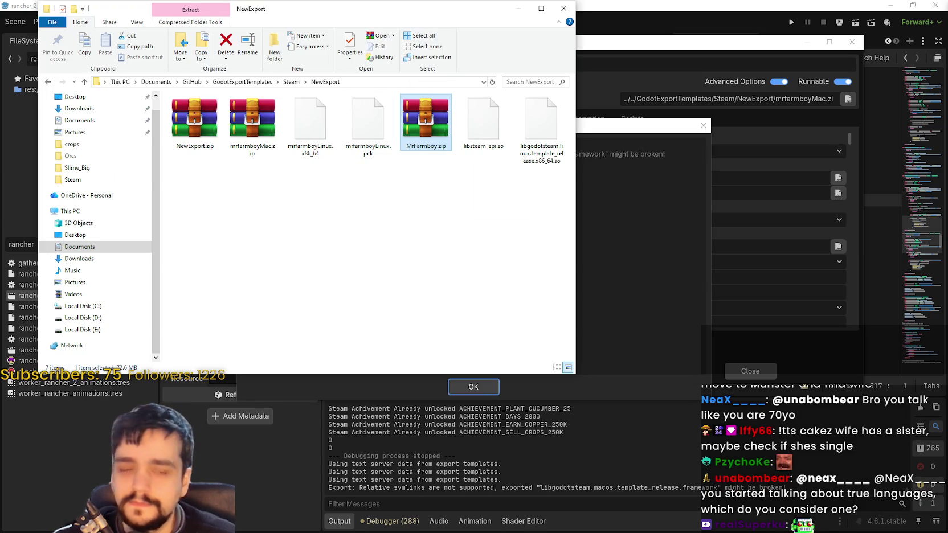
left_click(194, 120)
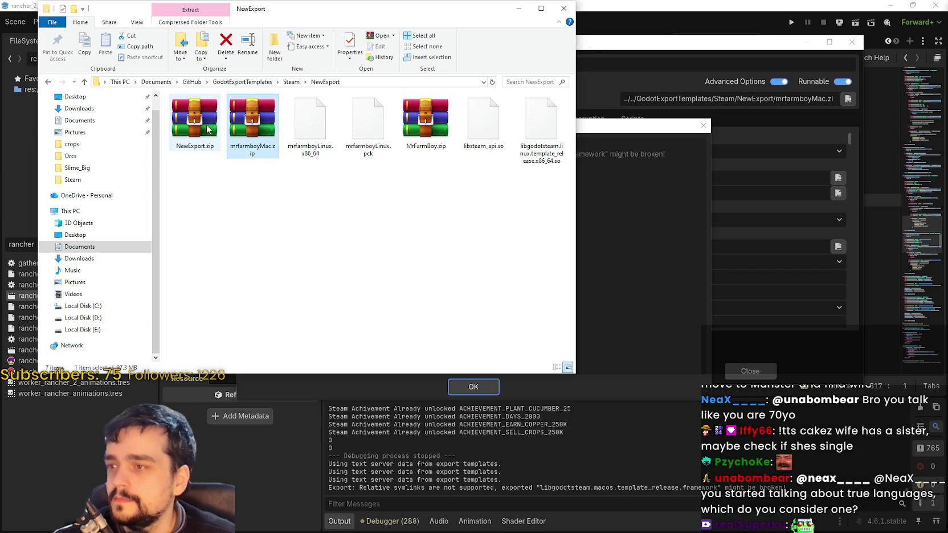
mouse_move(252, 123)
left_mouse_down()
mouse_move(507, 222)
mouse_move(597, 245)
left_mouse_up()
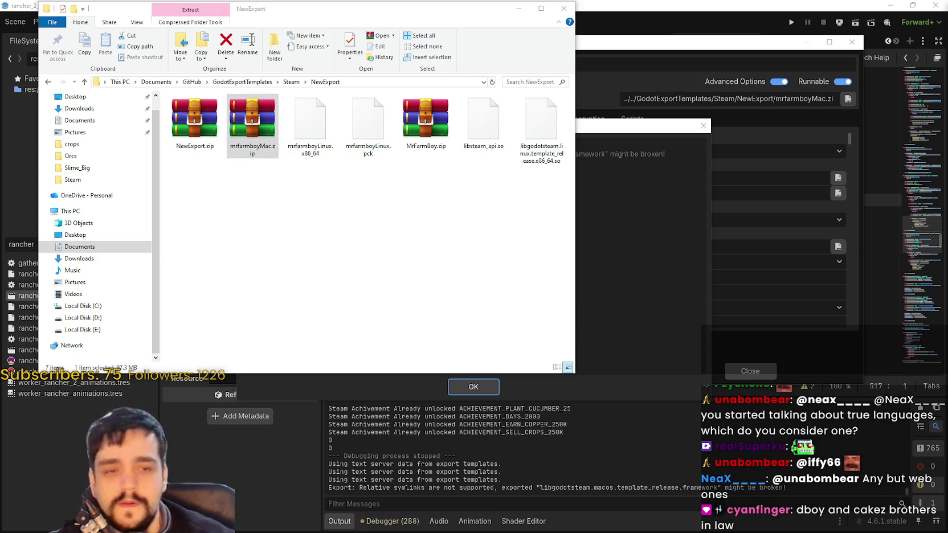
left_click(425, 120)
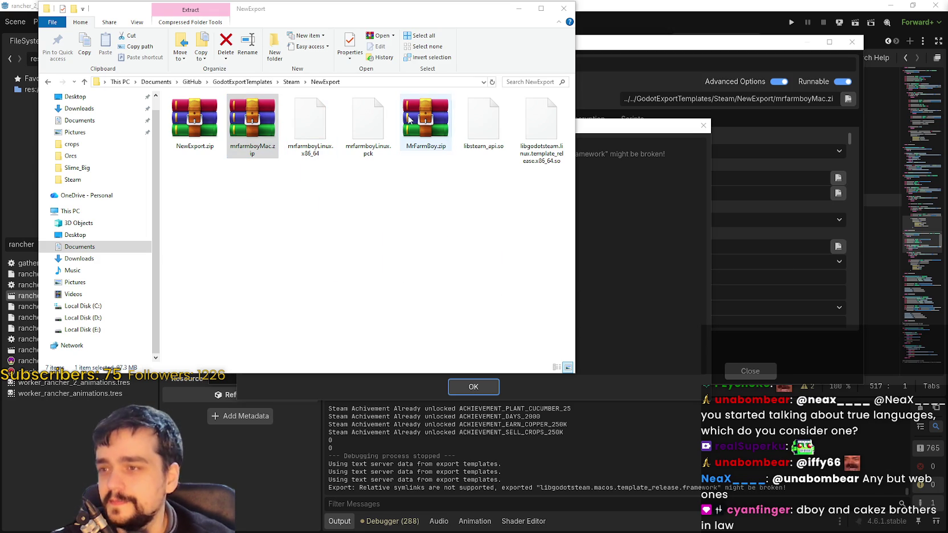
left_click_drag(194, 119, 593, 342)
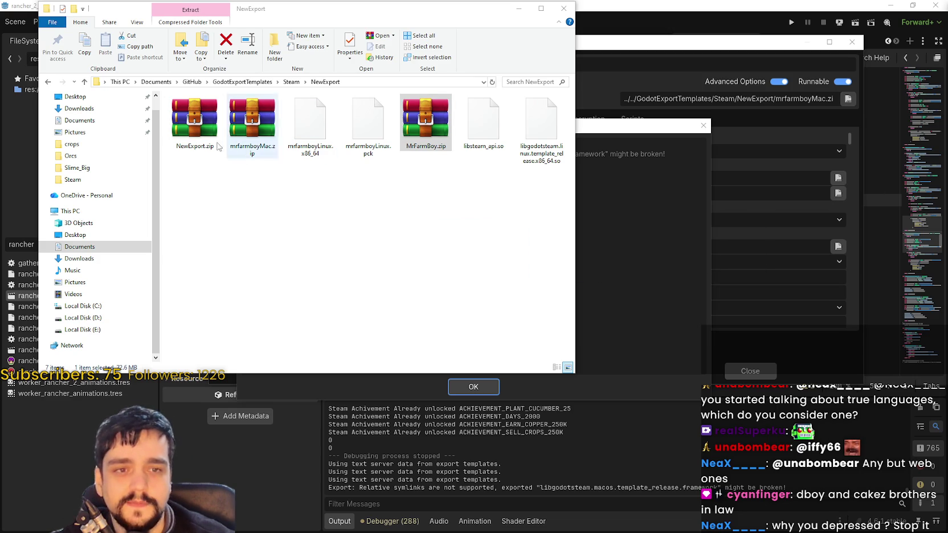
left_click(244, 134)
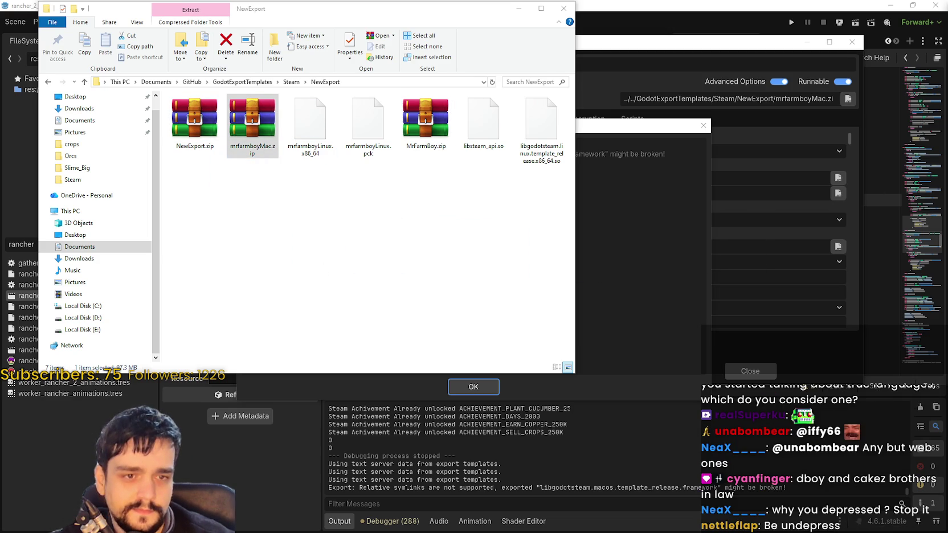
left_click_drag(194, 122, 542, 243)
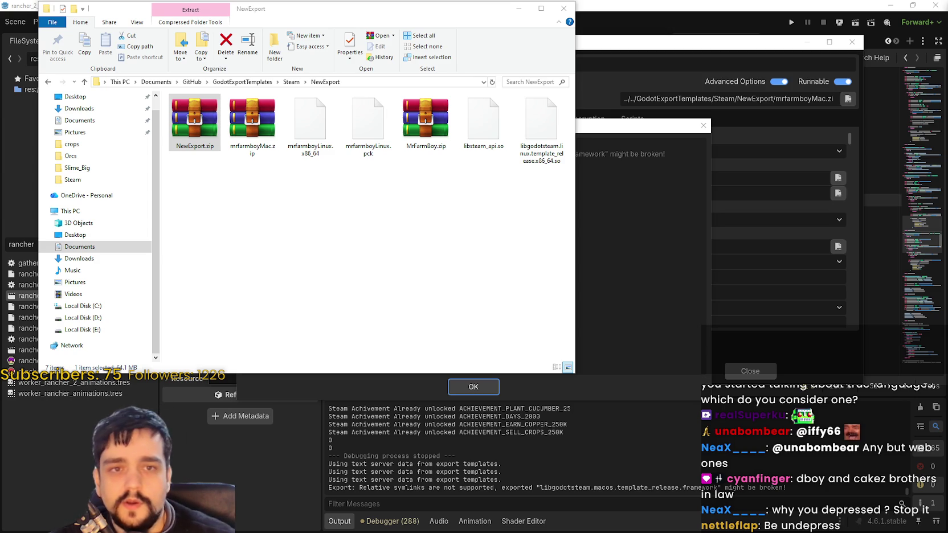
left_click(426, 120)
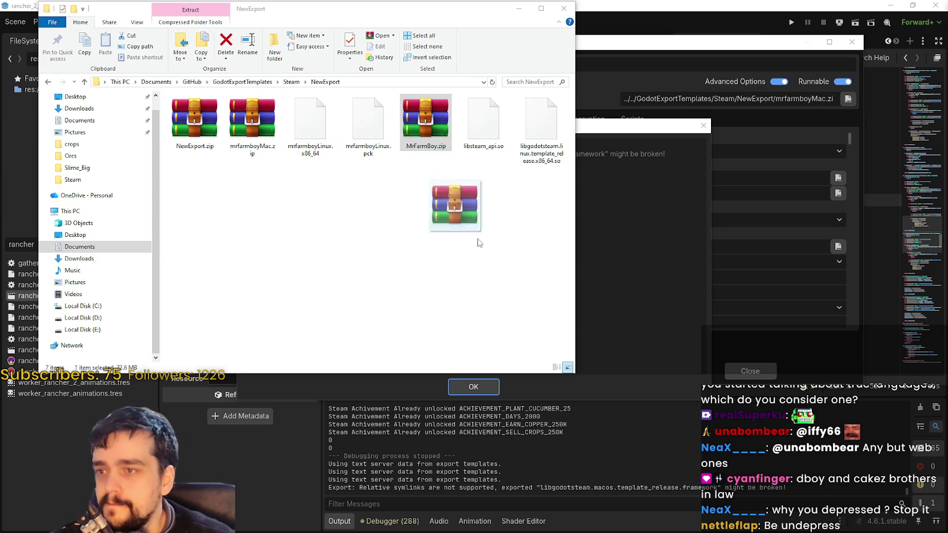
left_click(253, 120)
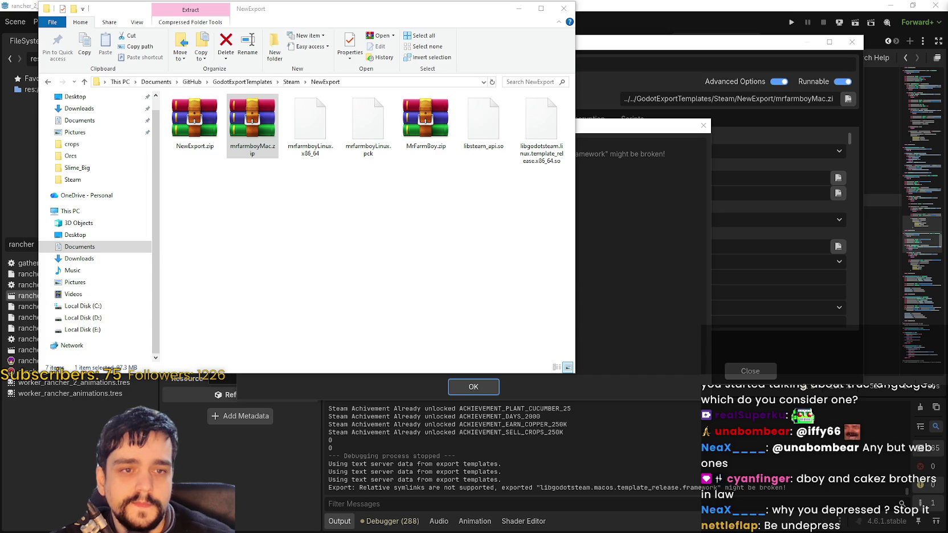
left_click(194, 121)
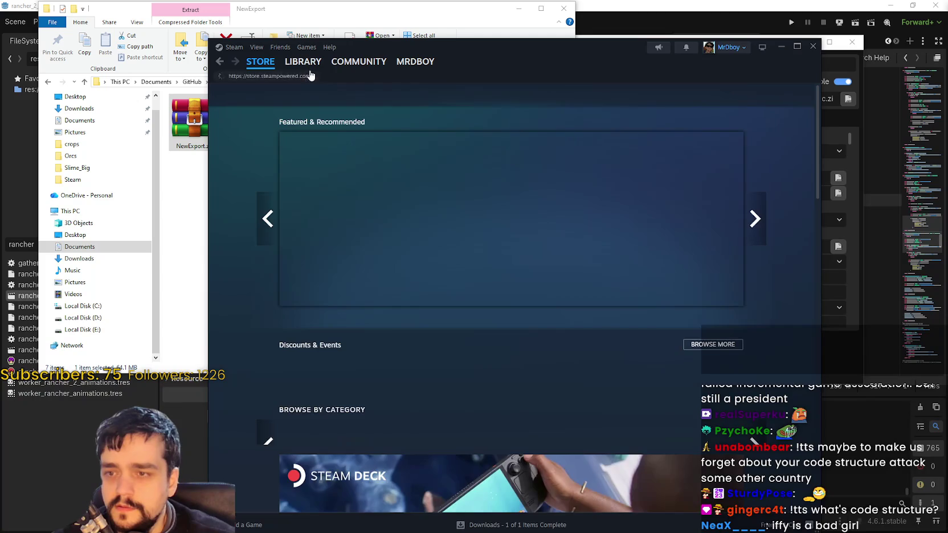
Open the MR FARMBOY page in the Steam library
left_click(304, 62)
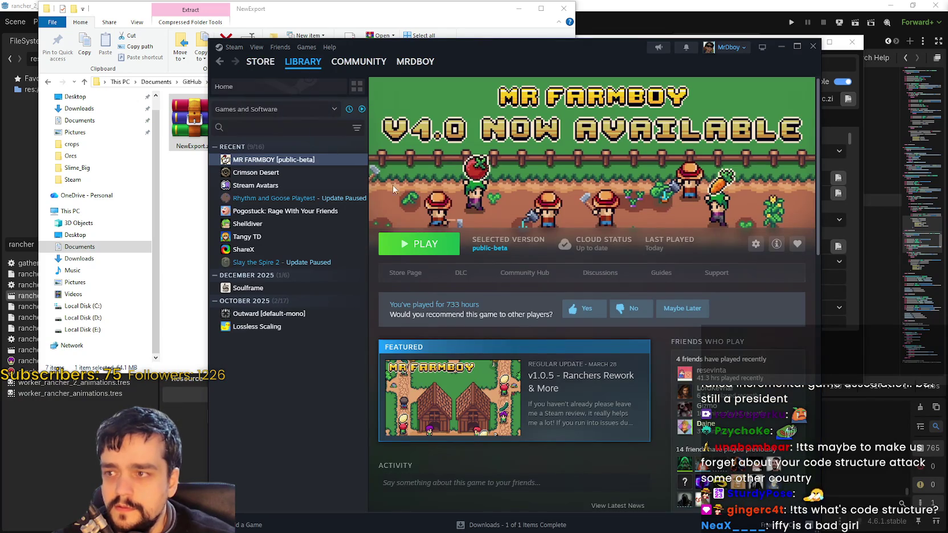
Go from the MR FARMBOY community hub's admin tools to its events and announcements dashboard
left_click(525, 272)
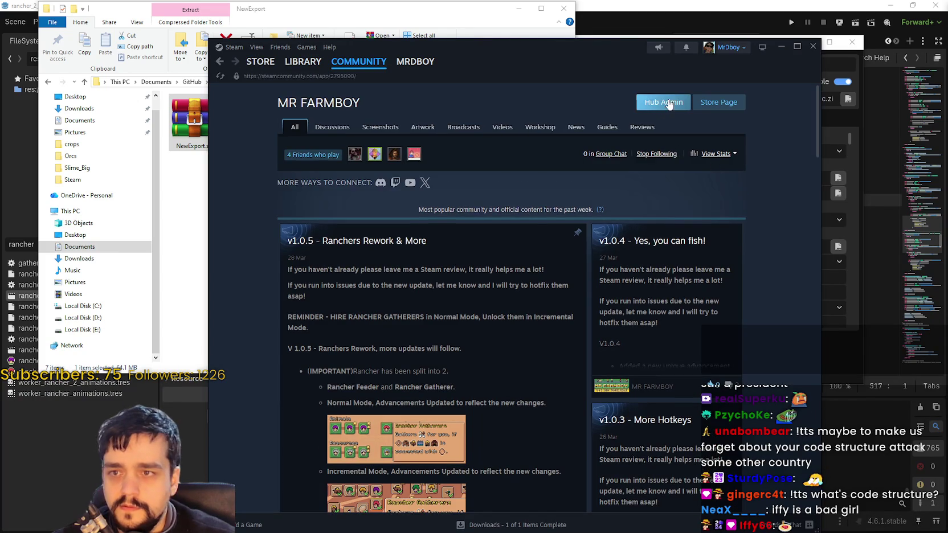
left_click(663, 101)
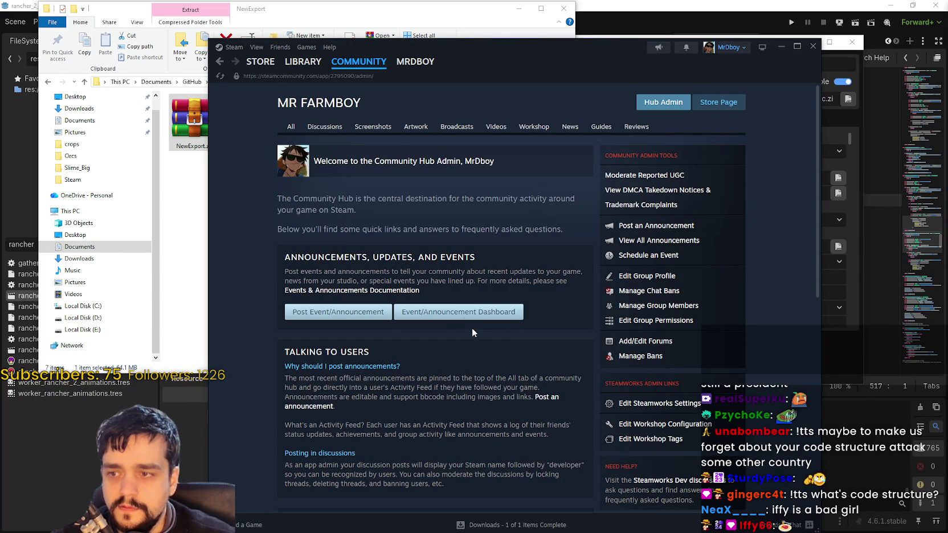
left_click(458, 312)
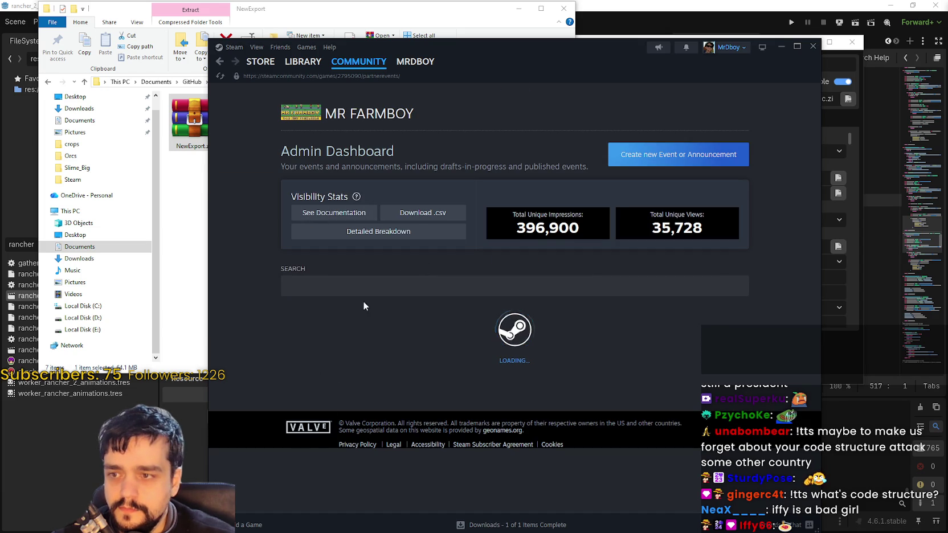
scroll(458, 372, "down", 3)
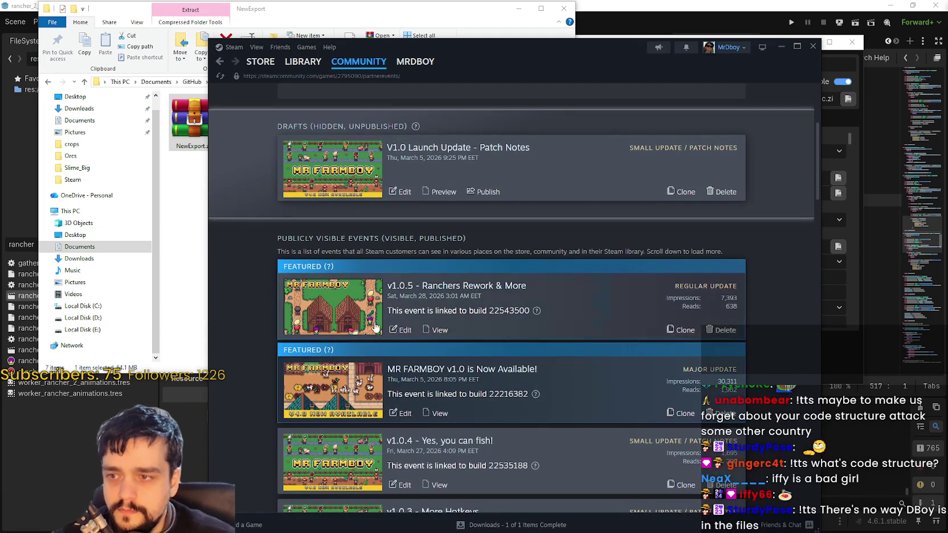
scroll(425, 390, "down", 2)
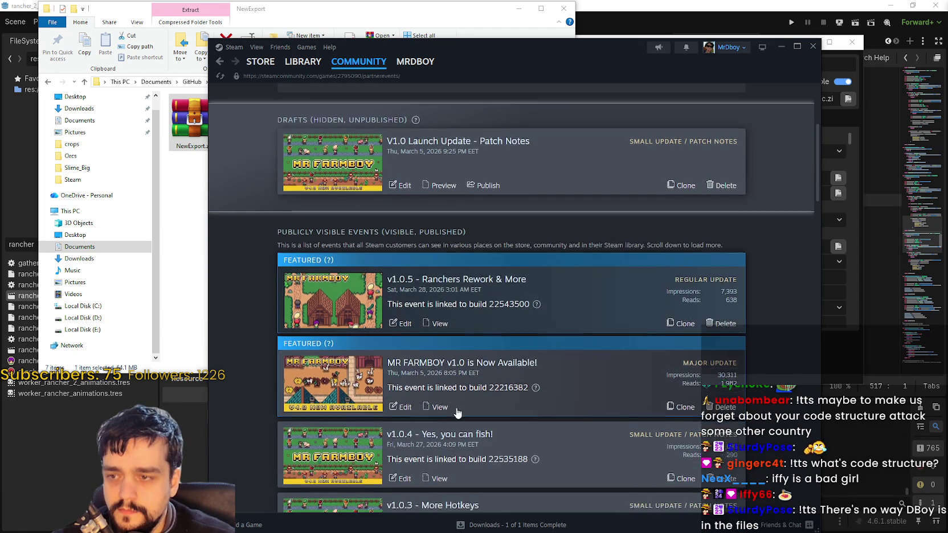
scroll(424, 390, "down", 5)
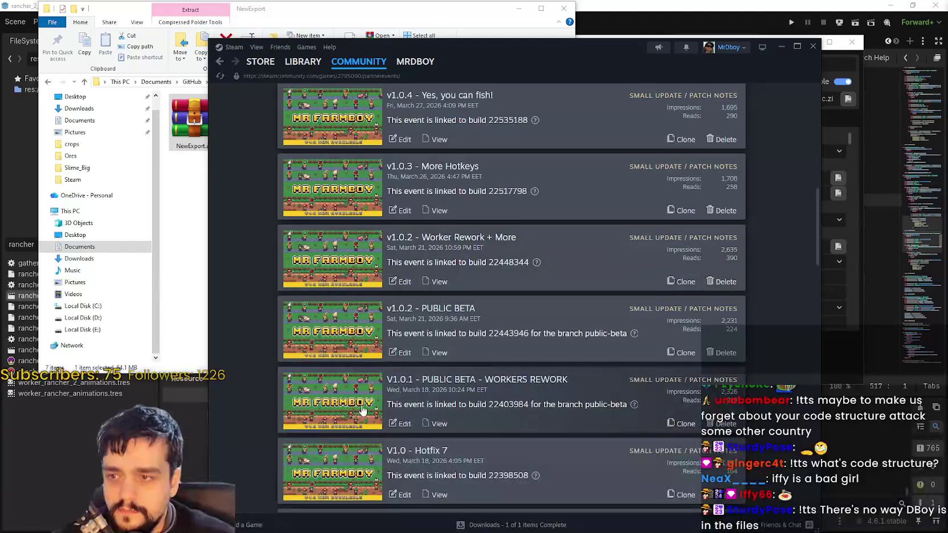
scroll(392, 357, "up", 5)
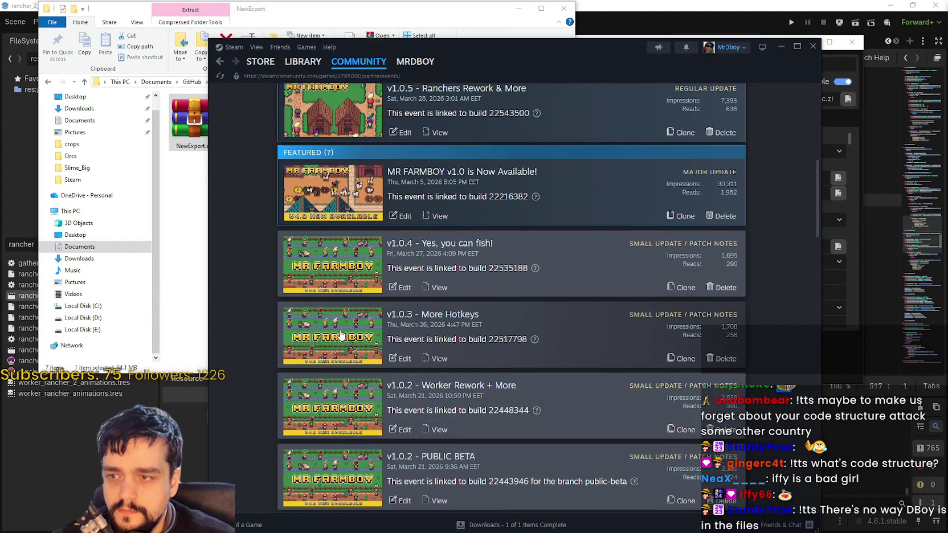
scroll(341, 339, "up", 2)
scroll(348, 353, "down", 7)
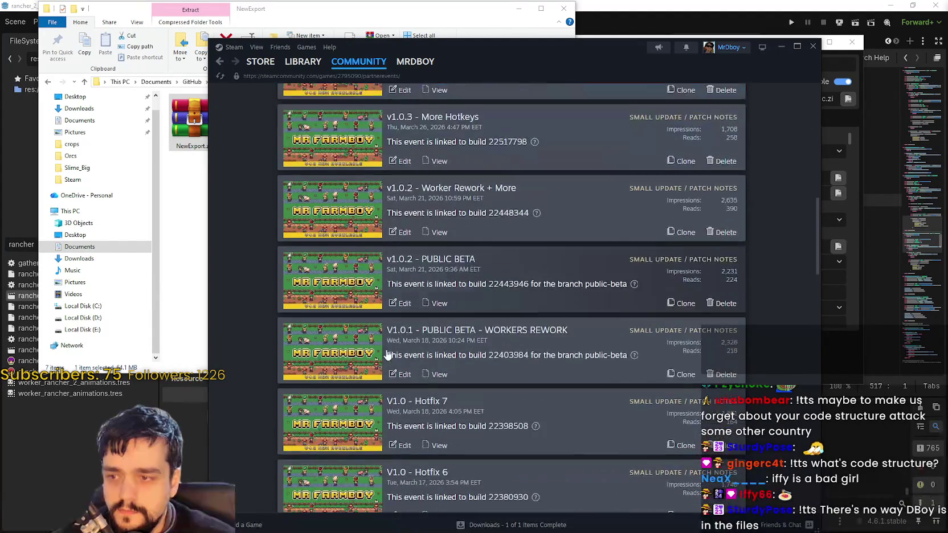
Leave the previous event's edit page and return to the events Admin Dashboard
left_click(353, 328)
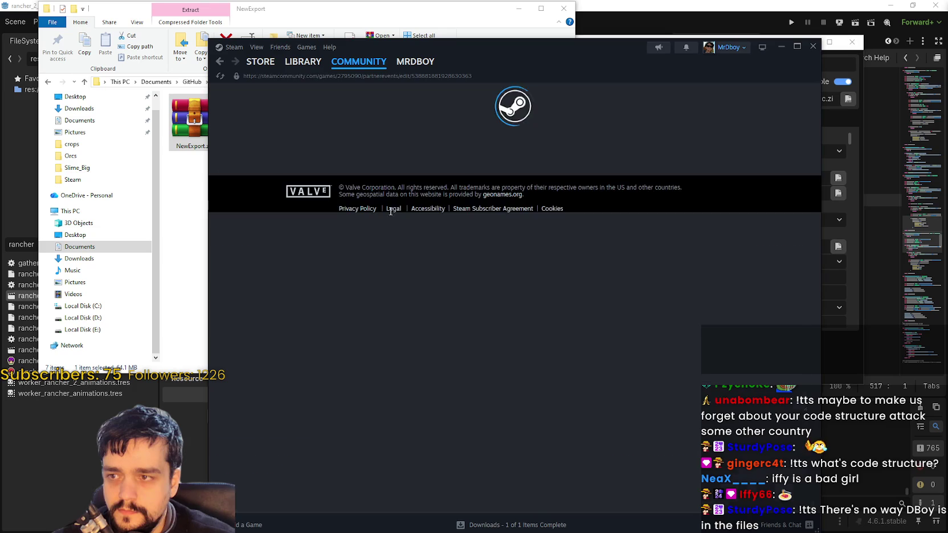
mouse_move(258, 85)
left_click(223, 95)
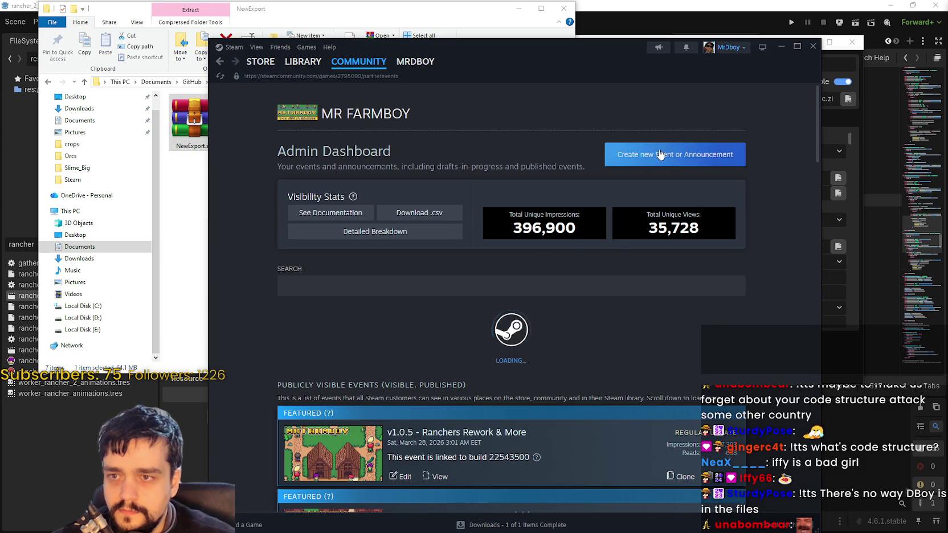
Create a Small Update / Patch Notes event titled 'V1.0.5 - Hotfix 1'
left_click(675, 154)
left_click(513, 254)
left_click(456, 302)
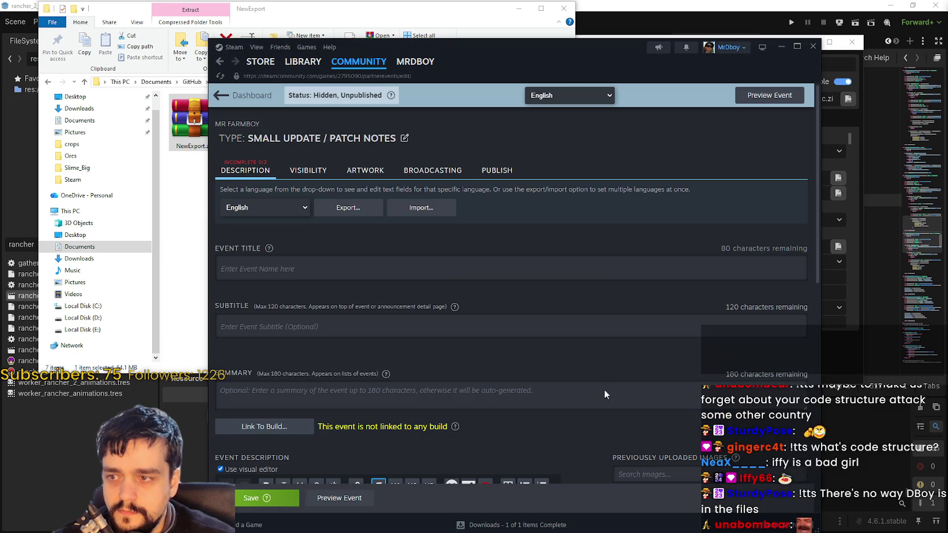
type("V")
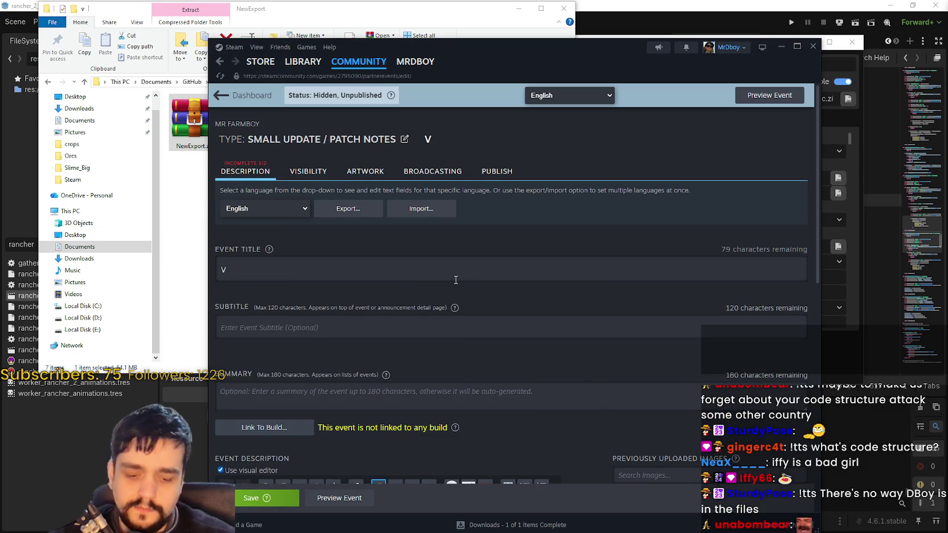
type("1.0.5 ")
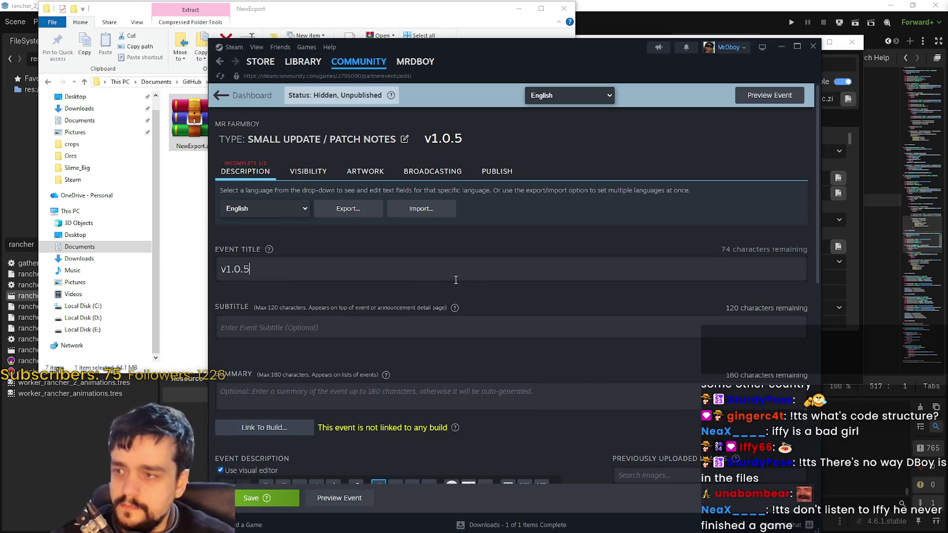
type("- Ho")
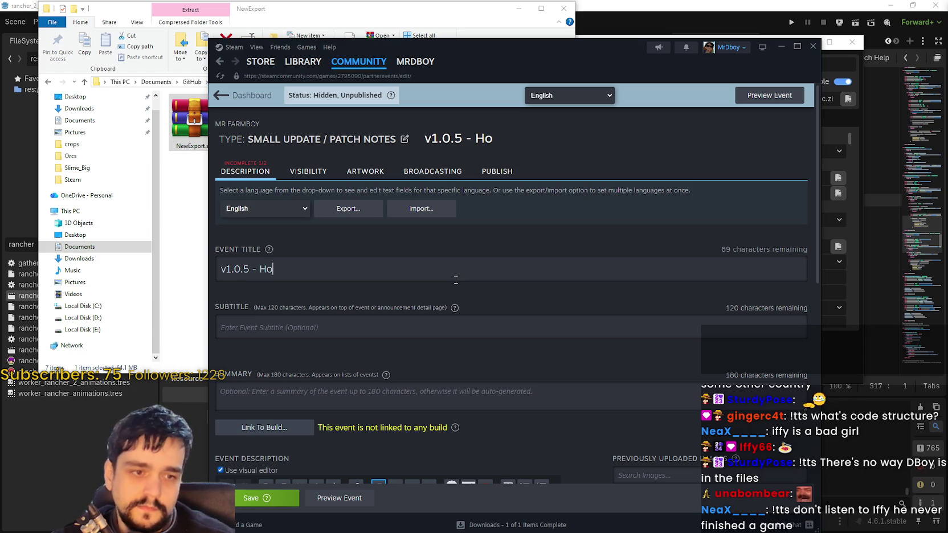
type("tfix 1")
Paste the review request line and add a bullet on the Rancher Gatherers house-exit fix
scroll(377, 307, "down", 4)
left_click(369, 337)
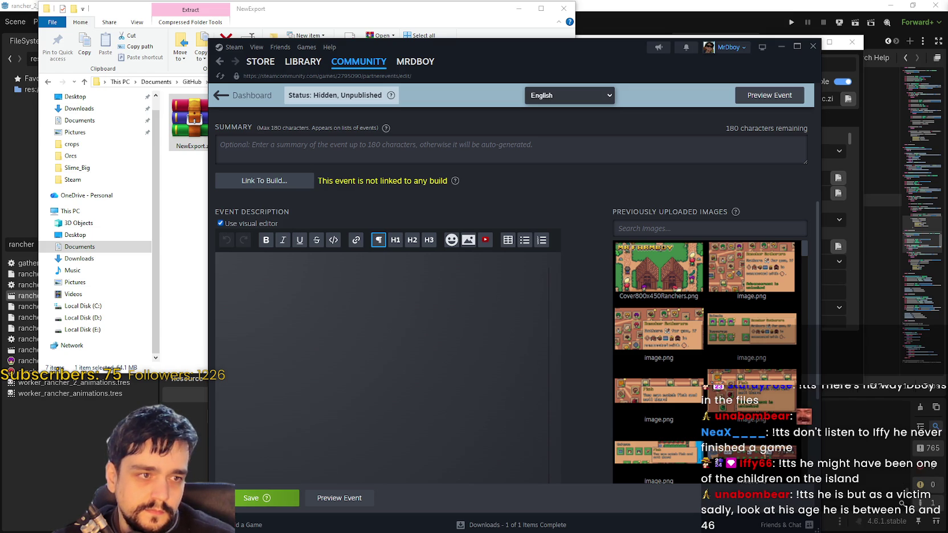
type("If you haven't already please leave me a Steam review, it really helps me a lot!")
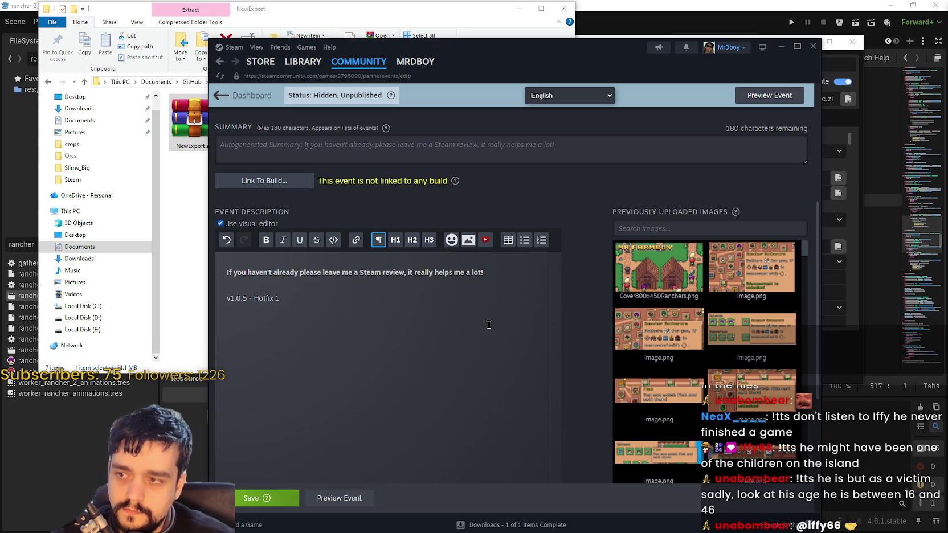
left_click(524, 240)
type("Fixed an issue with Rancher G")
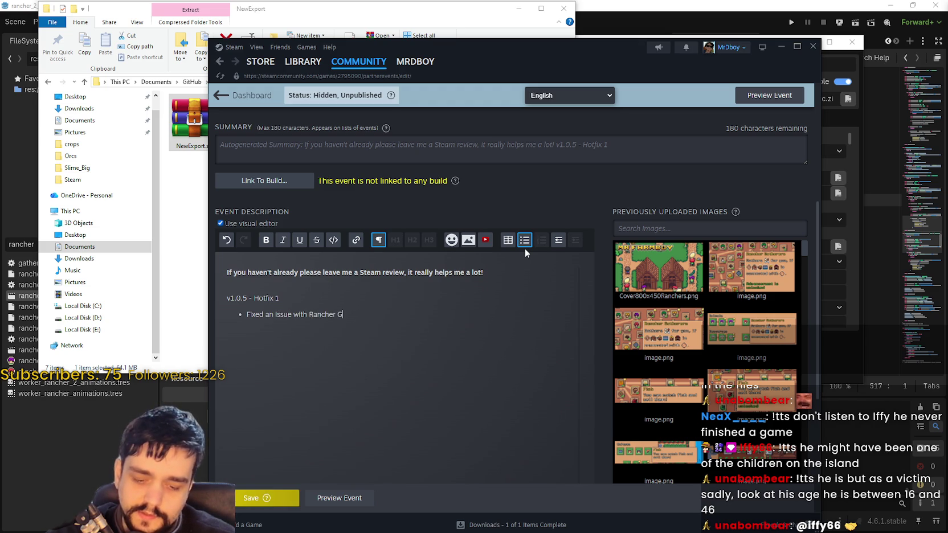
type("atherers, t")
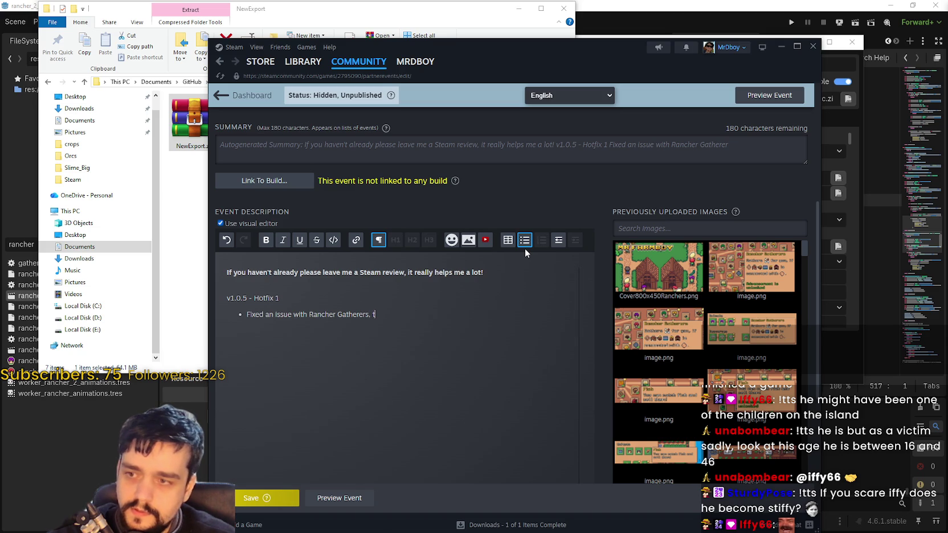
key("BackSpace")
type("where they didn't c o")
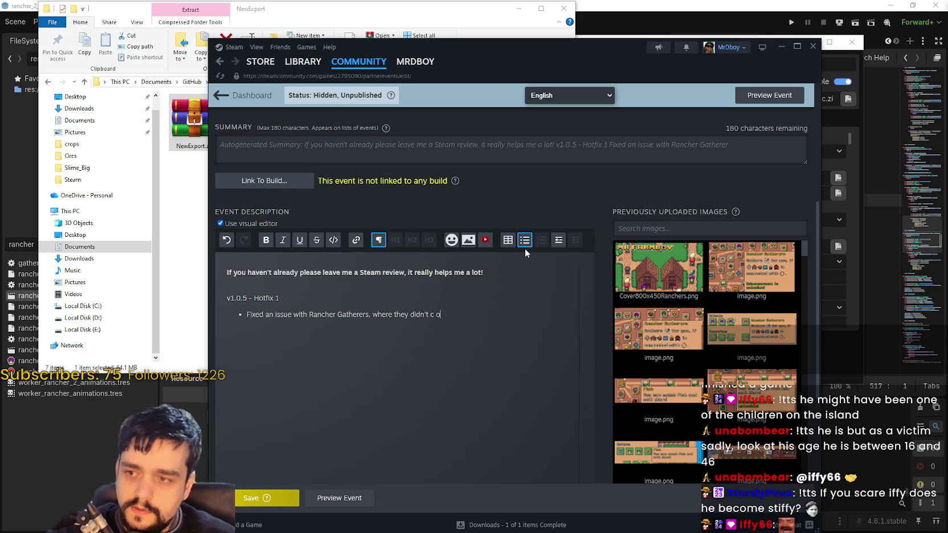
key("BackSpace")
key("BackSpace")
type("ome out of the house if")
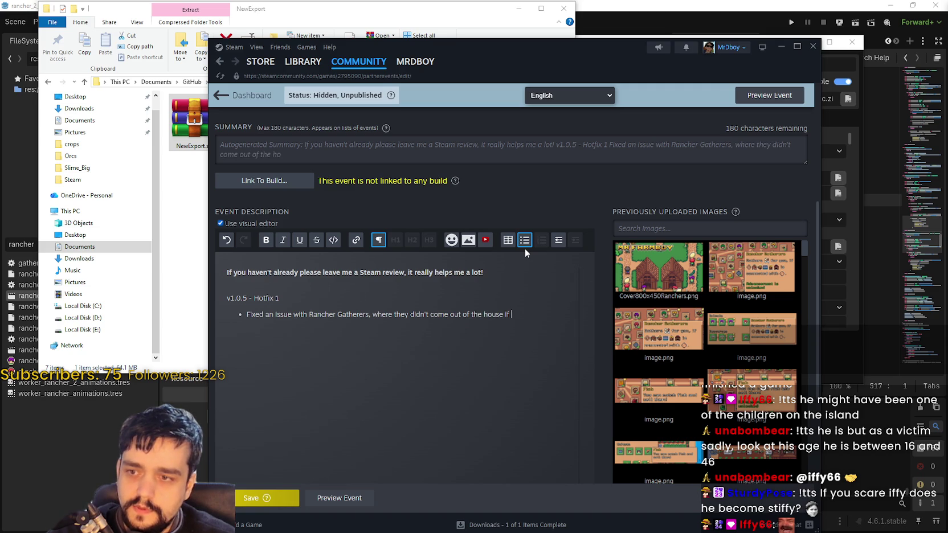
key("BackSpace")
key("BackSpace")
key("BackSpace")
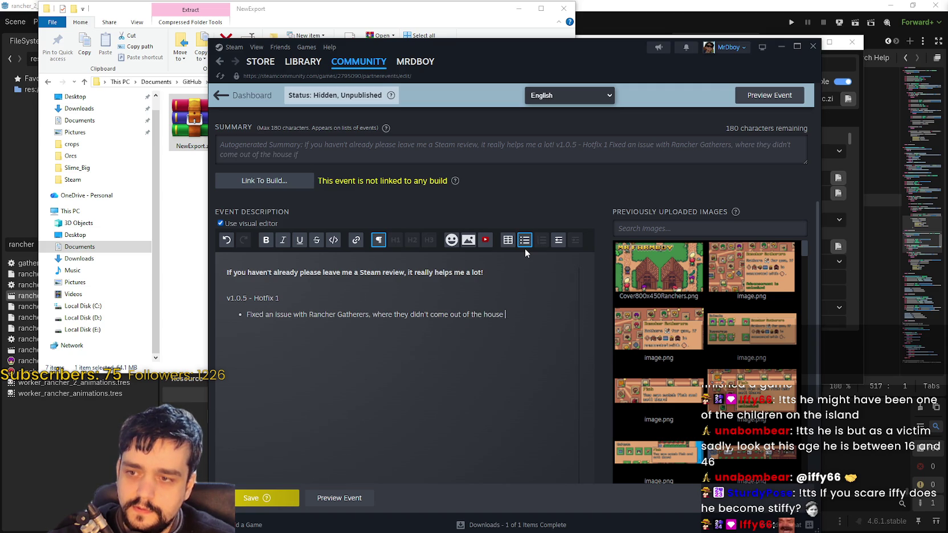
key("BackSpace")
type(".")
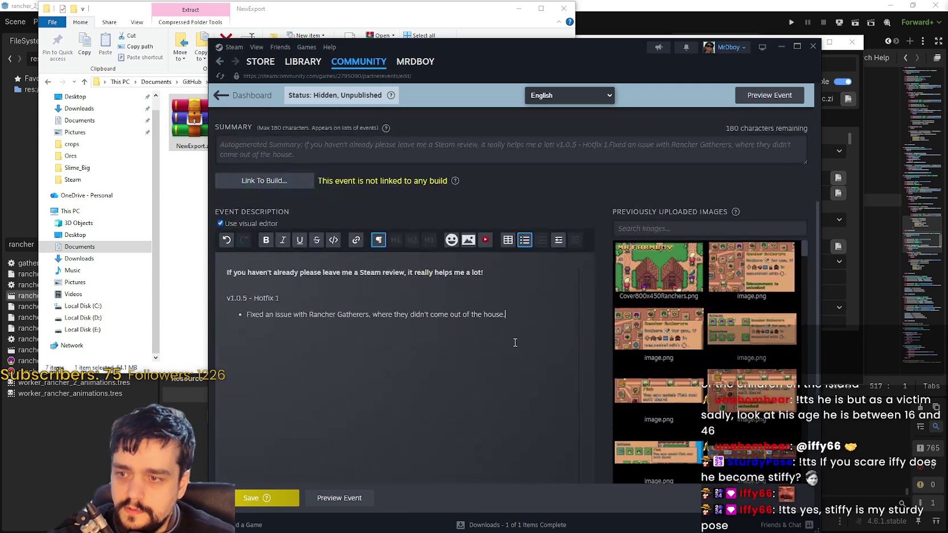
scroll(518, 341, "up", 3)
left_click(305, 288)
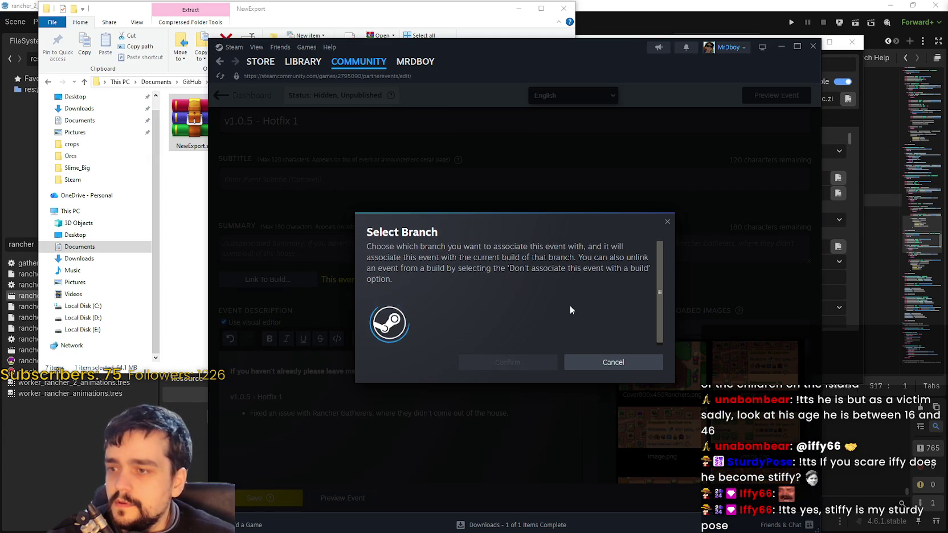
Link the event to Default Branch build 22567185 and save it
left_click(457, 315)
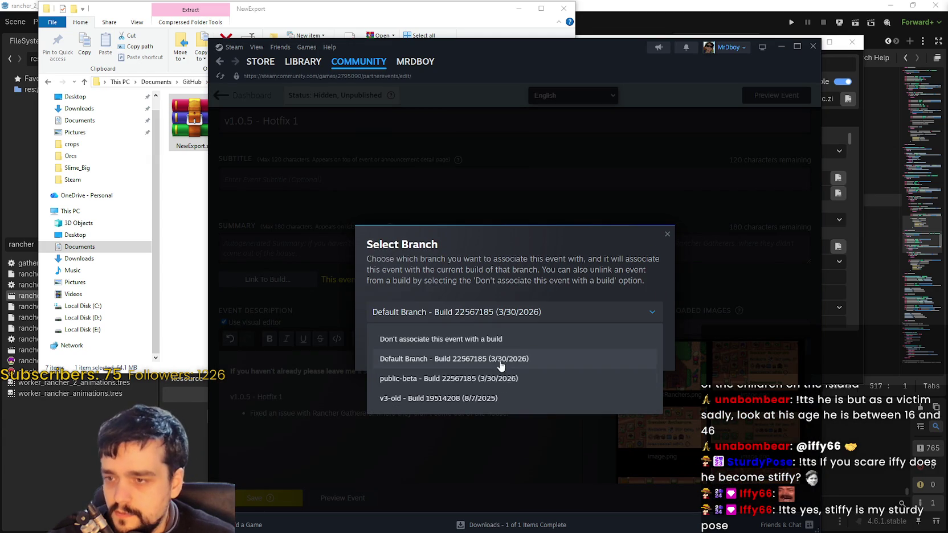
left_click(567, 361)
left_click(508, 349)
scroll(327, 378, "up", 3)
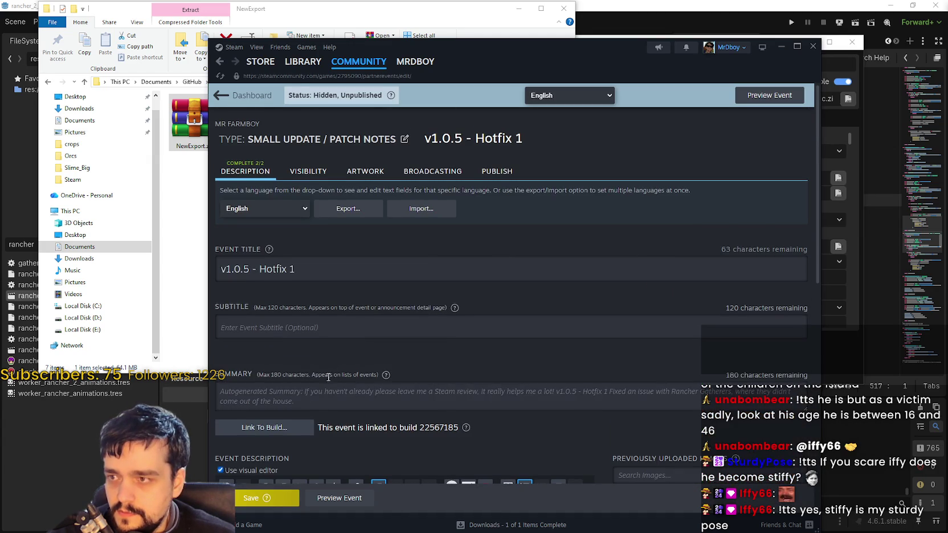
scroll(301, 456, "down", 3)
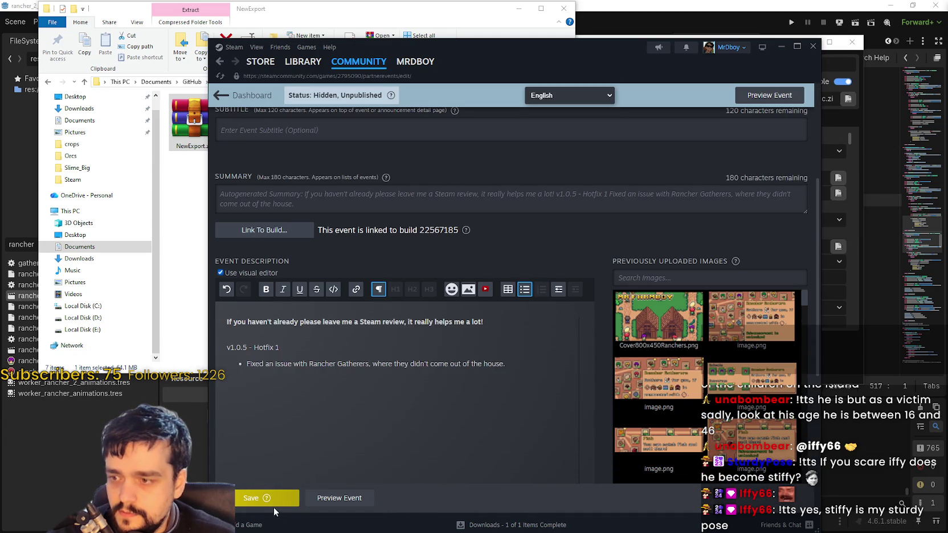
left_click(275, 502)
left_click(365, 491)
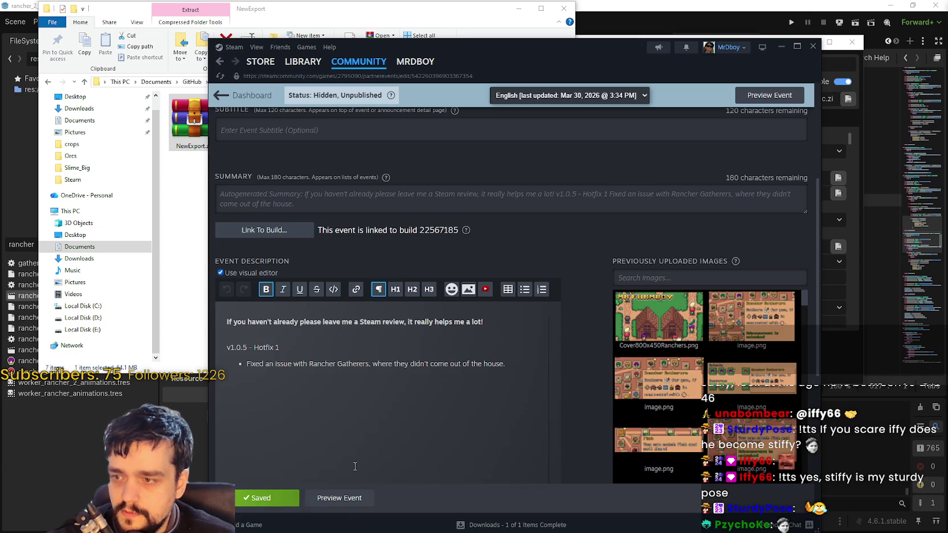
Publish the patch notes event despite warnings, then return to the events dashboard
scroll(456, 285, "up", 3)
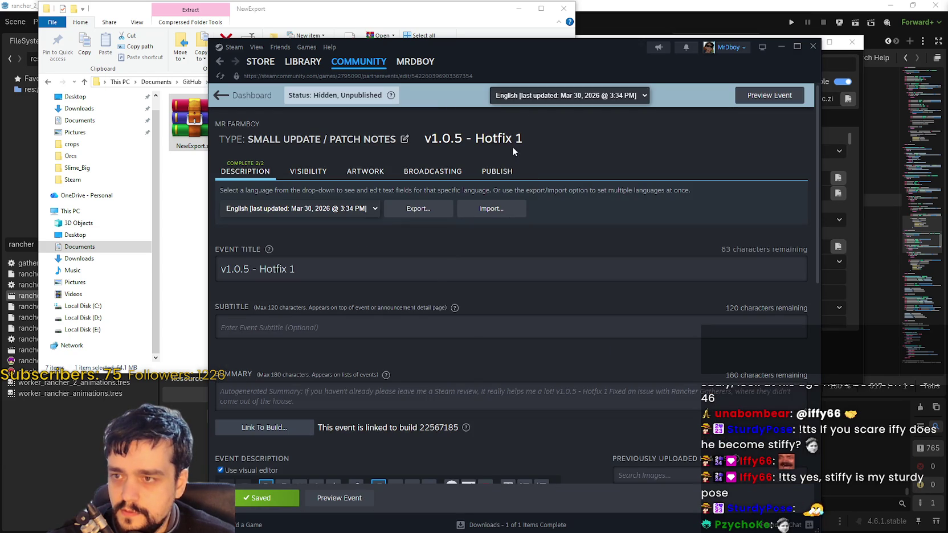
left_click(499, 178)
left_click(280, 404)
left_click(555, 354)
left_click(555, 358)
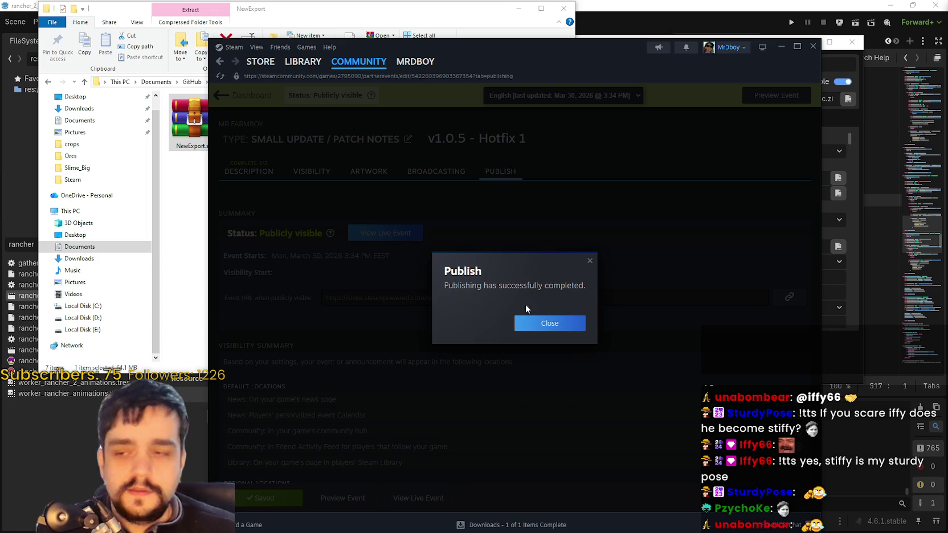
left_click(561, 324)
left_click(246, 95)
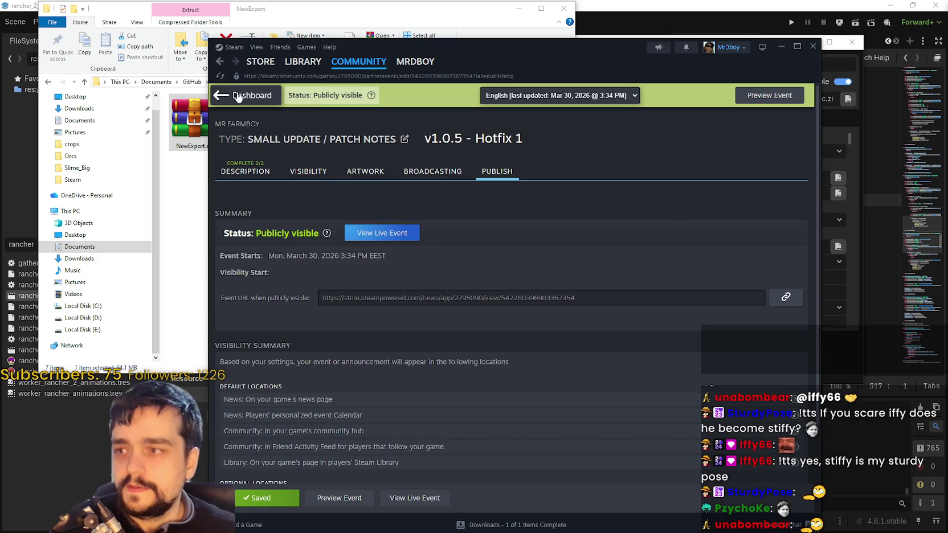
Close the Godot export dialog and minimize Steam, Godot and the export folder to reveal the game
left_click(260, 62)
left_click(781, 46)
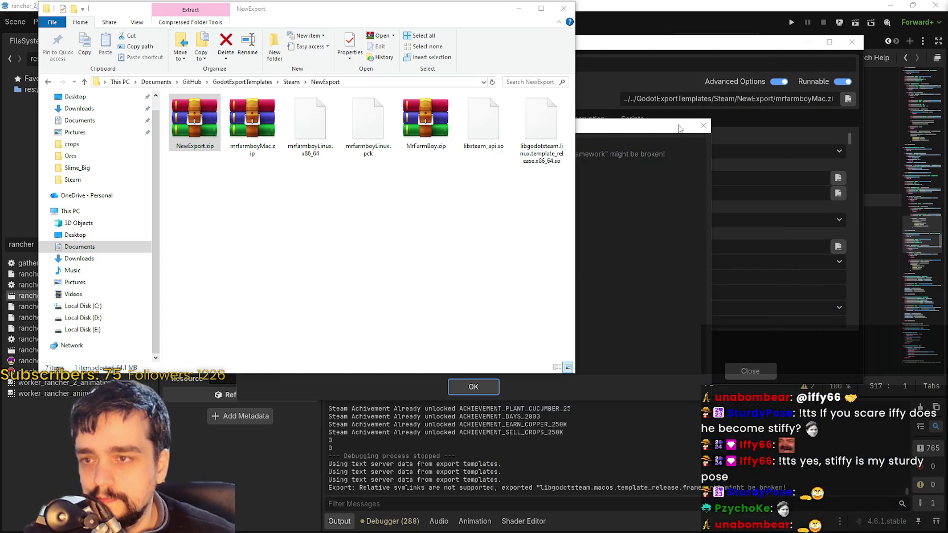
left_click(831, 45)
left_click(852, 41)
left_click(891, 6)
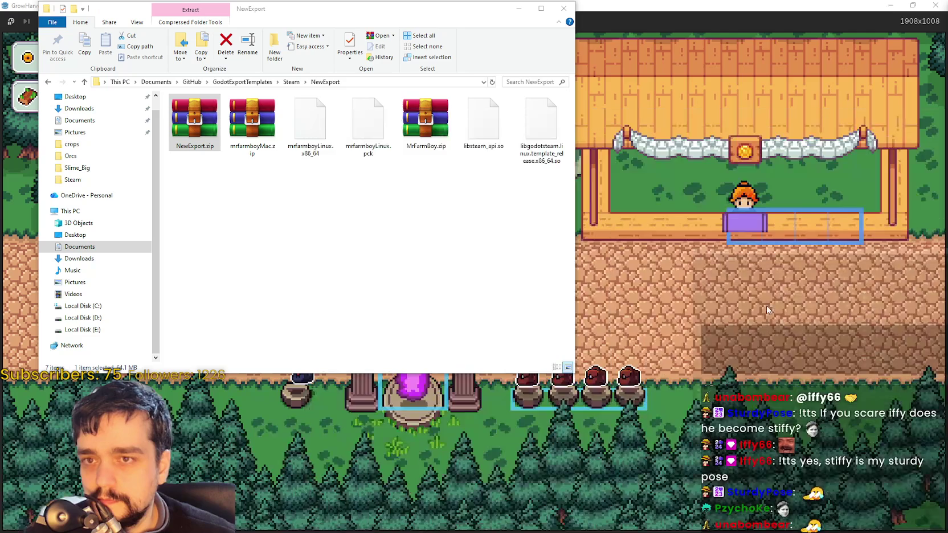
left_click(522, 11)
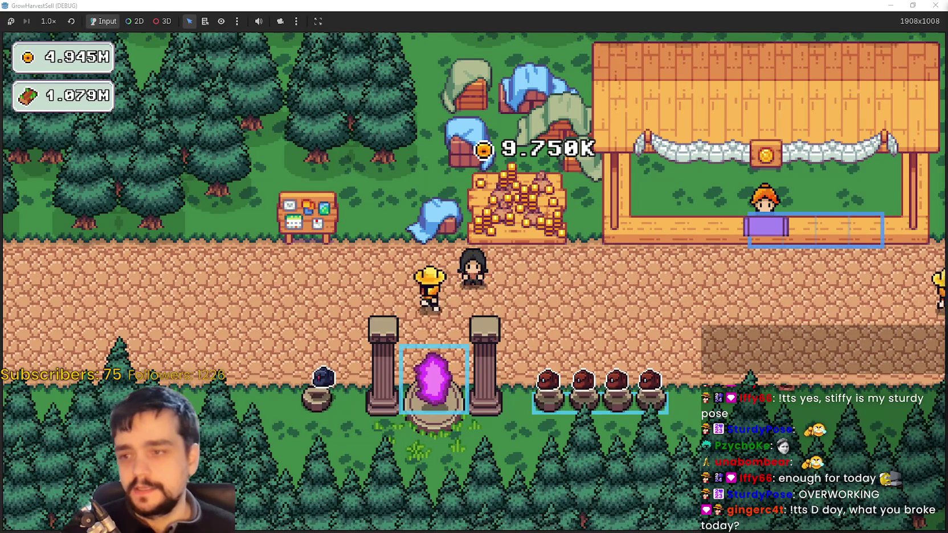
At the village portal, pick Stage 2 and travel to The Forest
key("s")
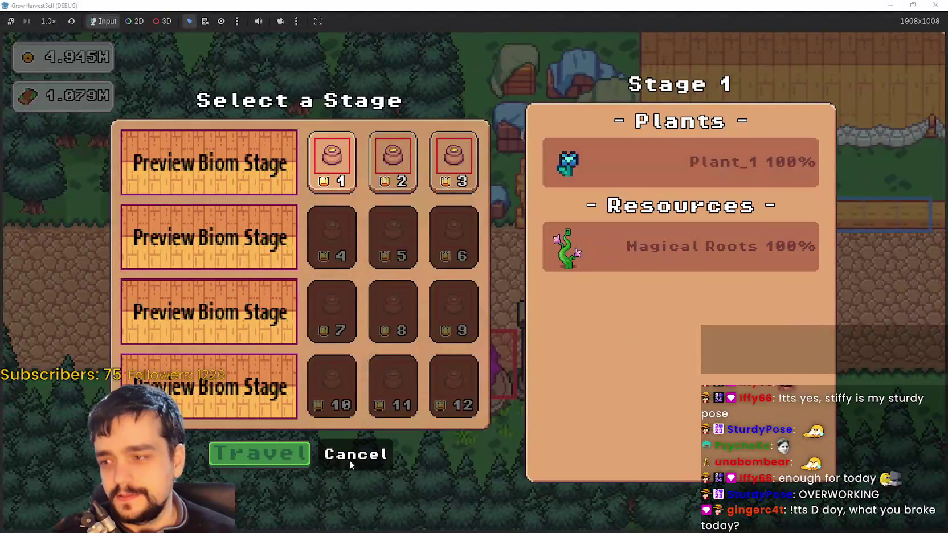
left_click(350, 455)
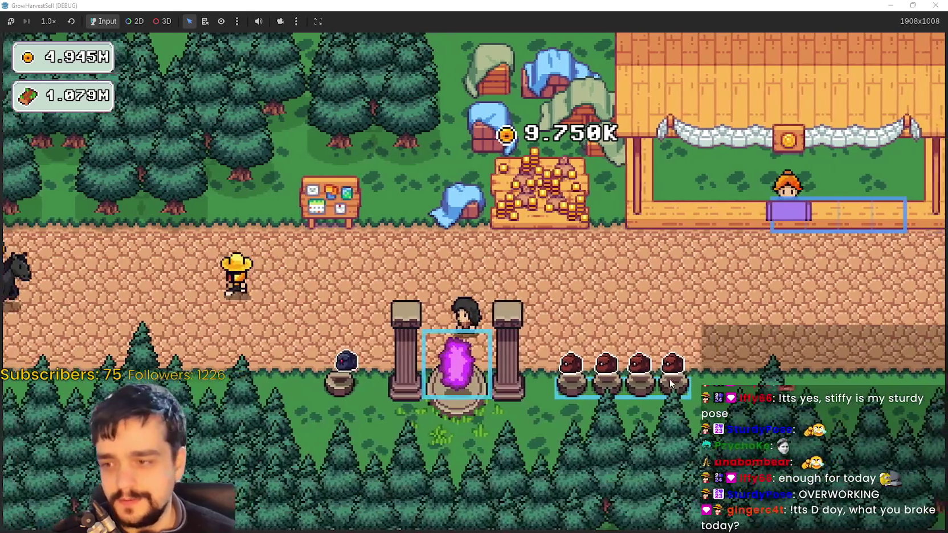
key("s")
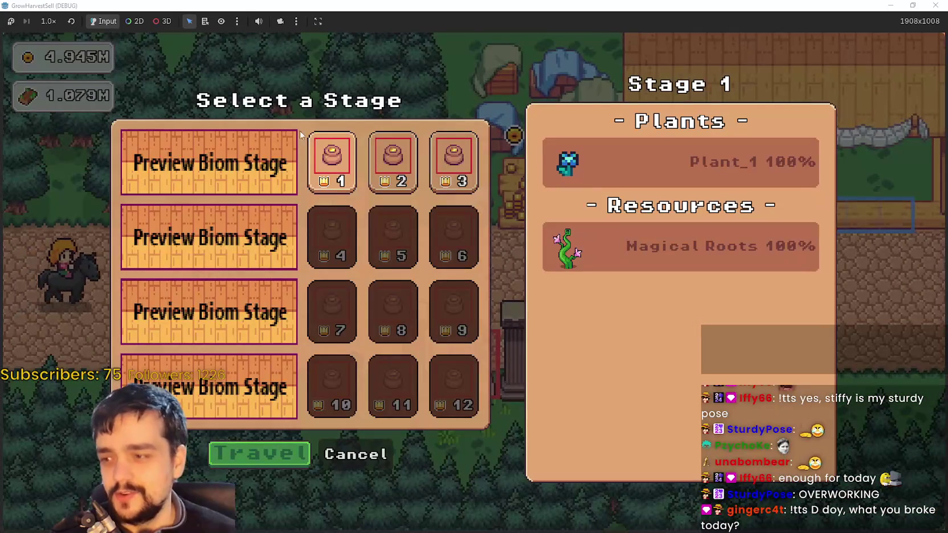
left_click(356, 455)
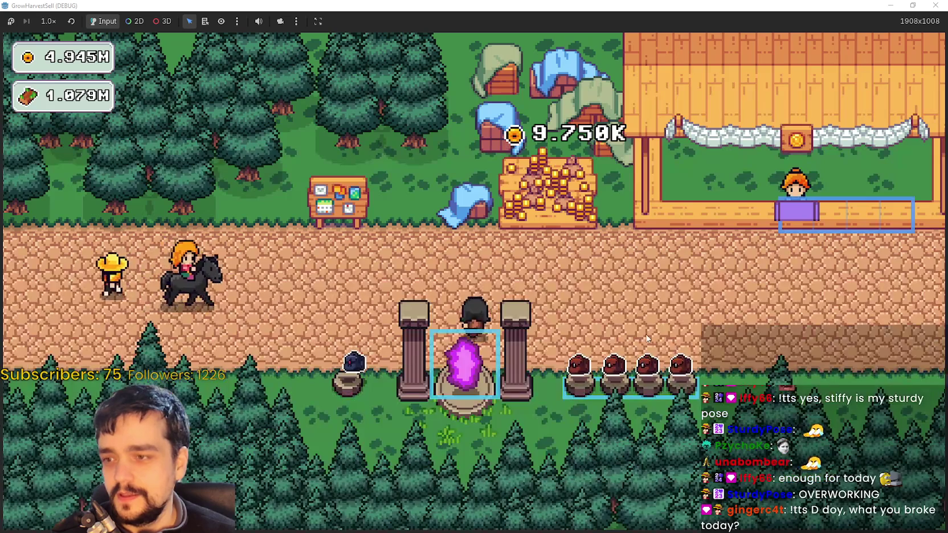
key("s")
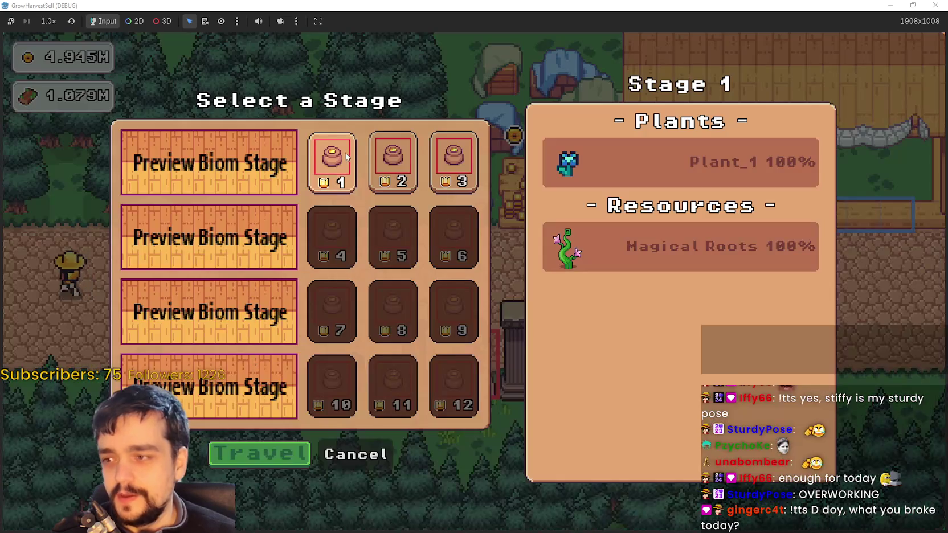
left_click(393, 163)
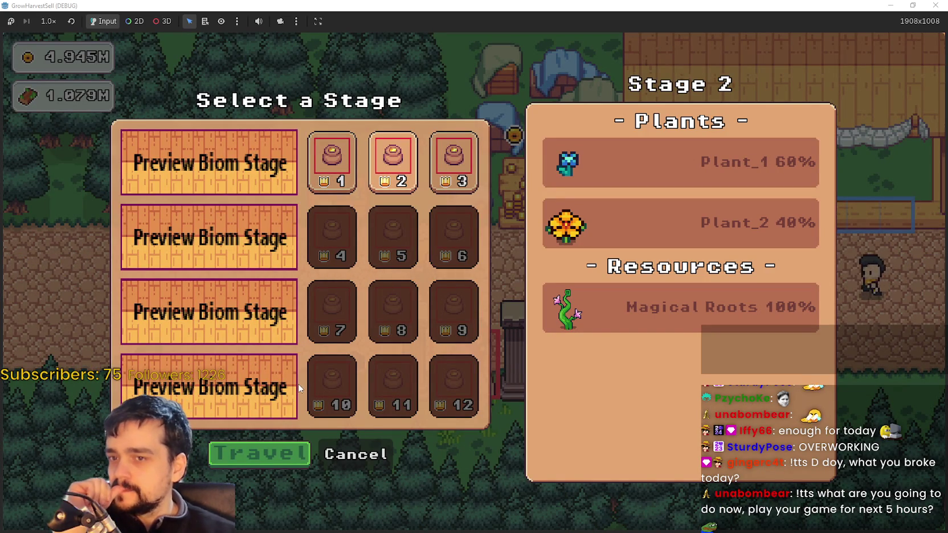
left_click(251, 466)
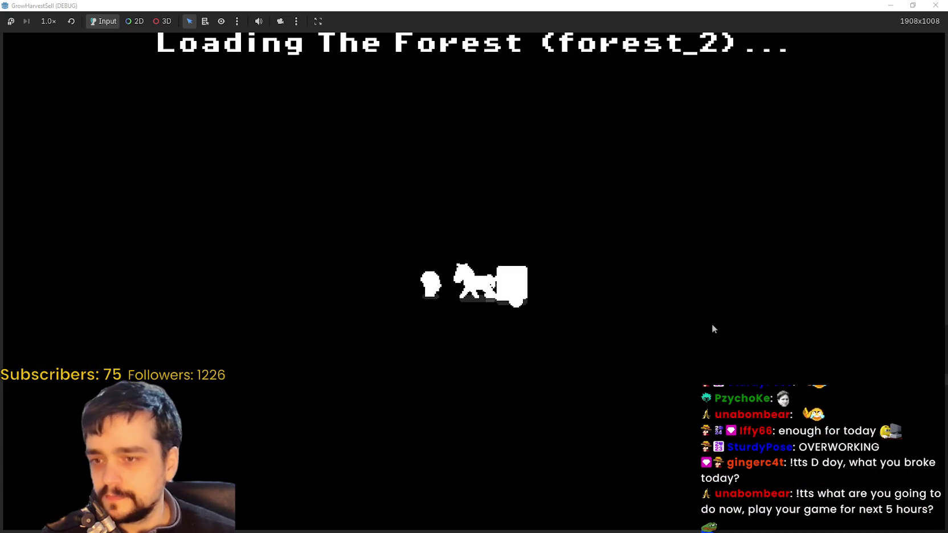
Roam the Stage 2 forest cutting vines with the axe, then walk back into the portal
key("a")
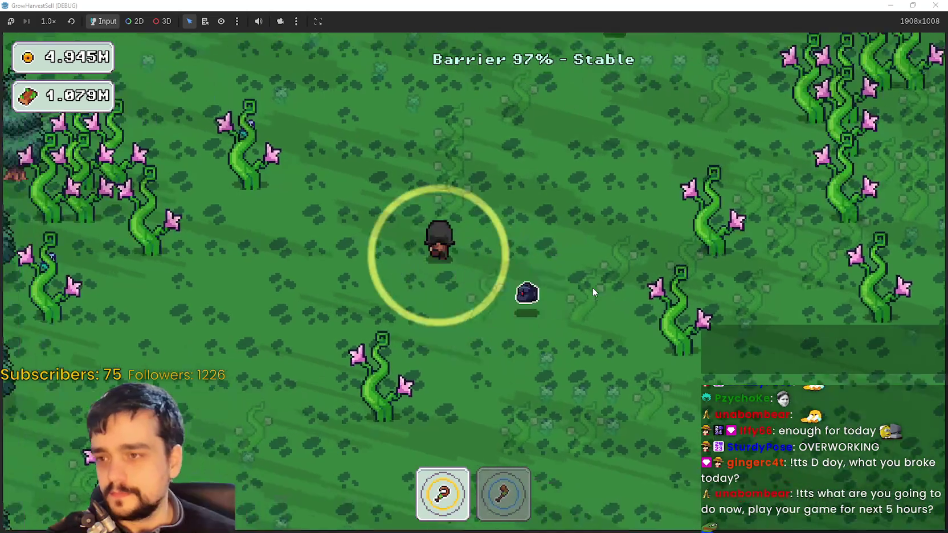
key("2")
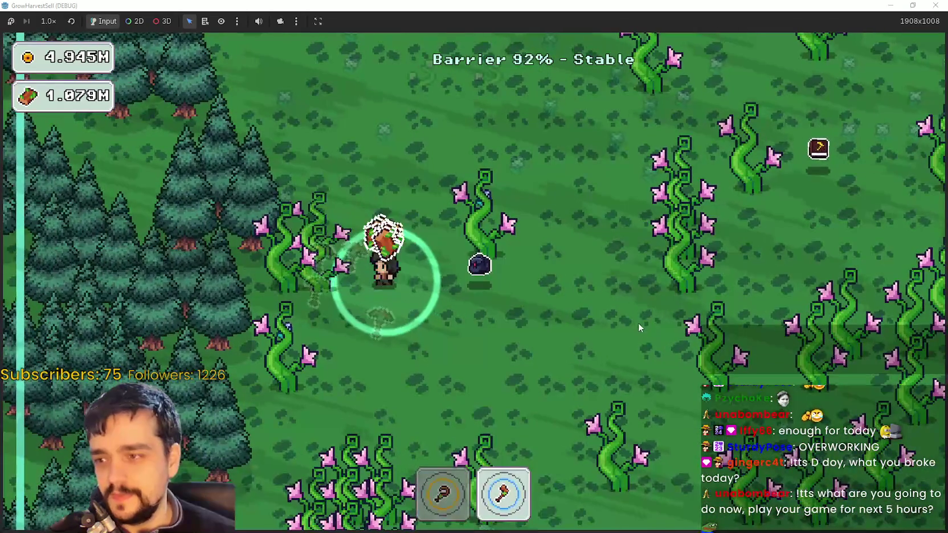
key("d")
key("d")
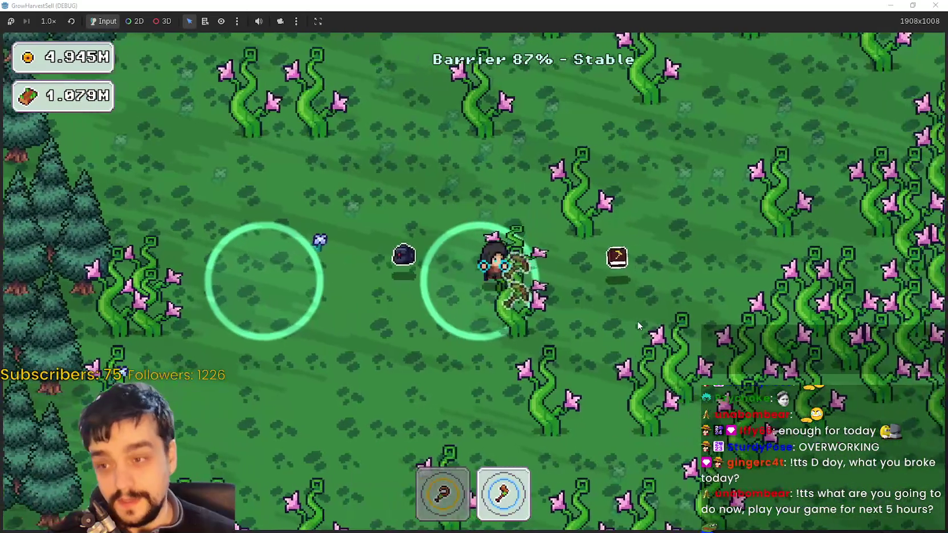
key("d")
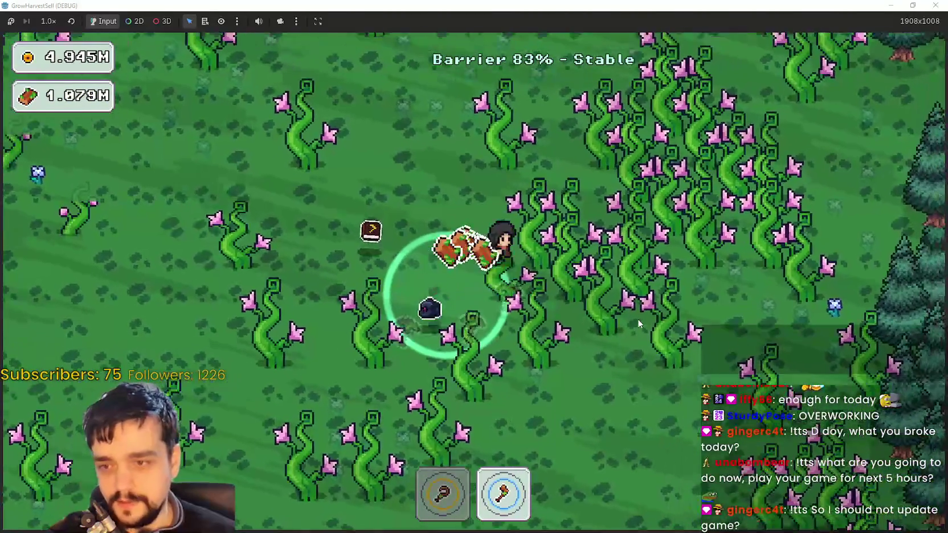
key("d")
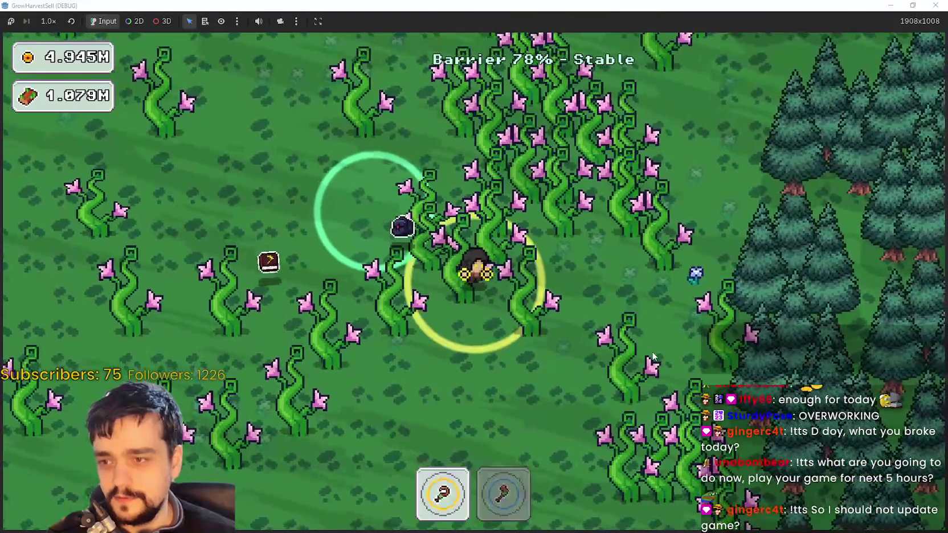
key("w")
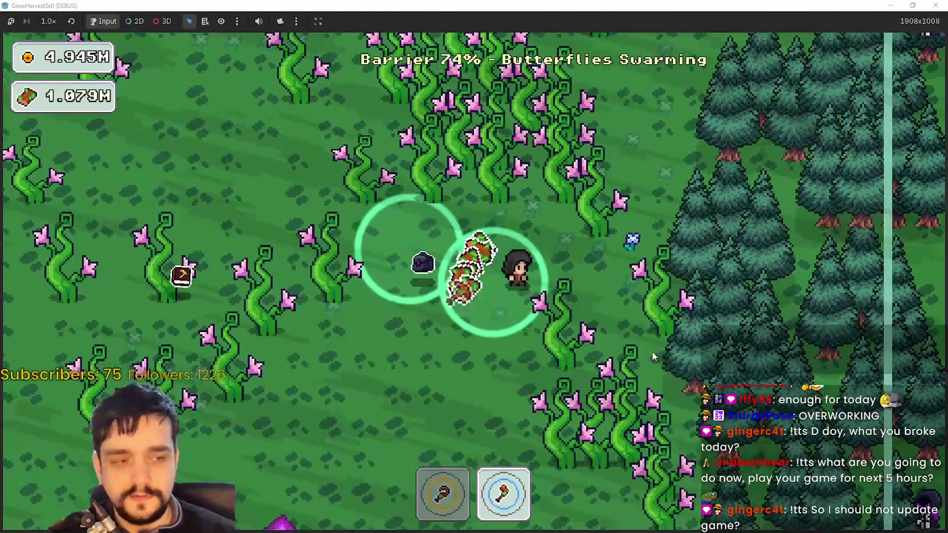
key("1")
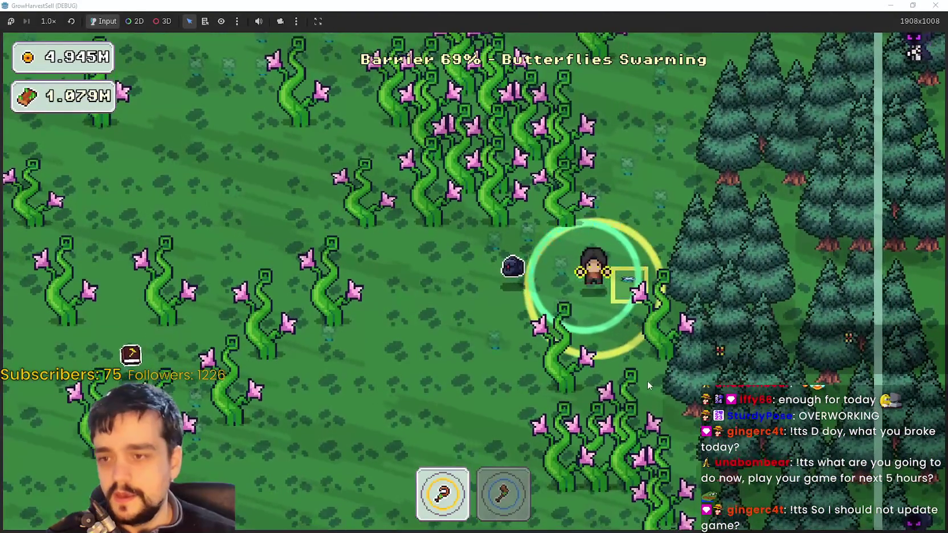
key("s")
key("s")
key("2")
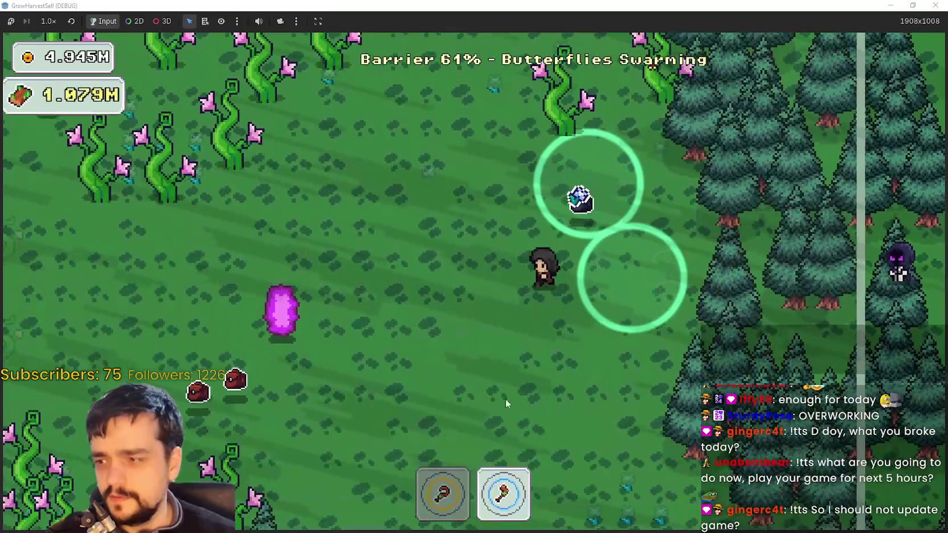
key("a")
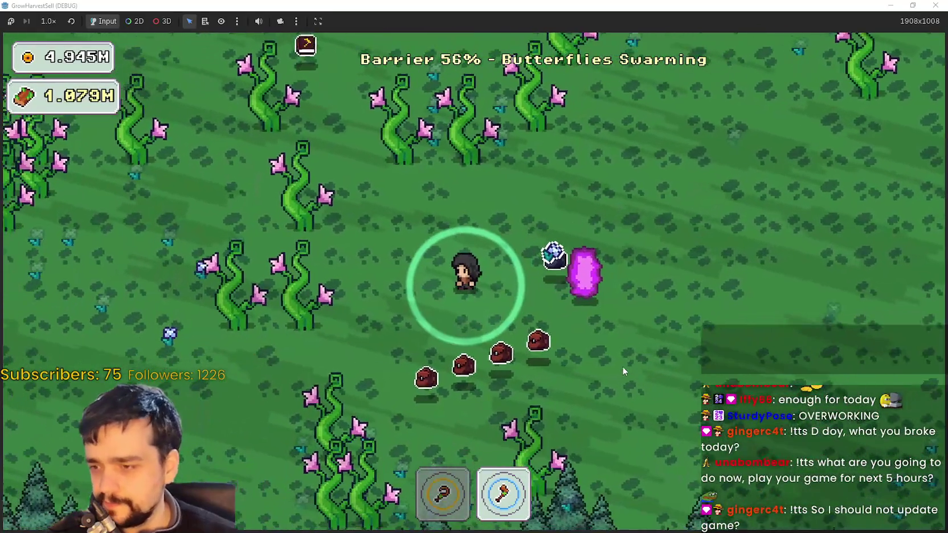
key("d")
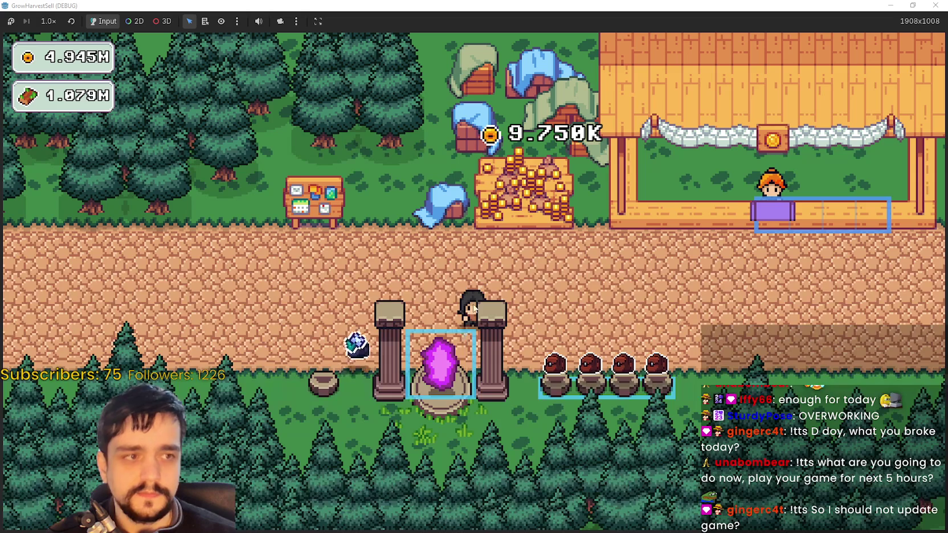
Choose Stage 1 at the village portal and travel to its forest
key("s")
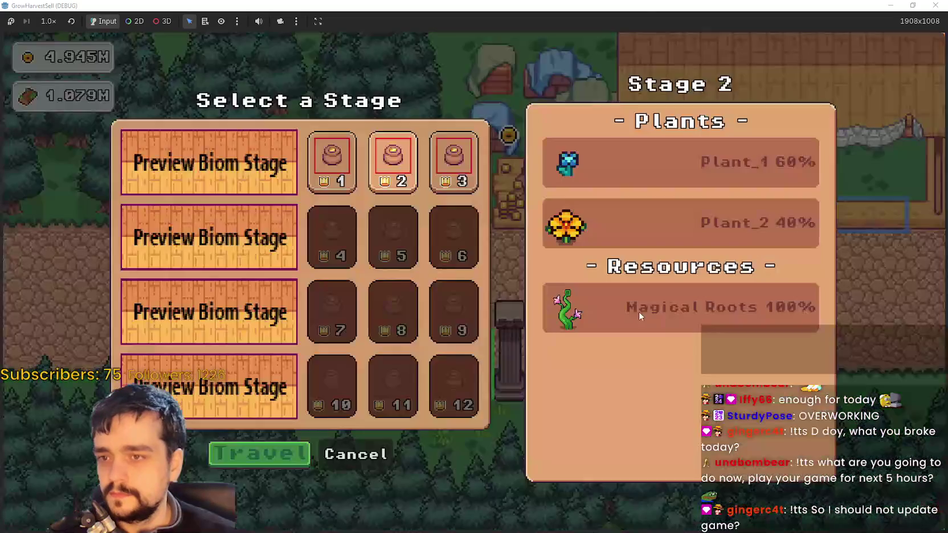
left_click(330, 155)
left_click(267, 454)
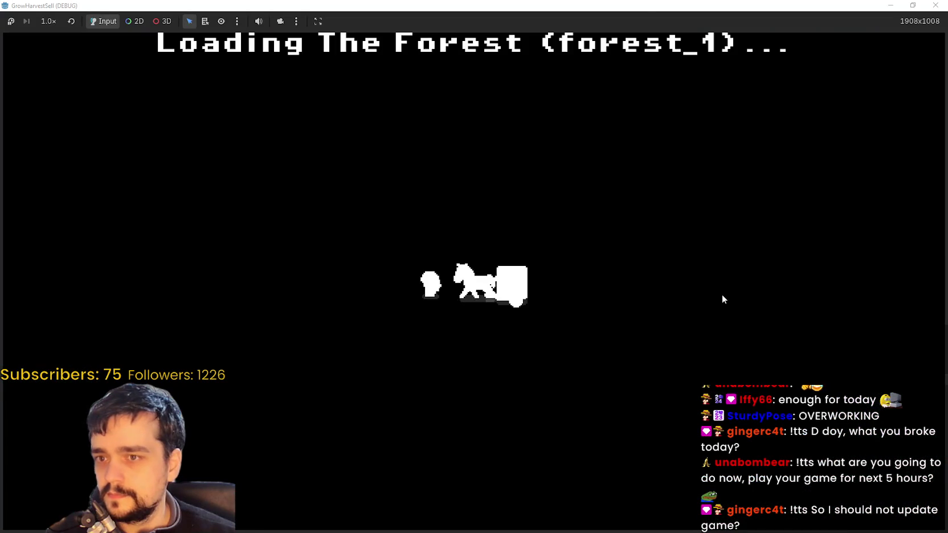
Harvest the pink plants, switch to the axe and roam through the fields and pines
key("w")
key("d")
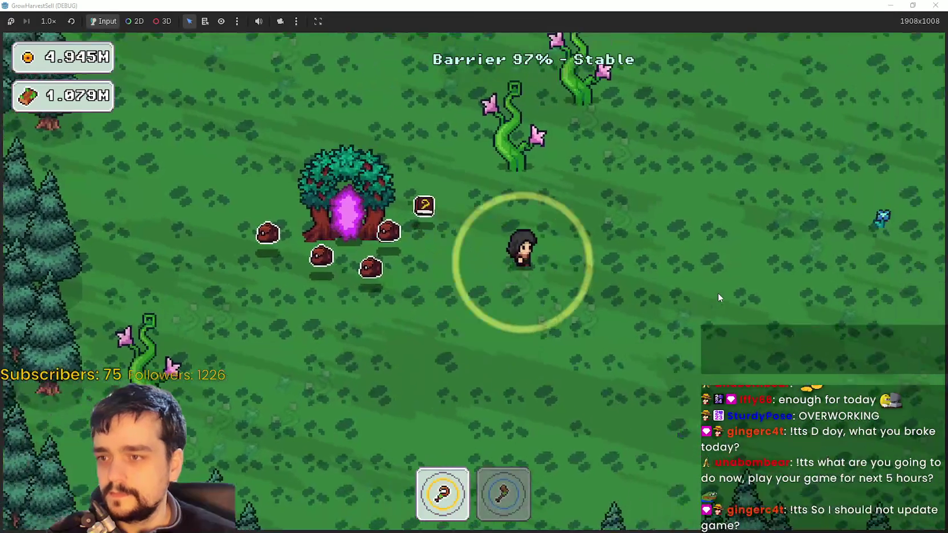
key("d")
key("2")
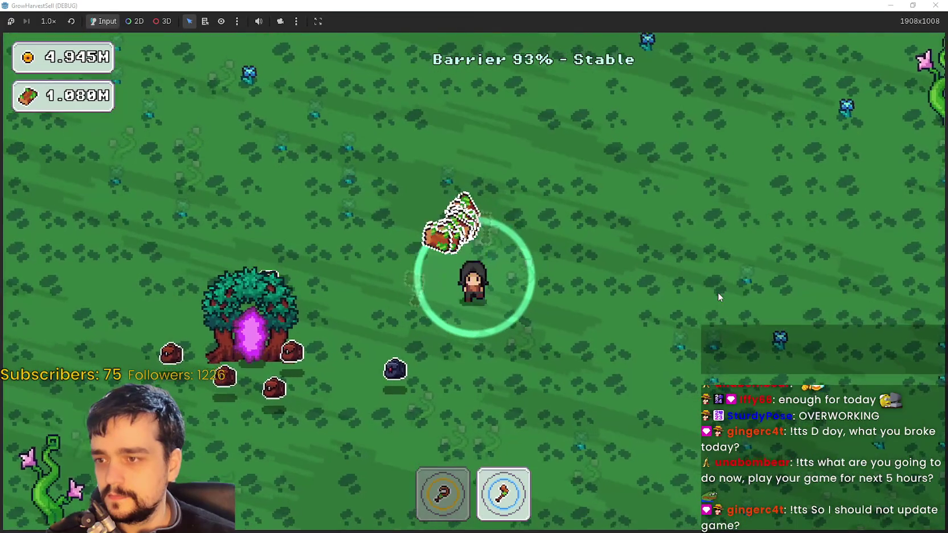
key("w")
key("d")
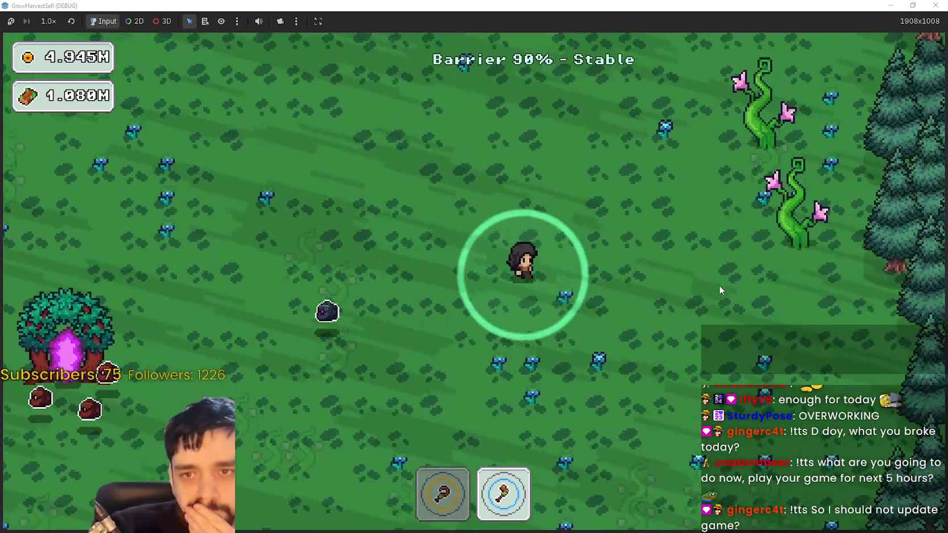
key("d")
key("s")
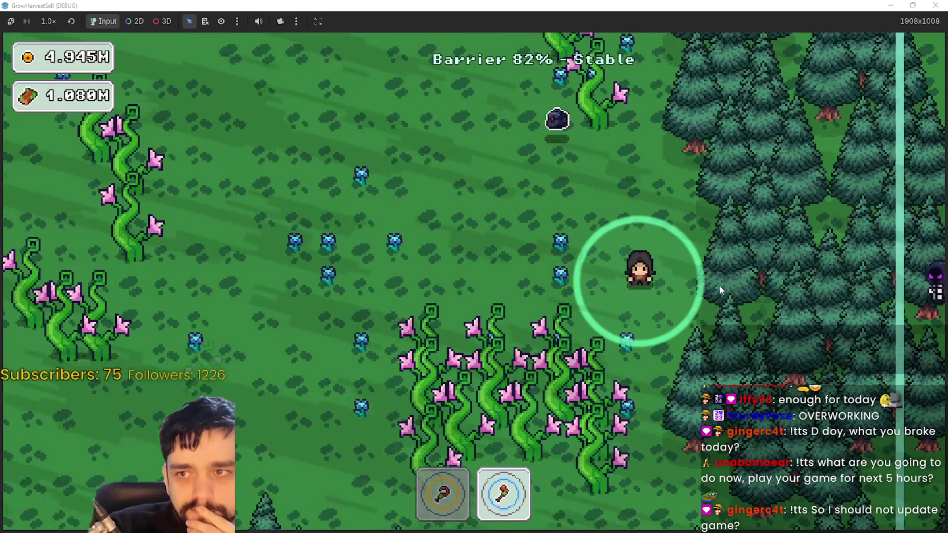
key("s")
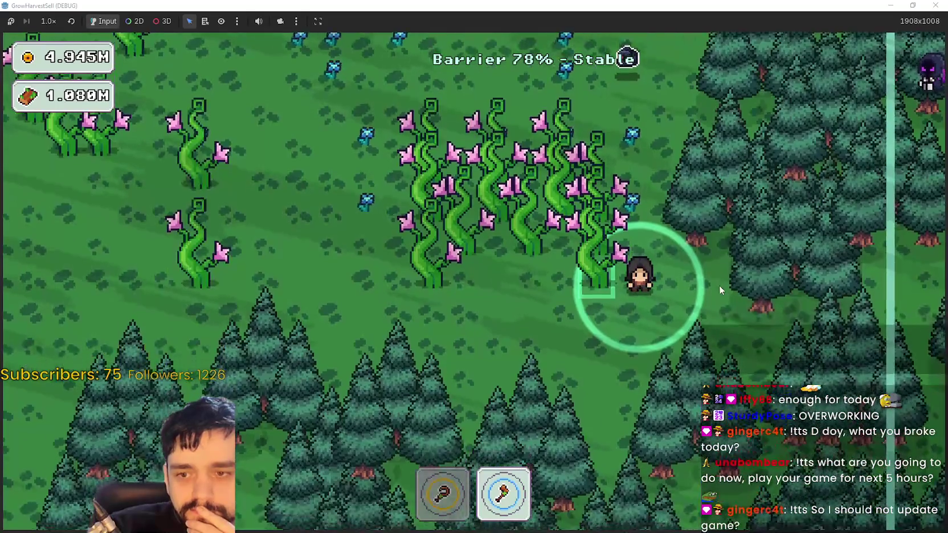
key("s")
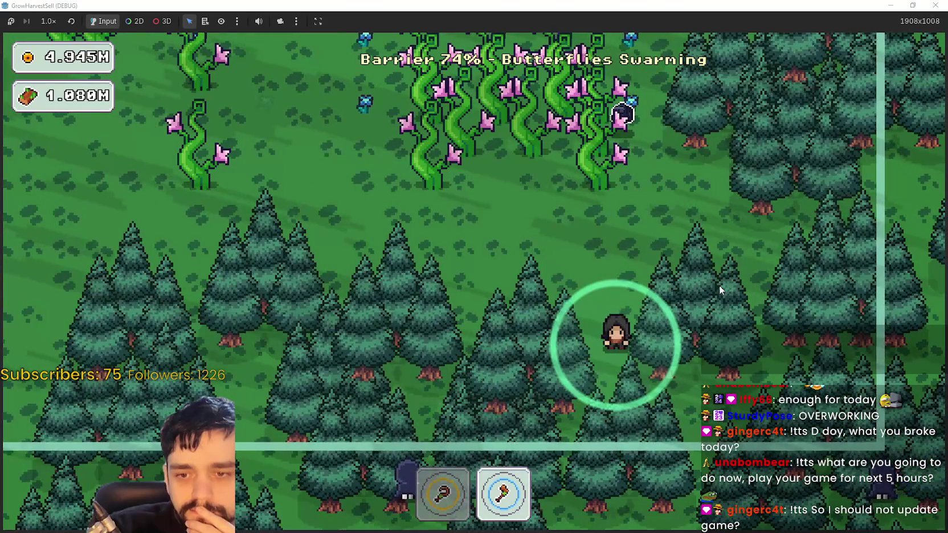
key("a")
key("s")
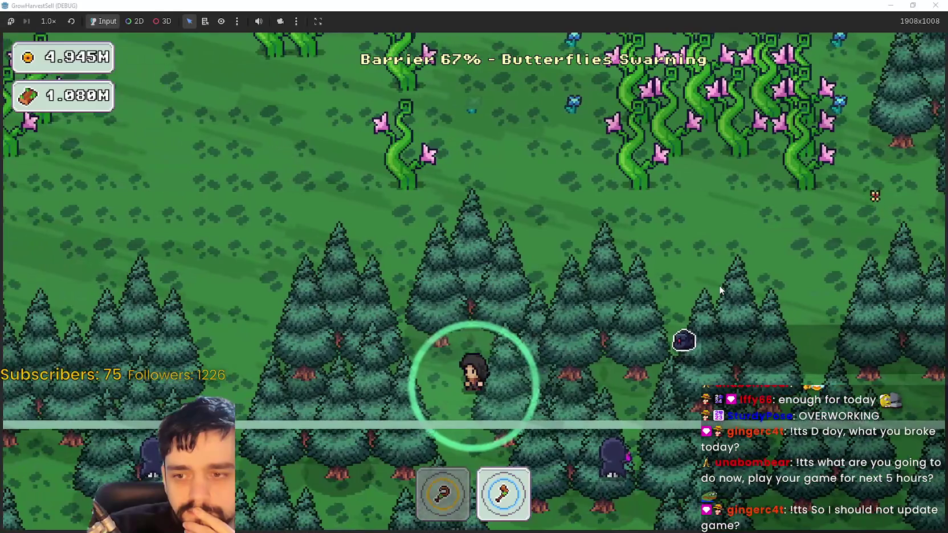
key("a")
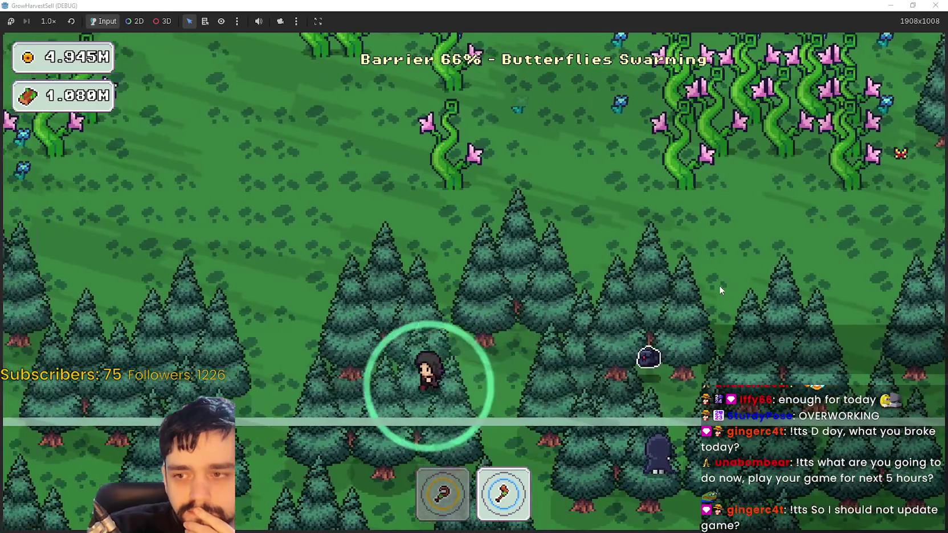
key("w")
key("a")
key("w")
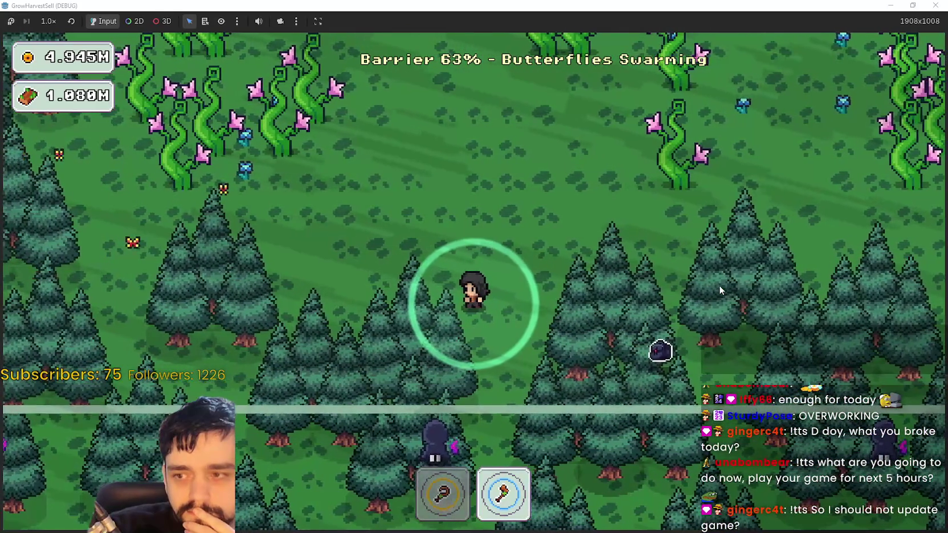
key("a")
key("w")
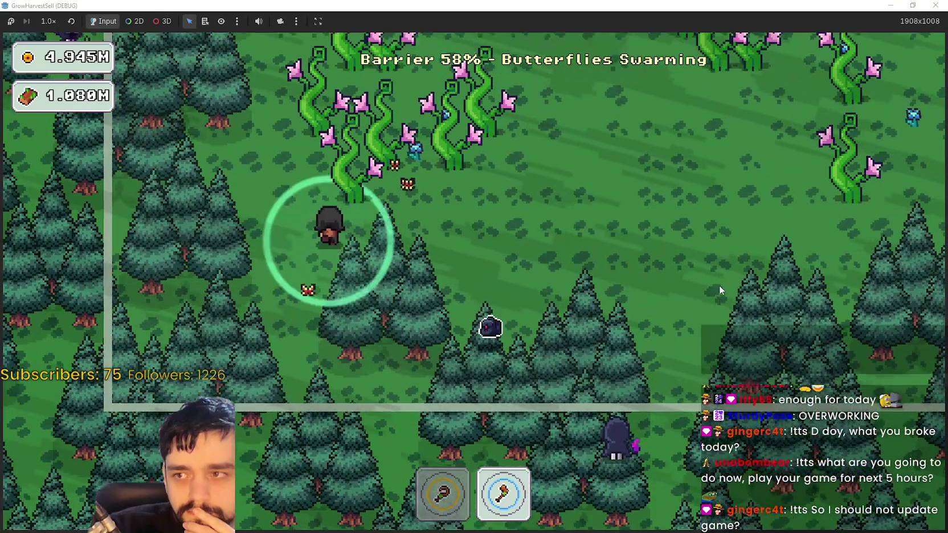
Circle the forest boundary and dodge slimes until the barrier hits 0%, then exit to the village
key("a")
key("w")
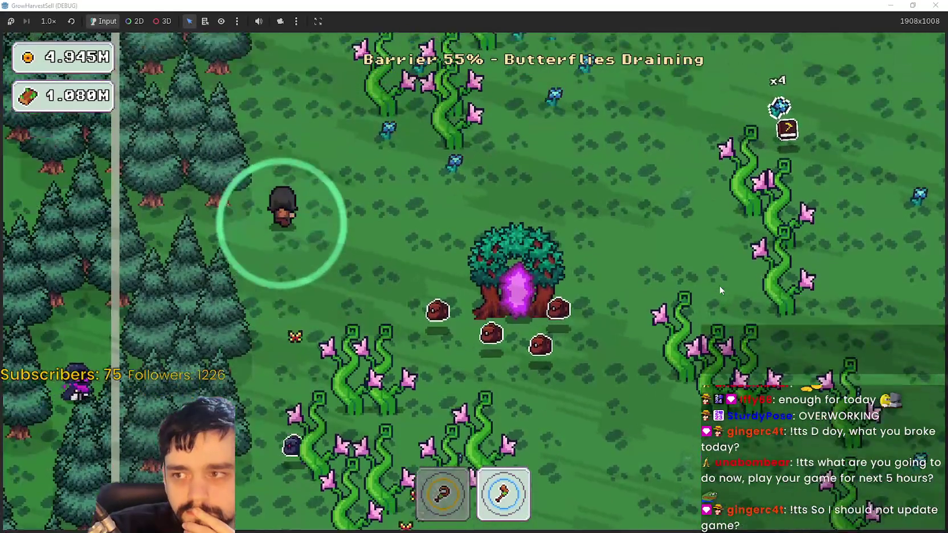
key("w")
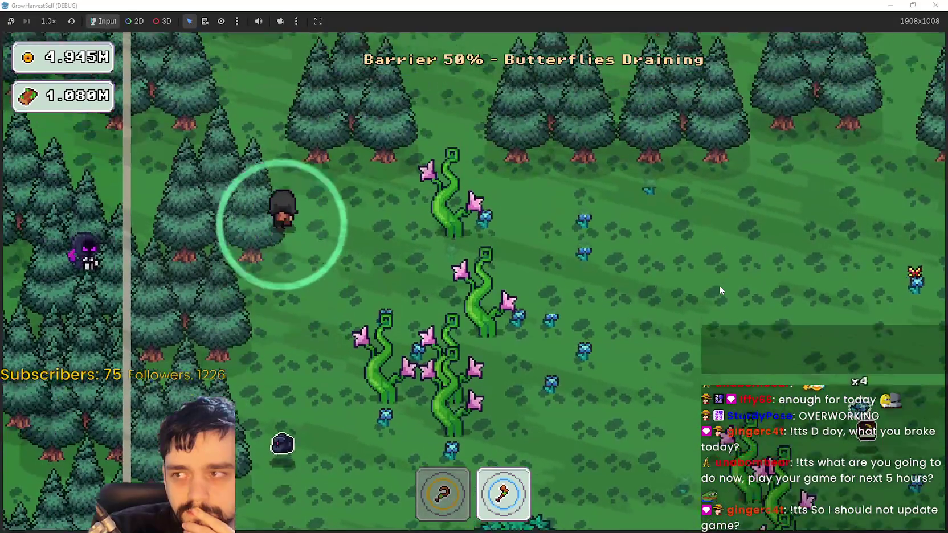
key("w")
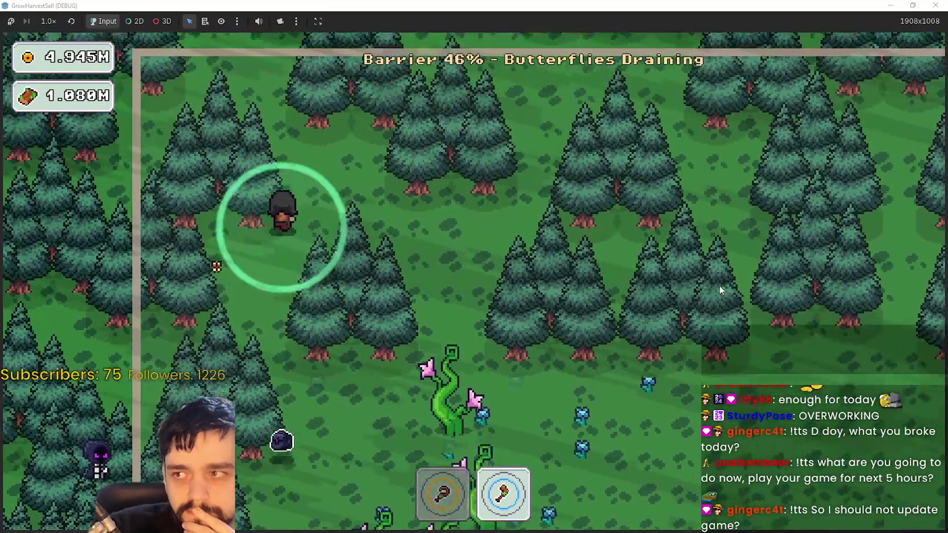
key("w")
key("d")
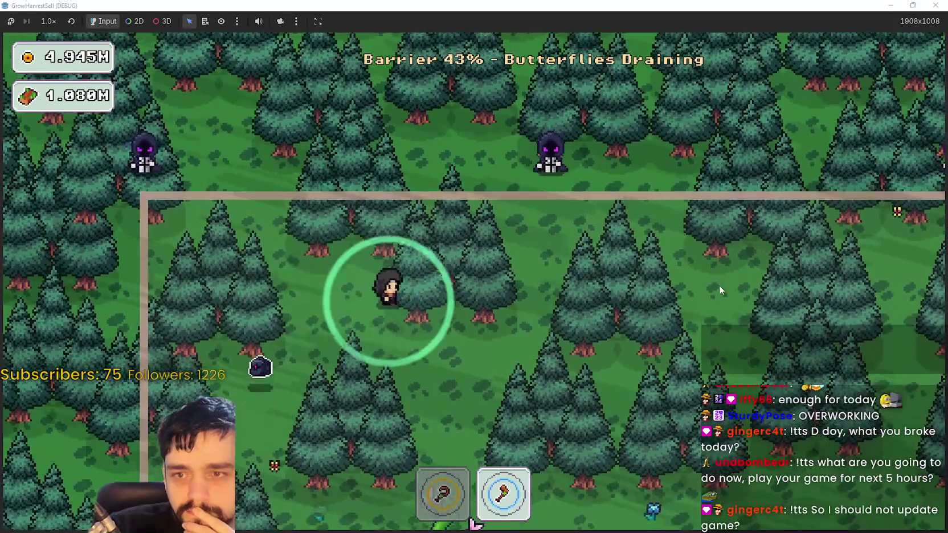
key("d")
key("w")
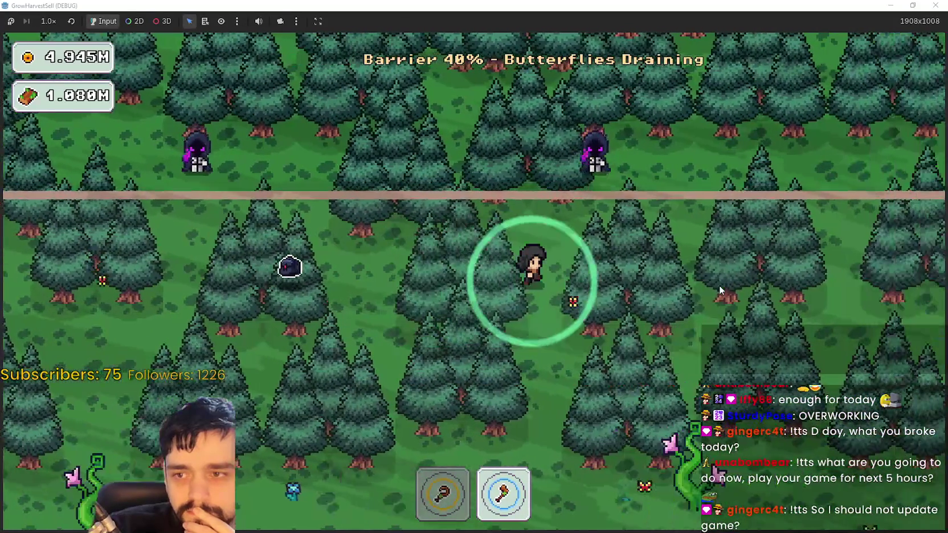
key("s")
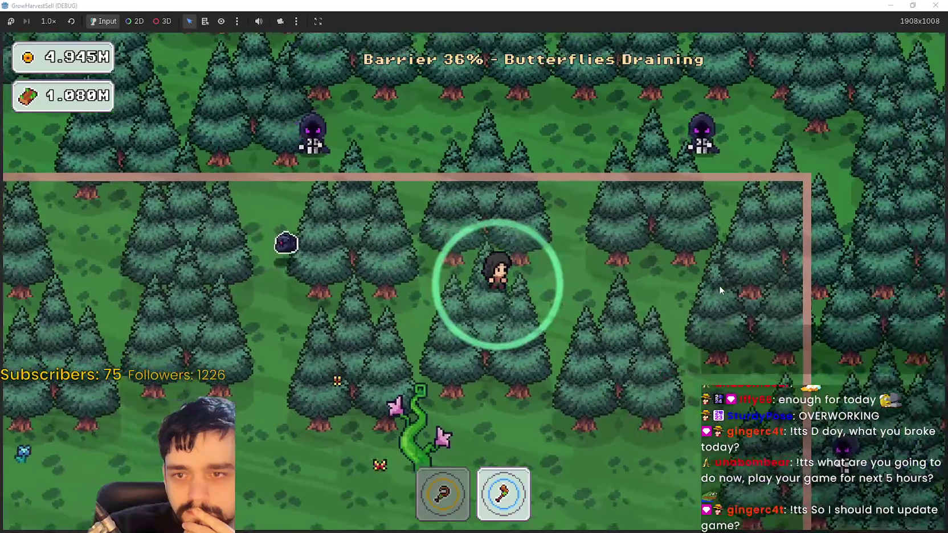
key("d")
key("s")
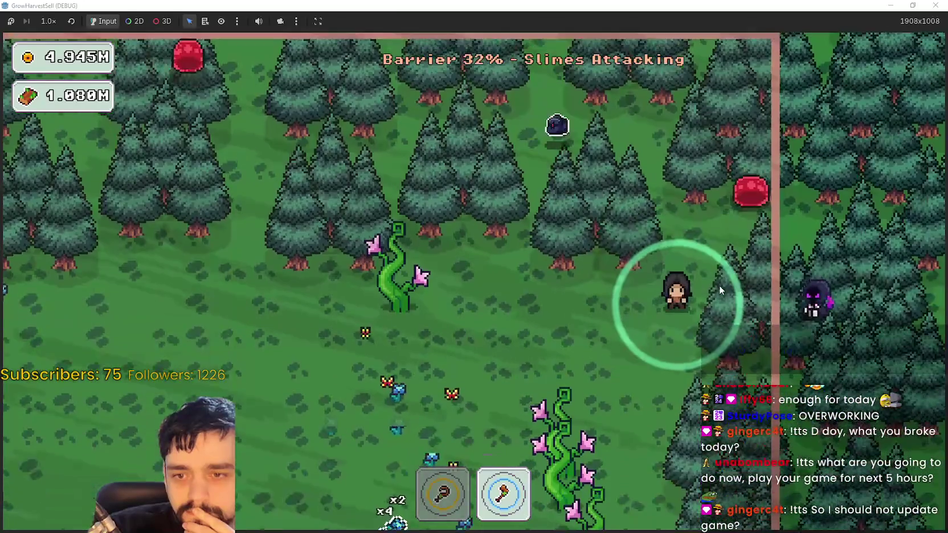
key("s")
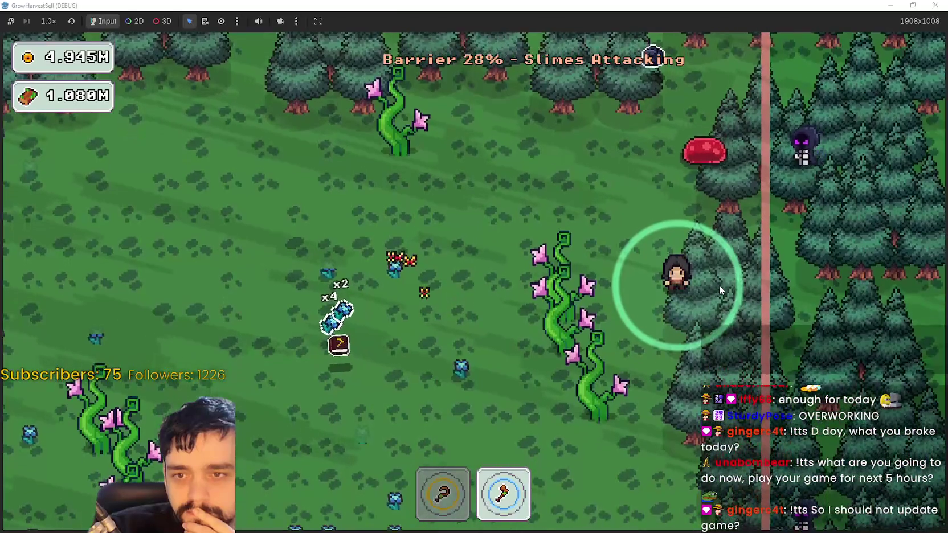
key("s")
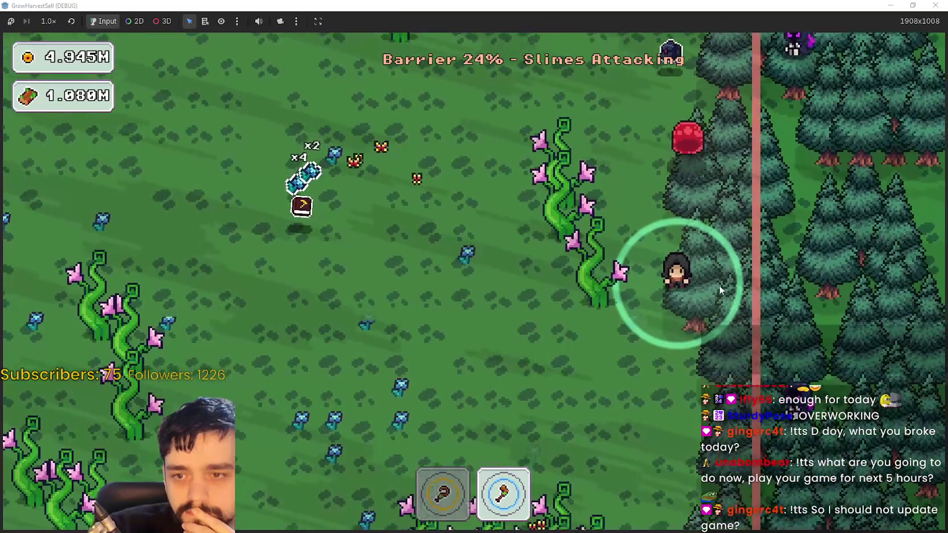
key("s")
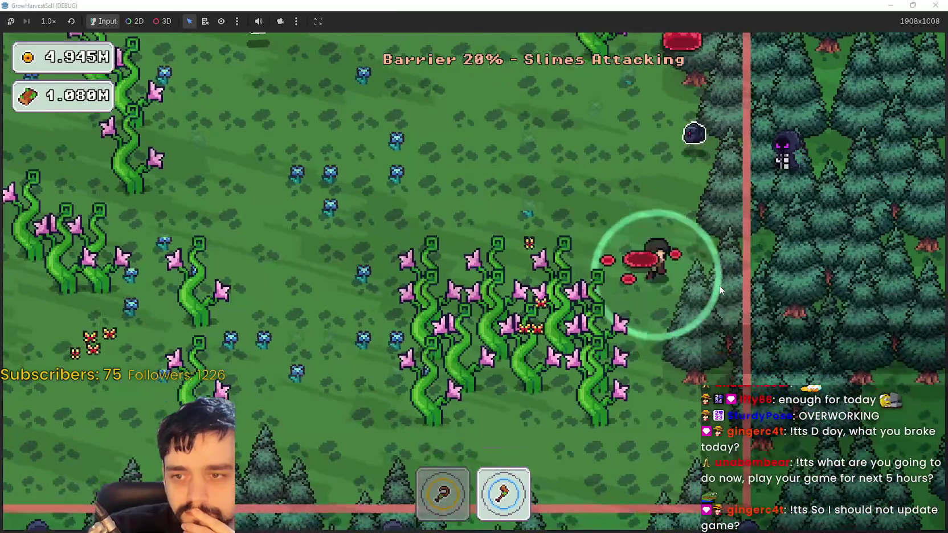
key("a")
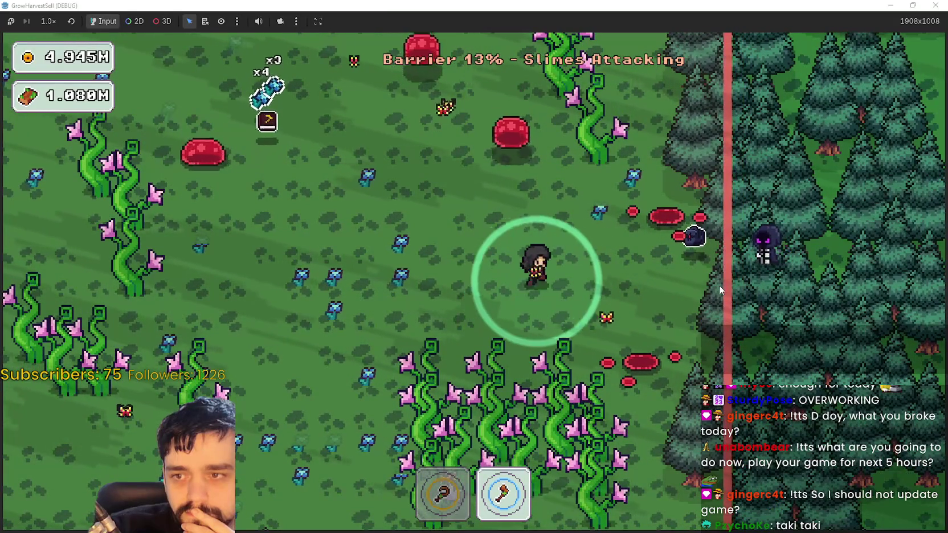
key("d")
key("a")
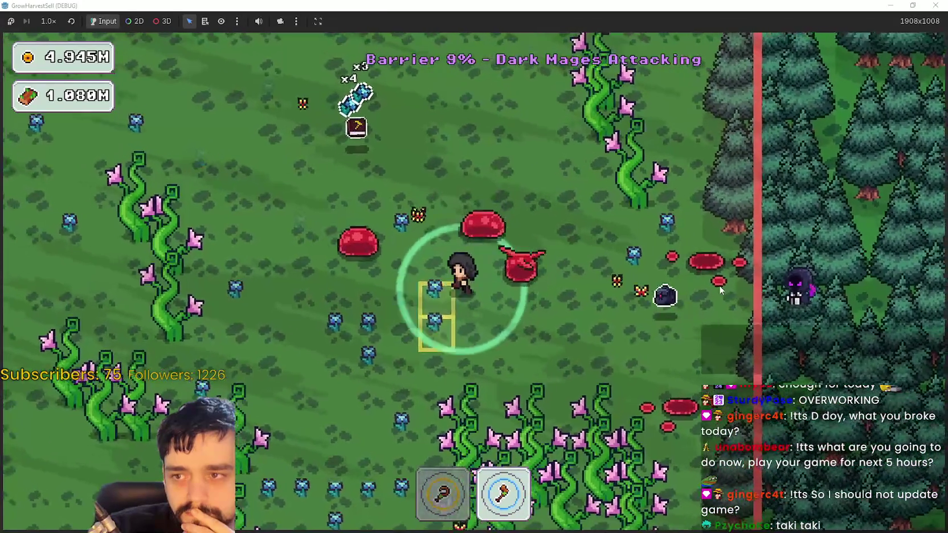
key("d")
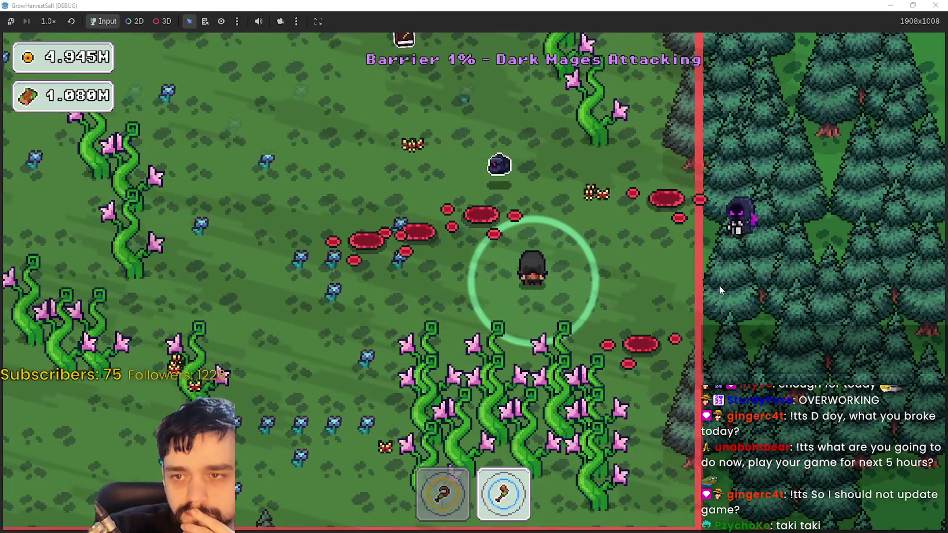
key("a")
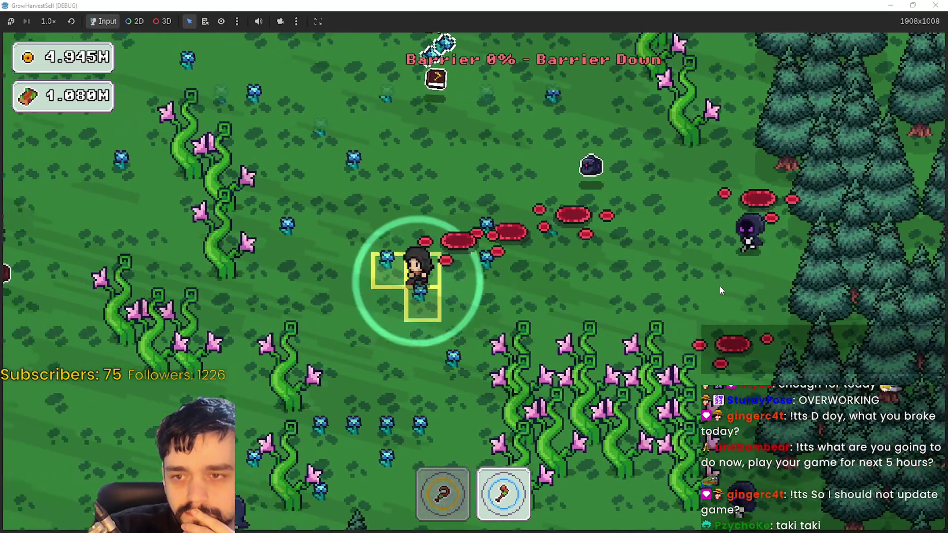
key("s")
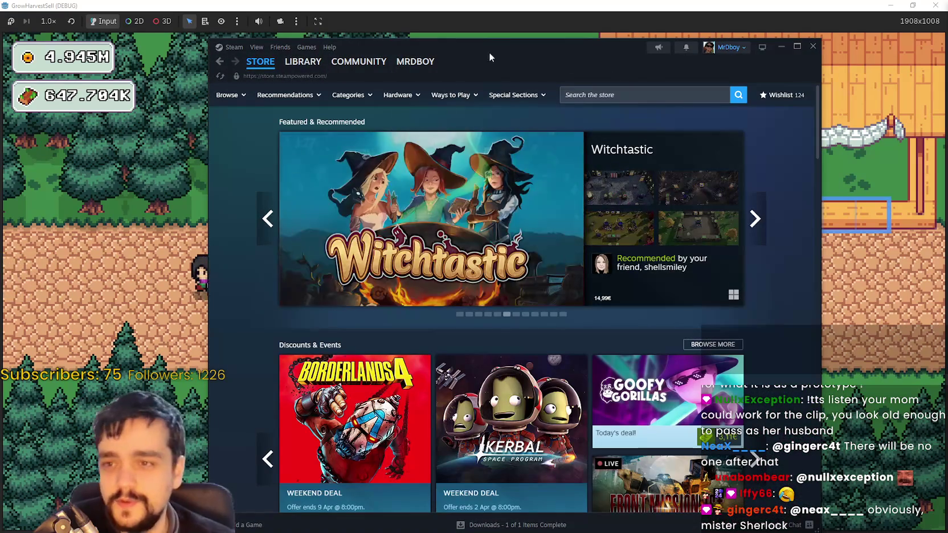
Search the Steam store for 'MR FARMBOY' and open its store page
left_click(652, 98)
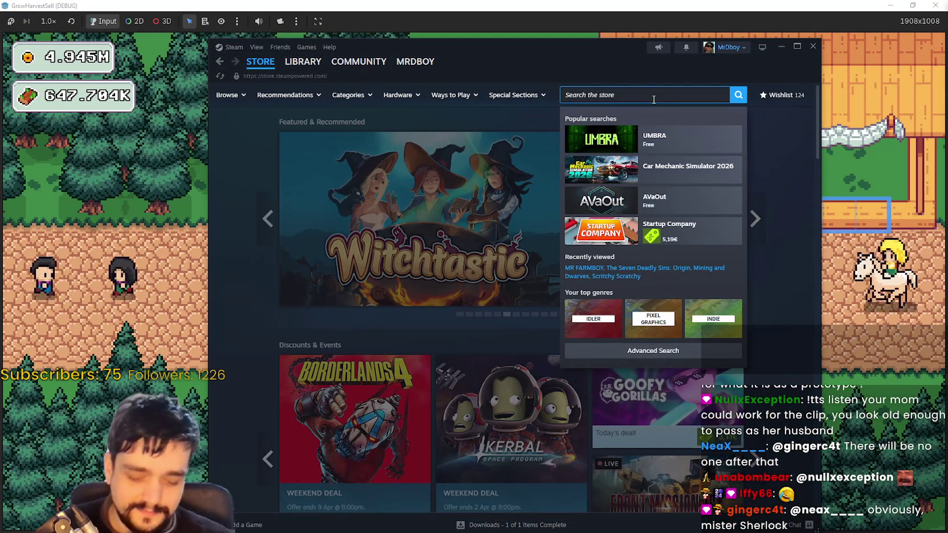
type("MR FARMBOY")
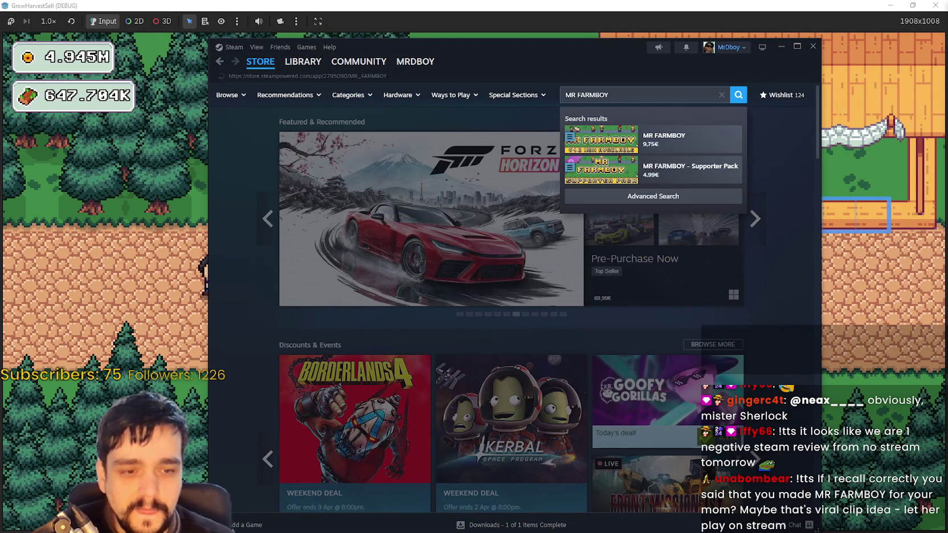
left_click(664, 140)
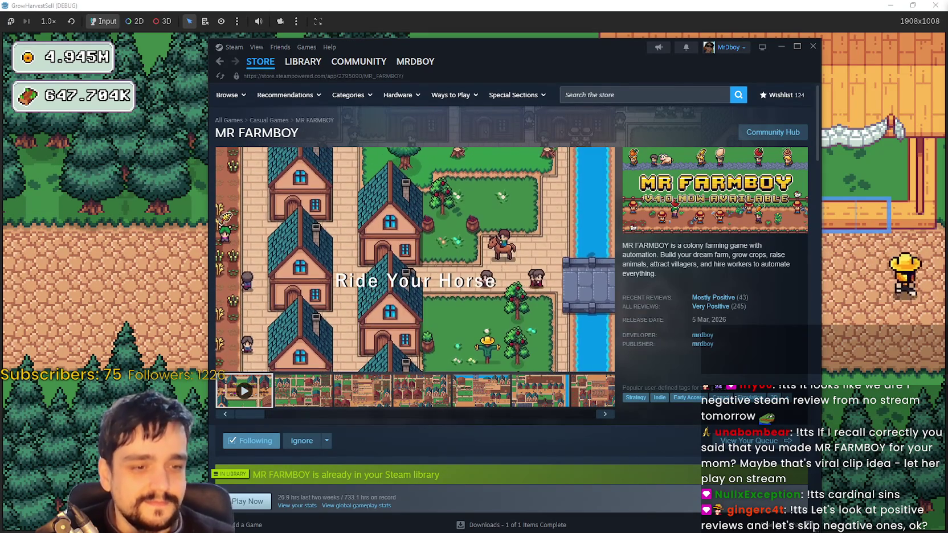
mouse_move(947, 96)
left_mouse_down()
mouse_move(881, 95)
mouse_move(536, 34)
mouse_move(449, 28)
left_mouse_up()
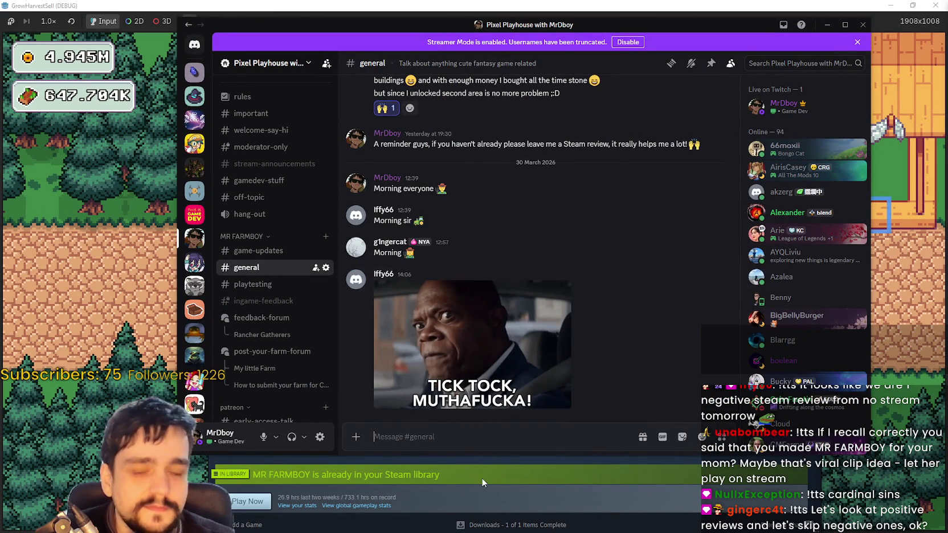
mouse_move(389, 31)
left_mouse_down()
mouse_move(400, 34)
mouse_move(360, 35)
left_mouse_up()
key("super+Down")
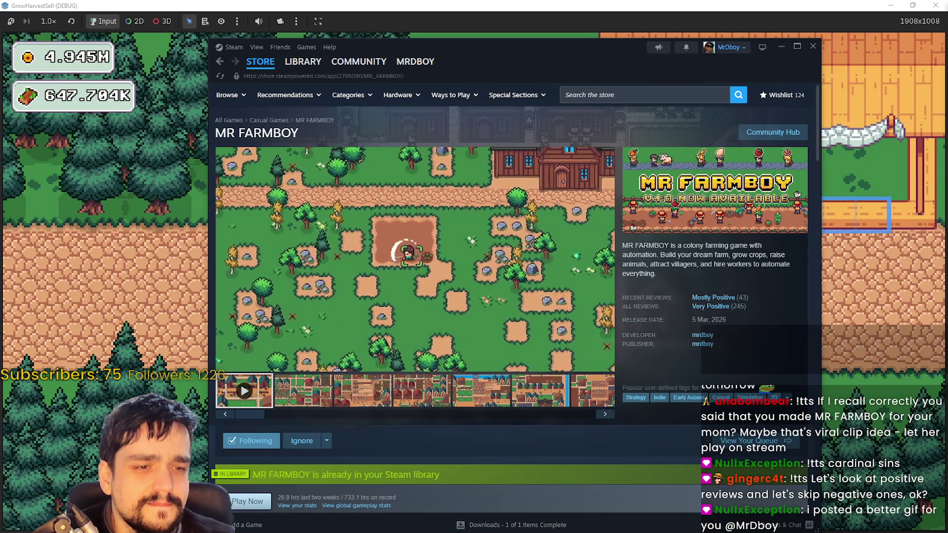
key("alt+Tab")
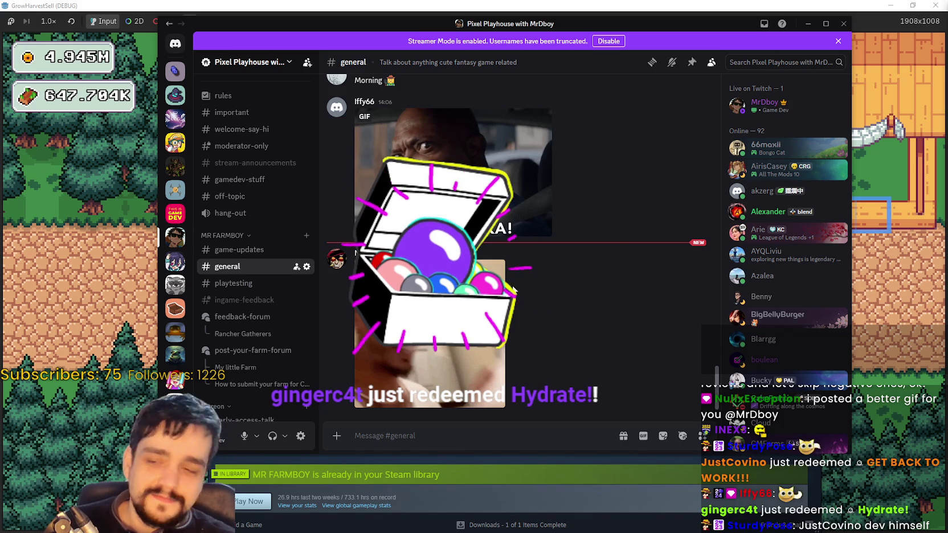
Minimize Discord with Super+Down to show the MR FARMBOY store page again
key("super+Down")
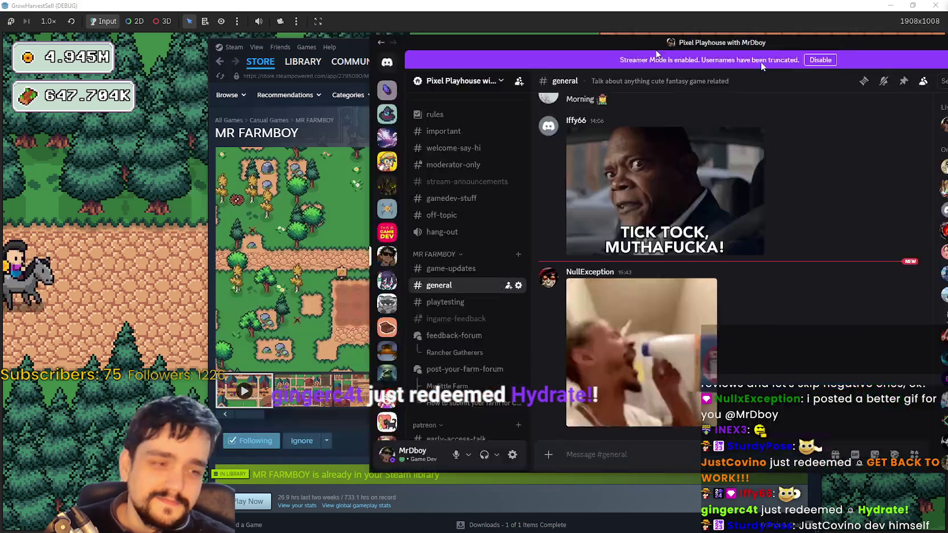